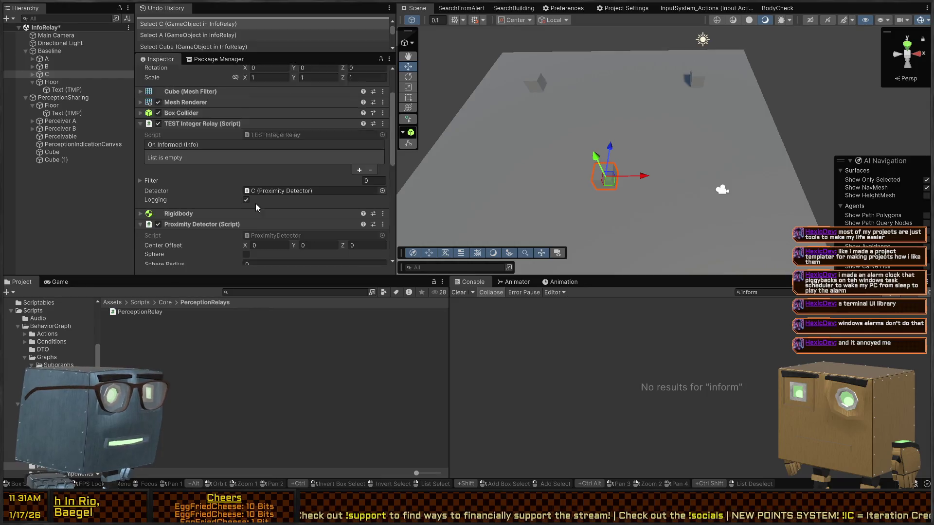
Inspect Perceiver A's Perception Relay, with On Informed calling Perceiver.SetHighAlert, and locate the PerceptionRelay script.
{"action": "scroll", "coordinate": [234, 155], "scroll_direction": "down", "scroll_amount": 4}
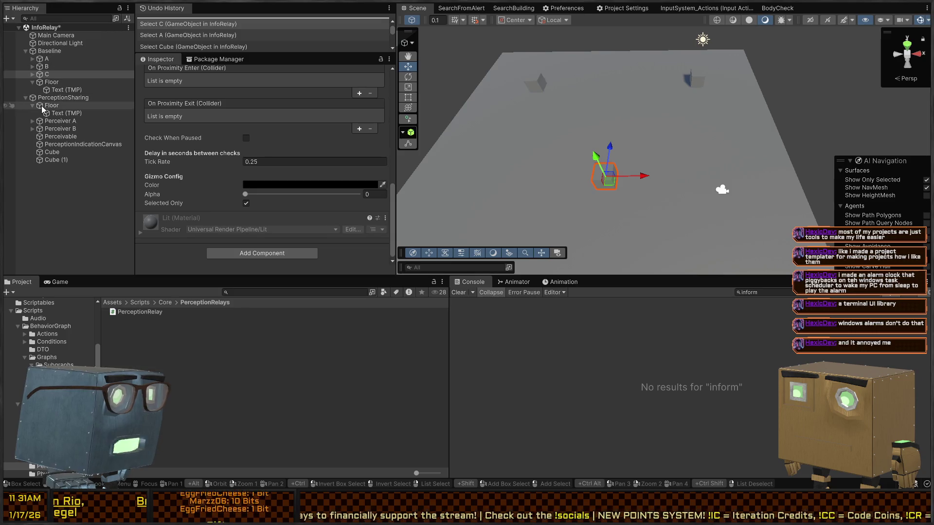
{"action": "left_click", "coordinate": [53, 121]}
{"action": "scroll", "coordinate": [181, 154], "scroll_direction": "down", "scroll_amount": 2}
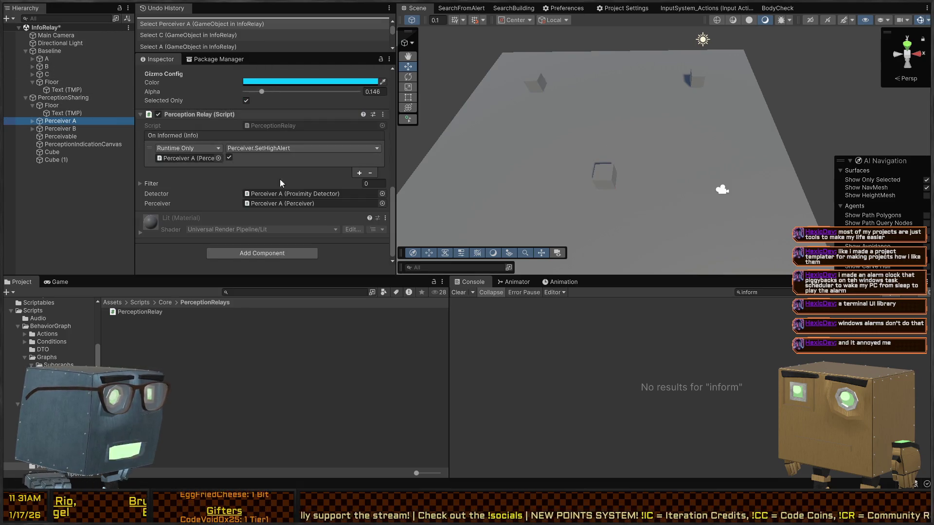
{"action": "scroll", "coordinate": [206, 158], "scroll_direction": "up", "scroll_amount": 2}
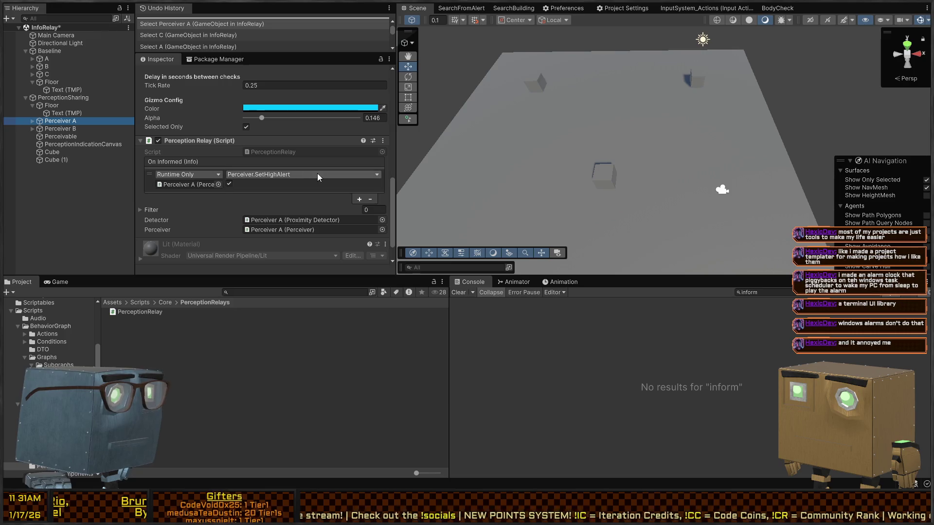
{"action": "left_click", "coordinate": [285, 152]}
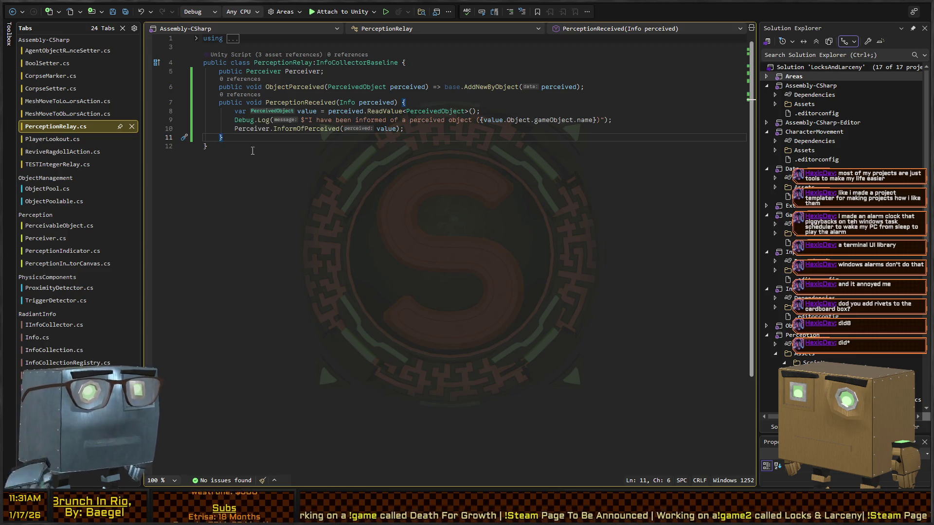
Trace the value variable and InformOfPerceived call in PerceptionReceived, then open InfoCollectorBaseline's definition in RadiantInfo.
{"action": "left_click", "coordinate": [487, 120]}
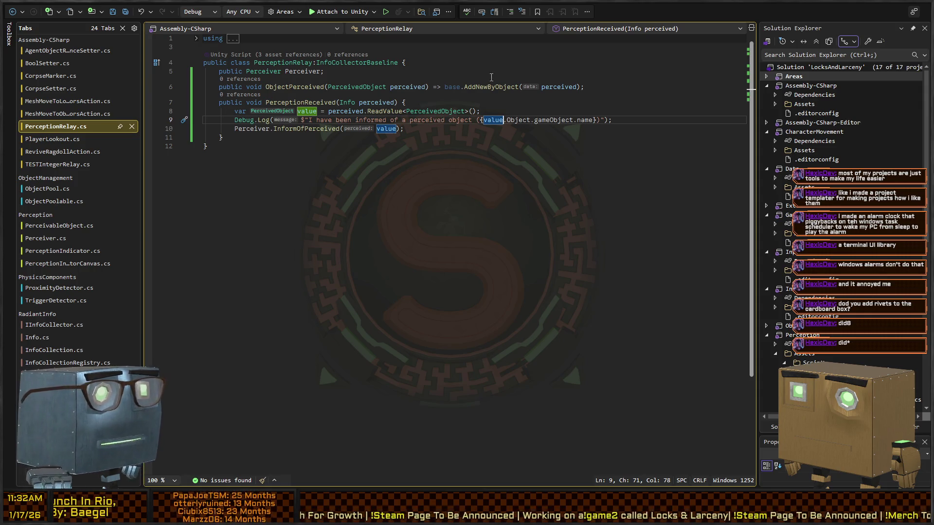
{"action": "key", "text": "Up"}
{"action": "key", "text": "Up"}
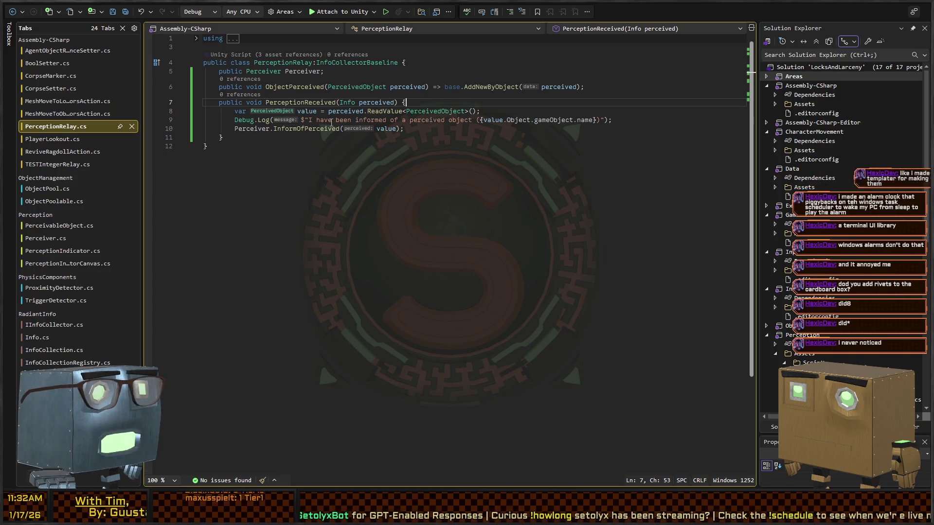
{"action": "left_click", "coordinate": [441, 135]}
{"action": "left_click", "coordinate": [436, 129]}
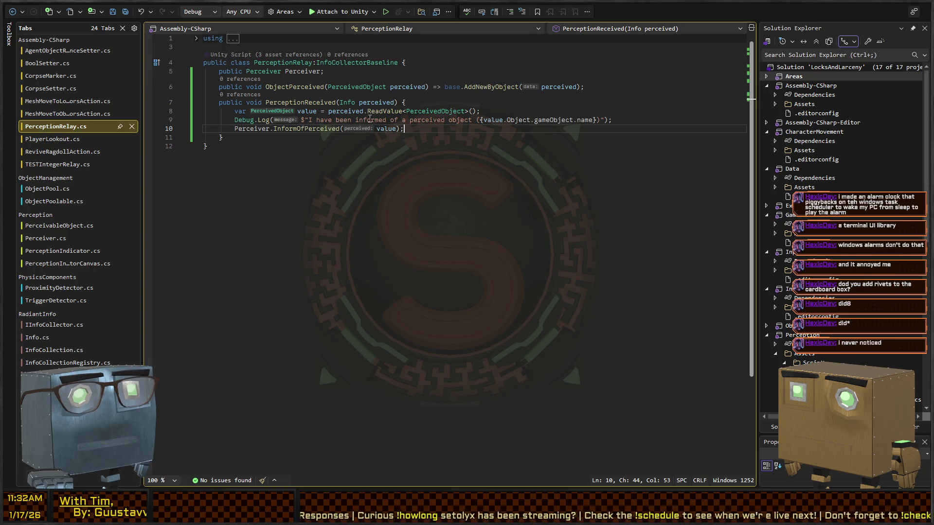
{"action": "left_click", "coordinate": [306, 103]}
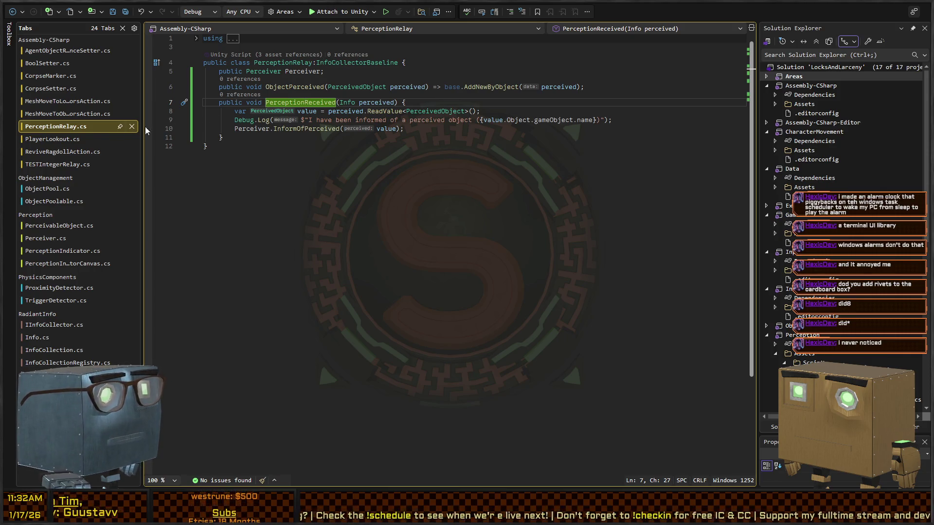
{"action": "left_click", "coordinate": [364, 64], "text": "ctrl"}
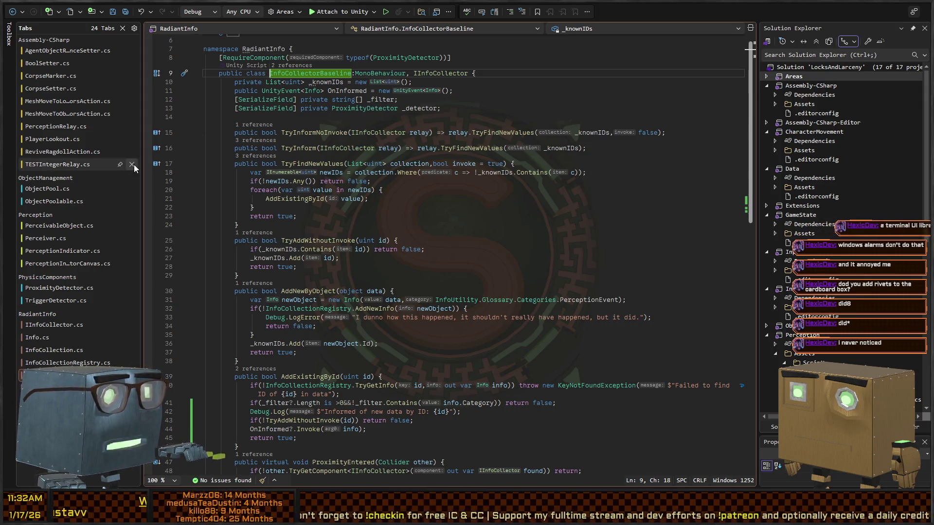
Open TESTIntegerRelay.cs and hop between it, InfoCollectorBaseline's definition and PerceptionRelay.cs.
{"action": "left_click", "coordinate": [72, 166]}
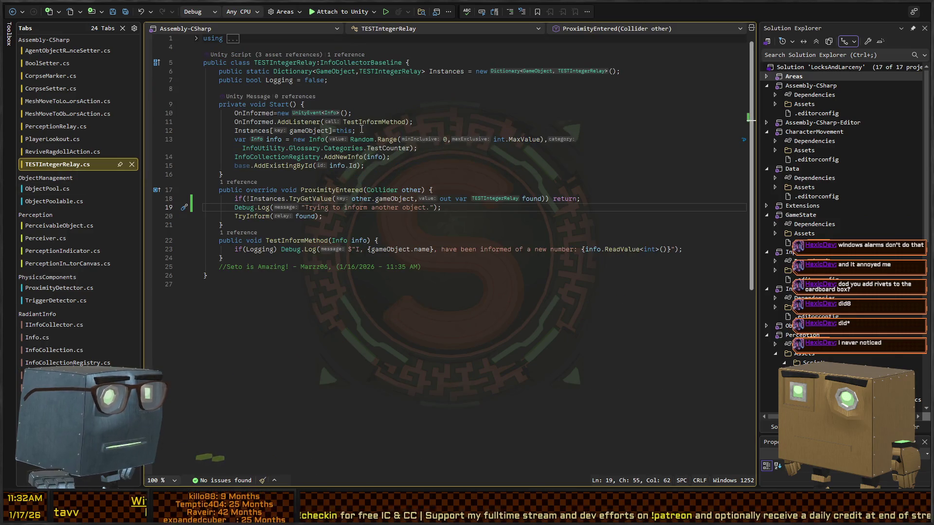
{"action": "left_click", "coordinate": [361, 63]}
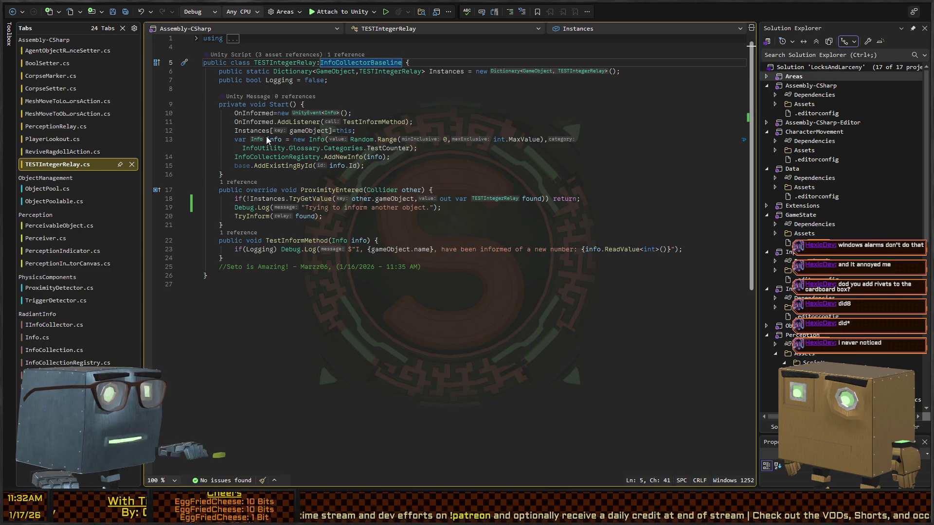
{"action": "key", "text": "F12"}
{"action": "key", "text": "ctrl+minus"}
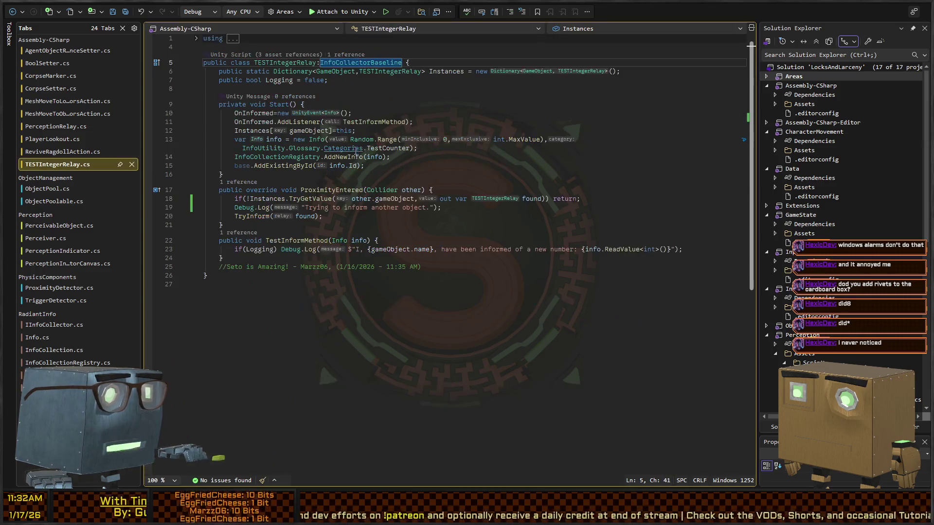
{"action": "key", "text": "ctrl+minus"}
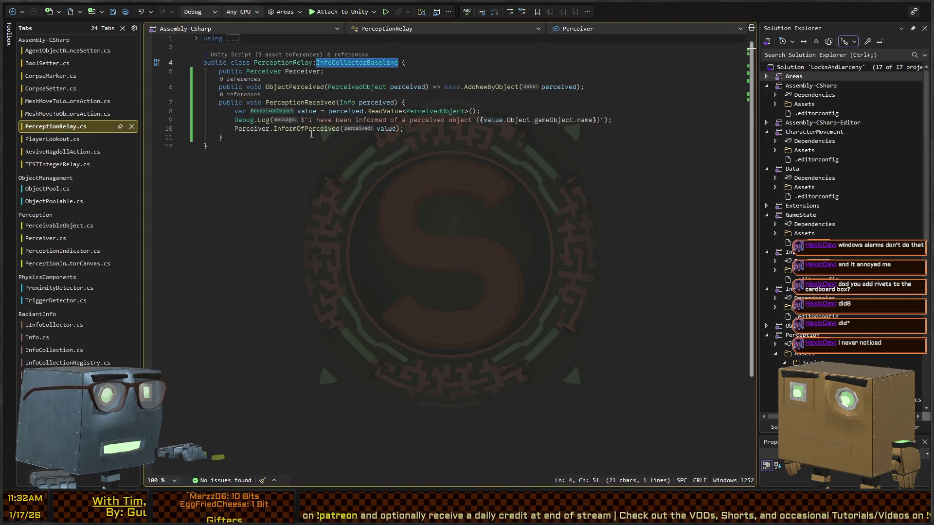
{"action": "key", "text": "ctrl+minus"}
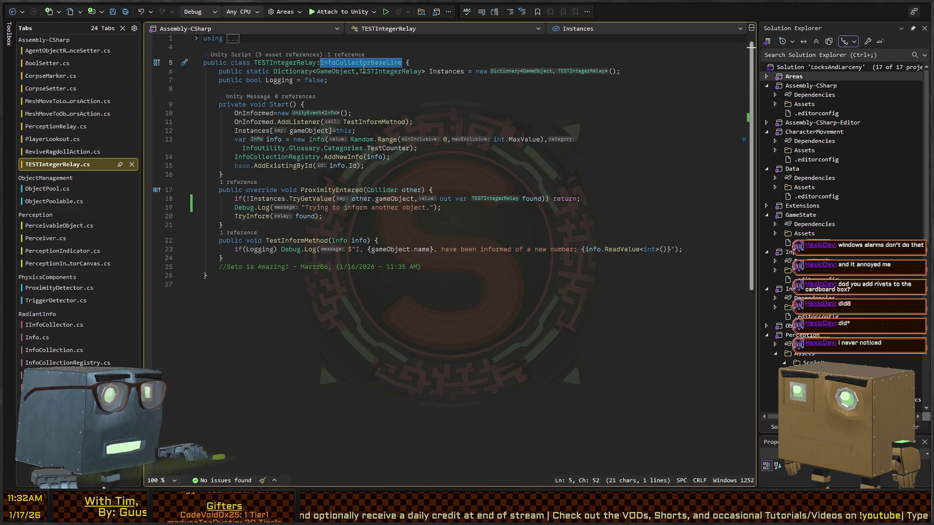
{"action": "key", "text": "F12"}
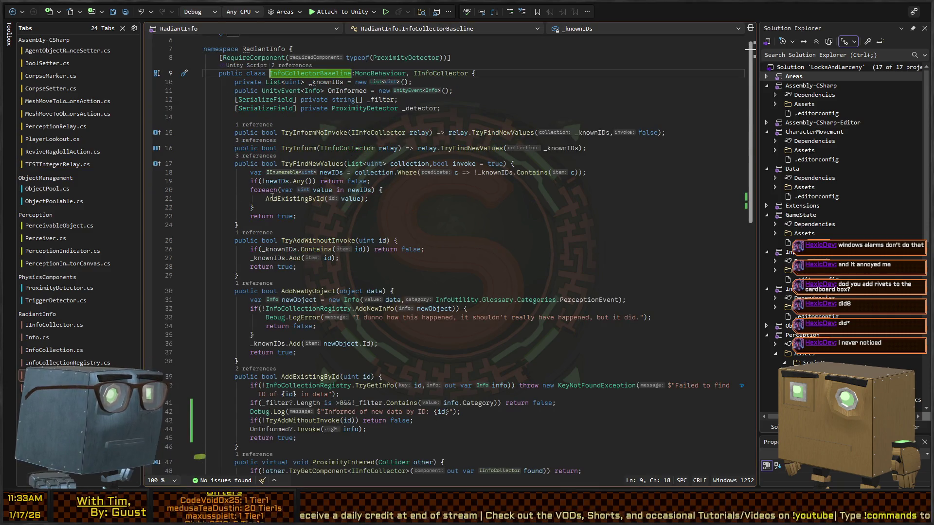
{"action": "key", "text": "ctrl+minus"}
{"action": "key", "text": "ctrl+shift+minus"}
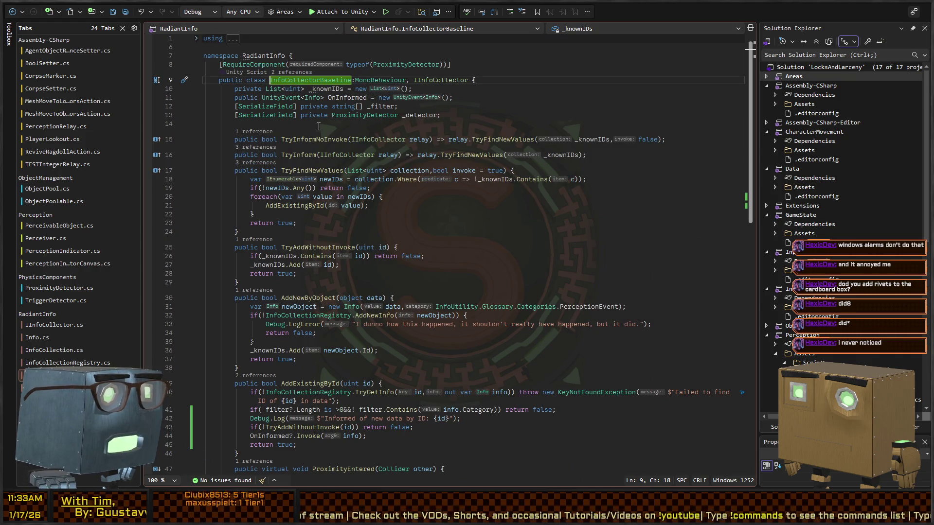
{"action": "key", "text": "ctrl+minus"}
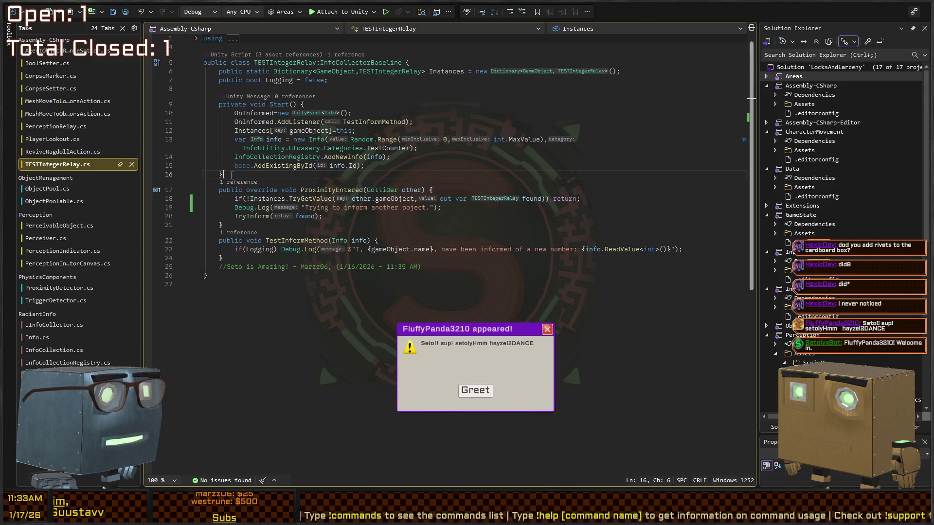
Study the info registration and OnInformed setup lines in TESTIntegerRelay's Start, ending on PerceptionRelay.cs.
{"action": "left_click_drag", "start_coordinate": [223, 174], "coordinate": [203, 104]}
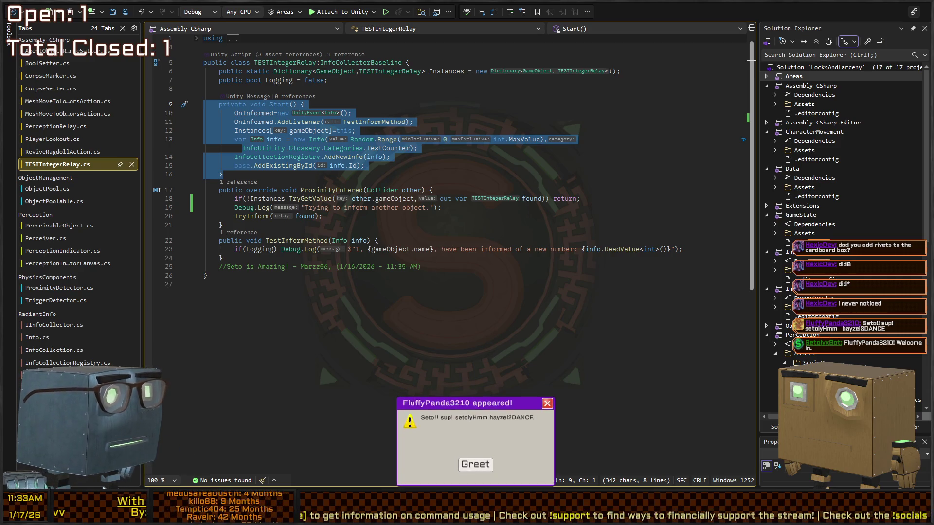
{"action": "left_click", "coordinate": [476, 468]}
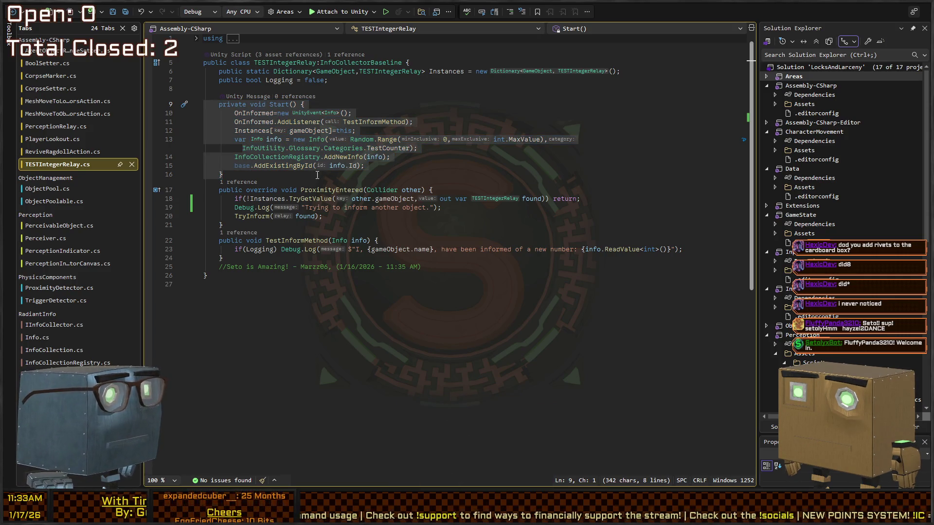
{"action": "left_click", "coordinate": [327, 130]}
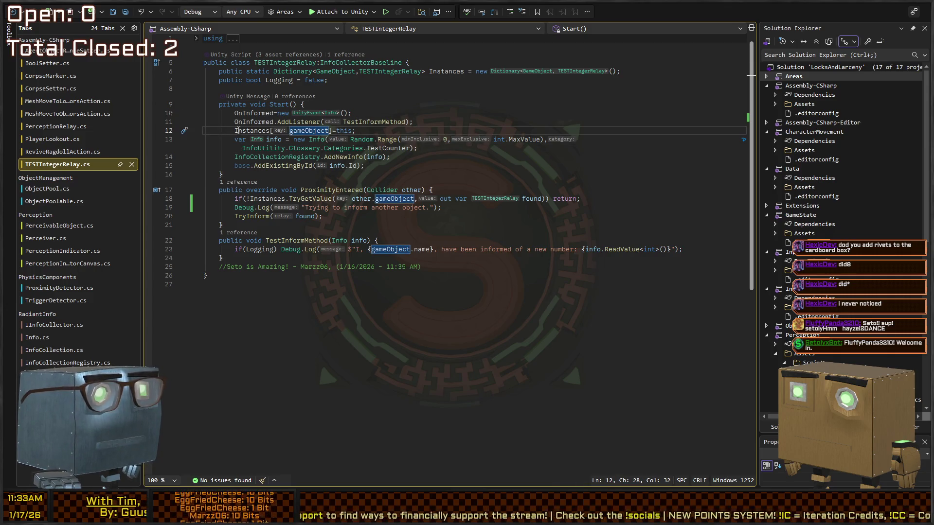
{"action": "mouse_move", "coordinate": [365, 166]}
{"action": "left_mouse_down"}
{"action": "mouse_move", "coordinate": [209, 154]}
{"action": "mouse_move", "coordinate": [205, 141]}
{"action": "left_mouse_up"}
{"action": "left_click_drag", "start_coordinate": [412, 122], "coordinate": [203, 113]}
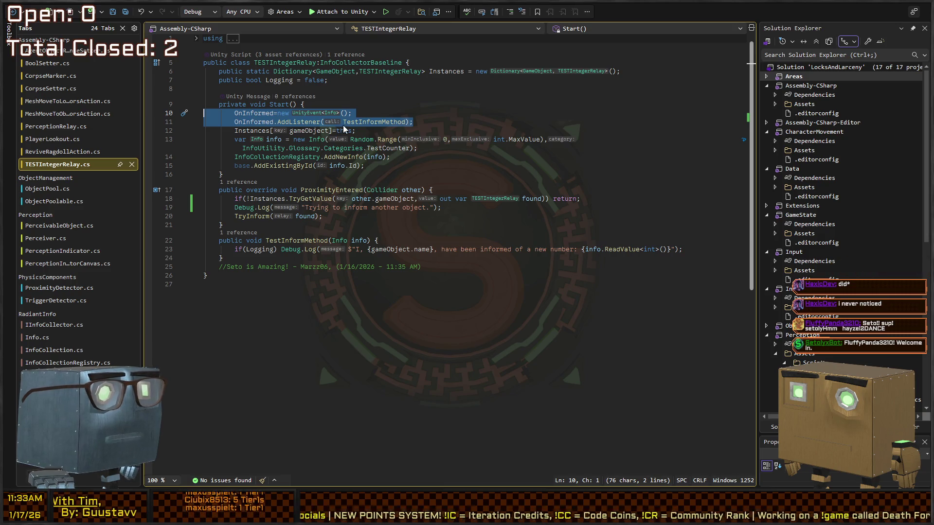
{"action": "key", "text": "alt+Home"}
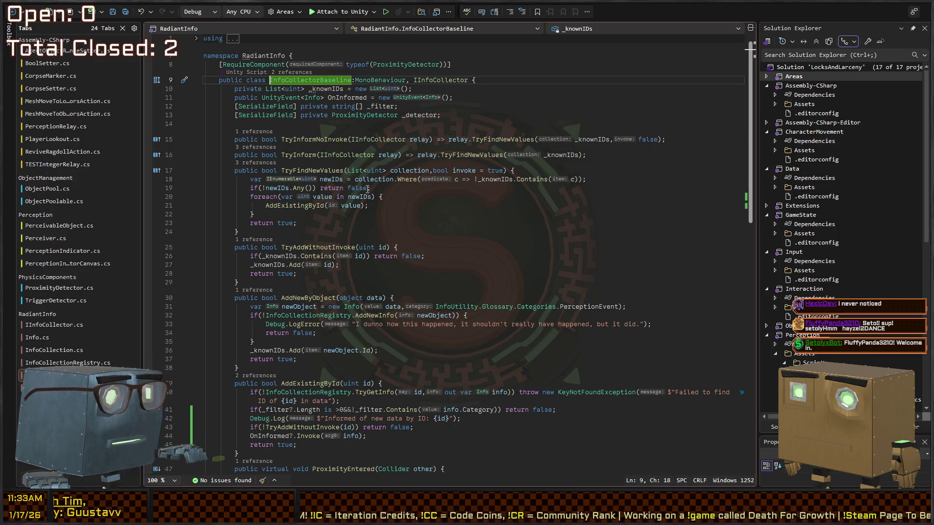
{"action": "key", "text": "ctrl+minus"}
{"action": "key", "text": "ctrl+minus"}
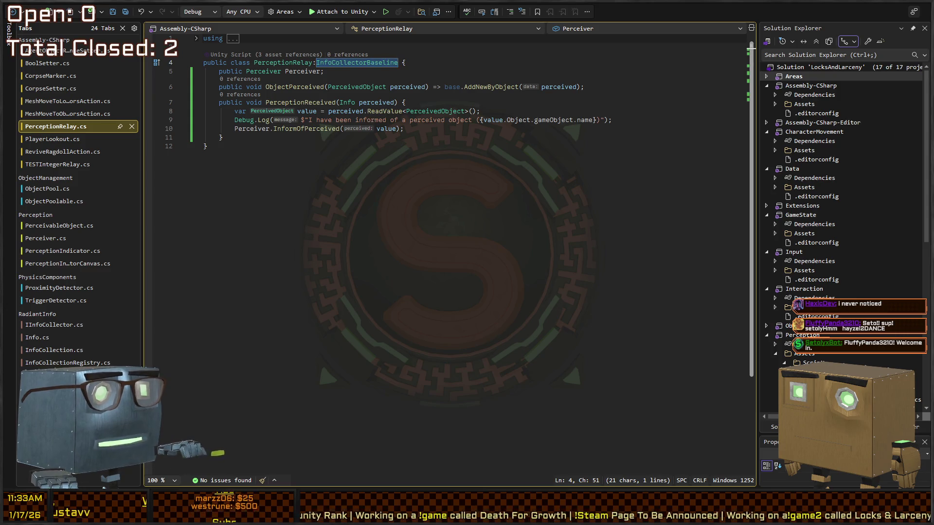
{"action": "key", "text": "alt+Tab"}
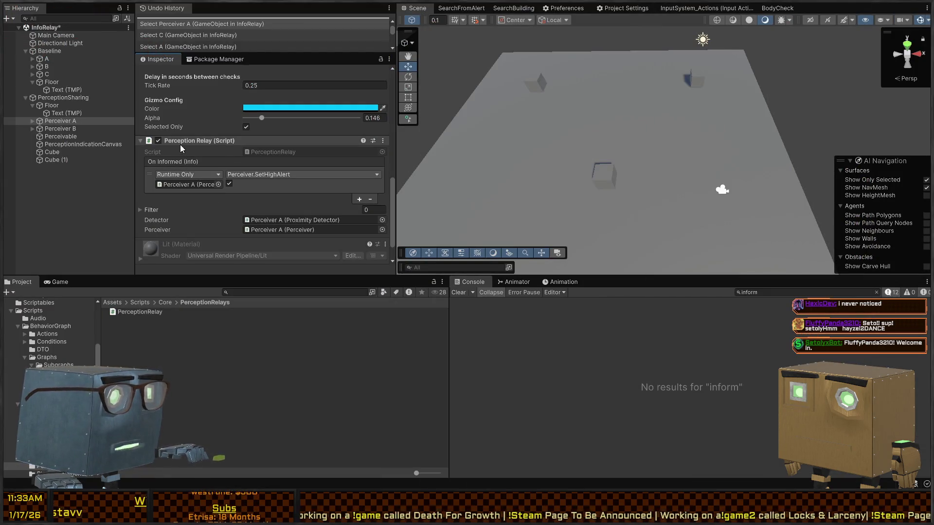
Point Perceiver A's On Informed at PerceptionRelay.PerceptionReceived, cross-checking the TESTIntegerRelay and PerceptionRelay scripts.
{"action": "scroll", "coordinate": [151, 155], "scroll_direction": "up", "scroll_amount": 6}
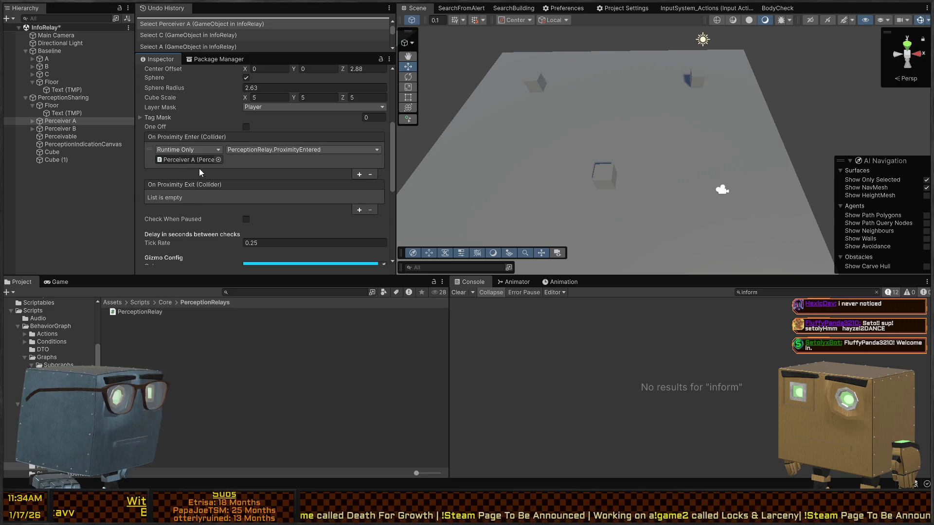
{"action": "scroll", "coordinate": [200, 145], "scroll_direction": "down", "scroll_amount": 5}
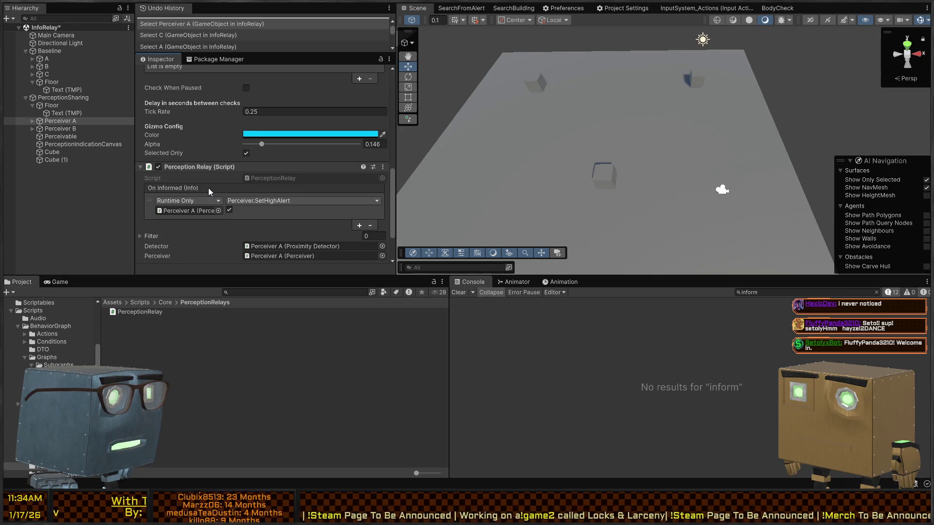
{"action": "key", "text": "alt+Tab"}
{"action": "key", "text": "ctrl+Tab"}
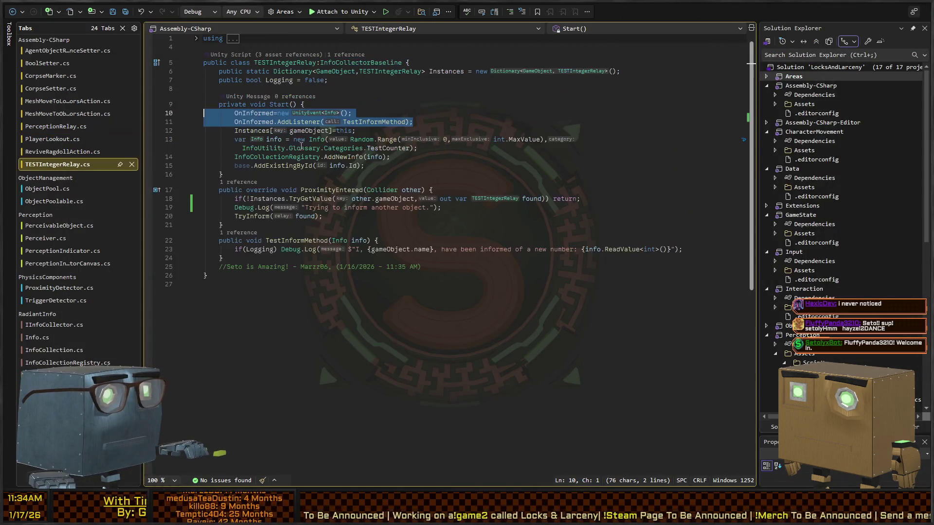
{"action": "key", "text": "ctrl+Tab"}
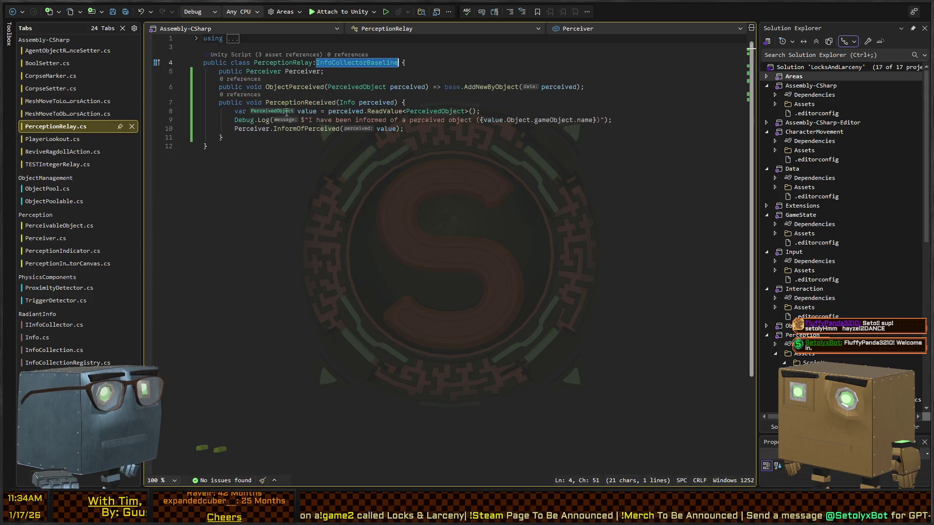
{"action": "key", "text": "alt+Tab"}
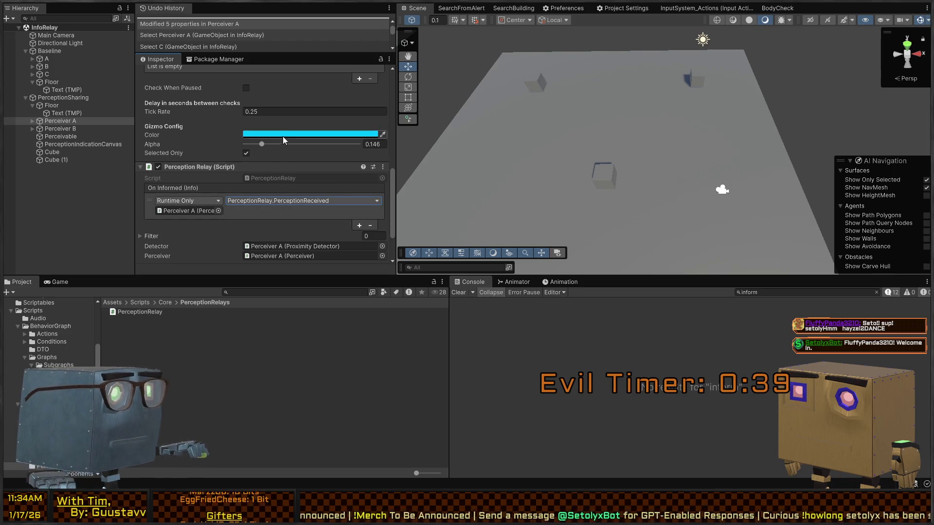
Enter Play mode and drag Perceiver A across the floor to a new spot.
{"action": "scroll", "coordinate": [283, 147], "scroll_direction": "up", "scroll_amount": 5}
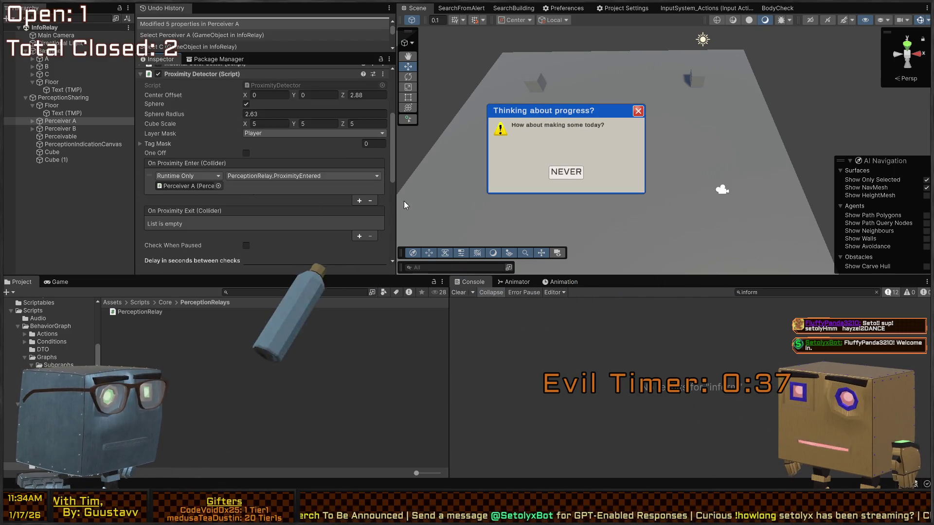
{"action": "key", "text": "ctrl+p"}
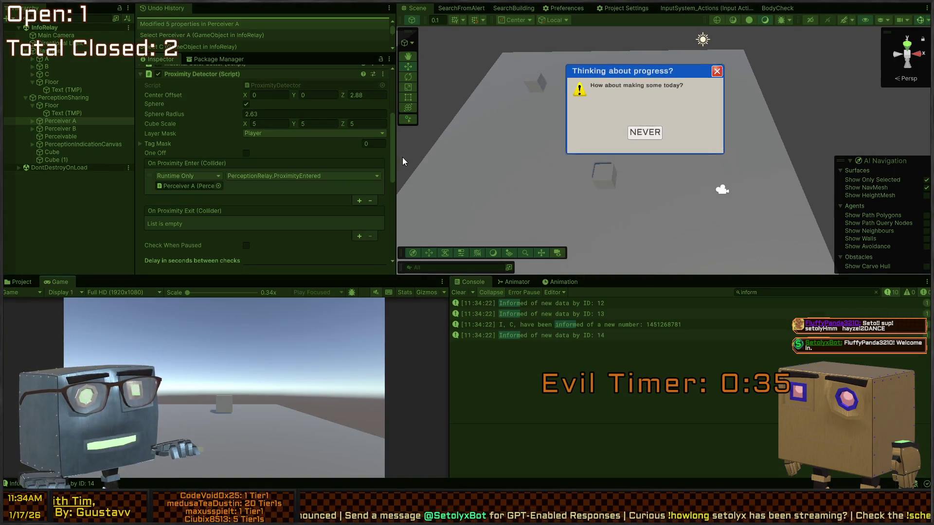
{"action": "mouse_move", "coordinate": [693, 67]}
{"action": "left_mouse_down"}
{"action": "mouse_move", "coordinate": [465, 176]}
{"action": "mouse_move", "coordinate": [349, 138]}
{"action": "mouse_move", "coordinate": [396, 149]}
{"action": "mouse_move", "coordinate": [378, 168]}
{"action": "mouse_move", "coordinate": [480, 167]}
{"action": "mouse_move", "coordinate": [442, 174]}
{"action": "mouse_move", "coordinate": [411, 157]}
{"action": "left_mouse_up"}
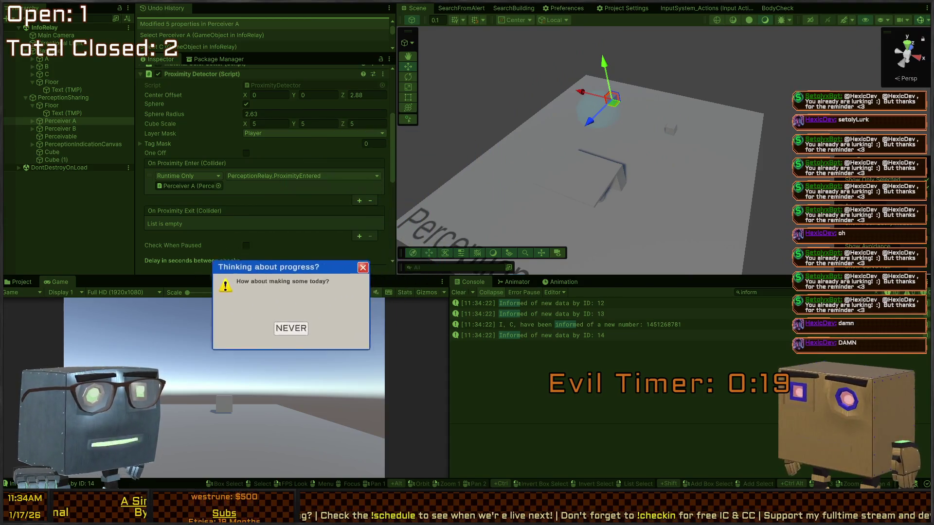
{"action": "mouse_move", "coordinate": [614, 103]}
{"action": "left_mouse_down"}
{"action": "mouse_move", "coordinate": [632, 167]}
{"action": "mouse_move", "coordinate": [614, 143]}
{"action": "mouse_move", "coordinate": [519, 114]}
{"action": "mouse_move", "coordinate": [545, 122]}
{"action": "left_mouse_up"}
{"action": "mouse_move", "coordinate": [667, 176]}
{"action": "left_mouse_down"}
{"action": "mouse_move", "coordinate": [679, 185]}
{"action": "mouse_move", "coordinate": [677, 204]}
{"action": "mouse_move", "coordinate": [628, 202]}
{"action": "mouse_move", "coordinate": [652, 194]}
{"action": "left_mouse_up"}
{"action": "key", "text": "e"}
{"action": "key", "text": "w"}
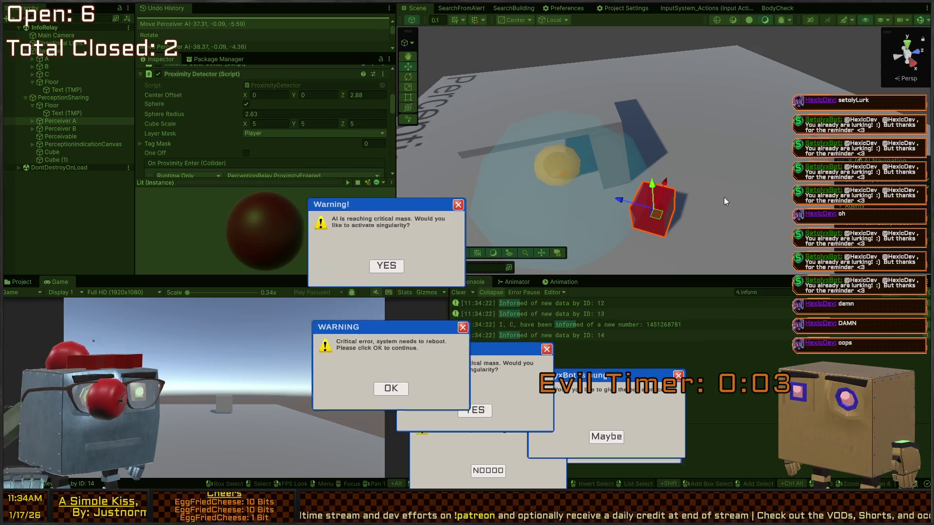
{"action": "mouse_move", "coordinate": [656, 224]}
{"action": "left_mouse_down"}
{"action": "mouse_move", "coordinate": [619, 156]}
{"action": "mouse_move", "coordinate": [776, 119]}
{"action": "mouse_move", "coordinate": [778, 108]}
{"action": "left_mouse_up"}
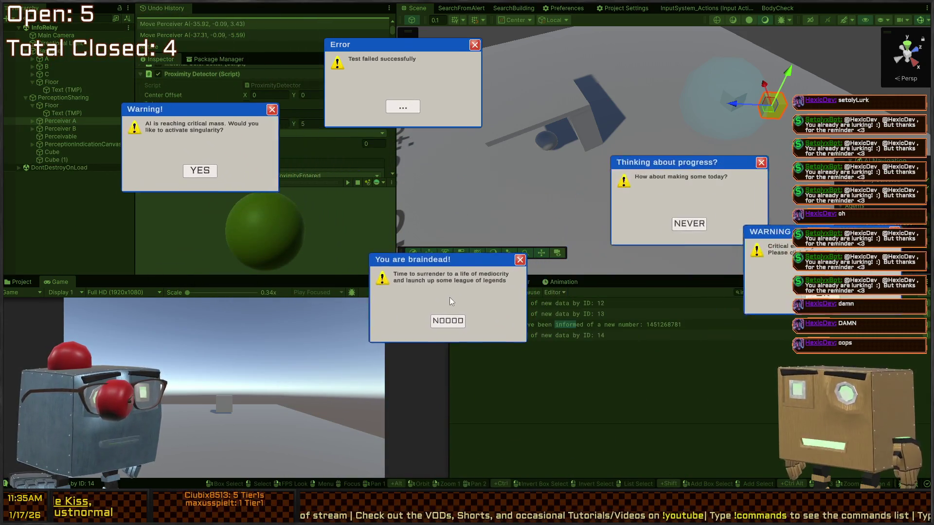
Dismiss the pop-ups and pick the 'Informed of new data by ID: 14' console log.
{"action": "left_click", "coordinate": [433, 309]}
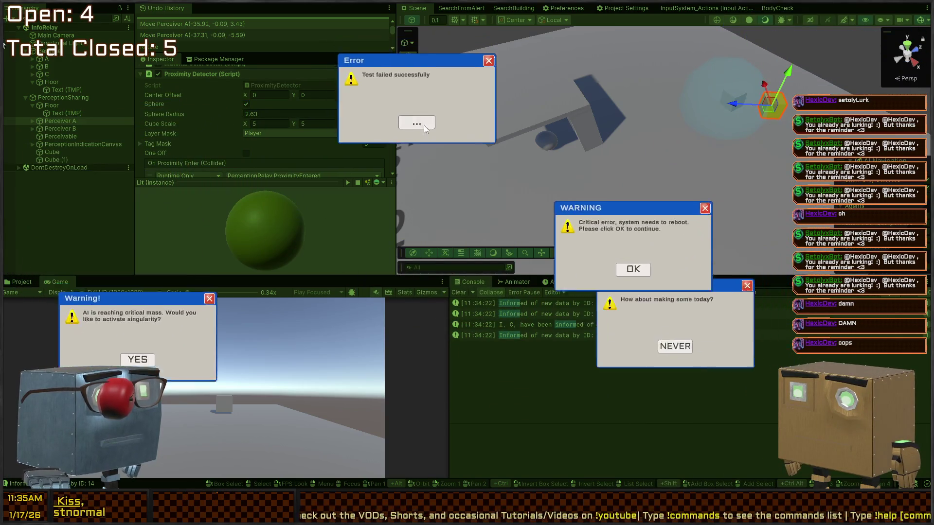
{"action": "left_click", "coordinate": [418, 122]}
{"action": "left_click", "coordinate": [628, 267]}
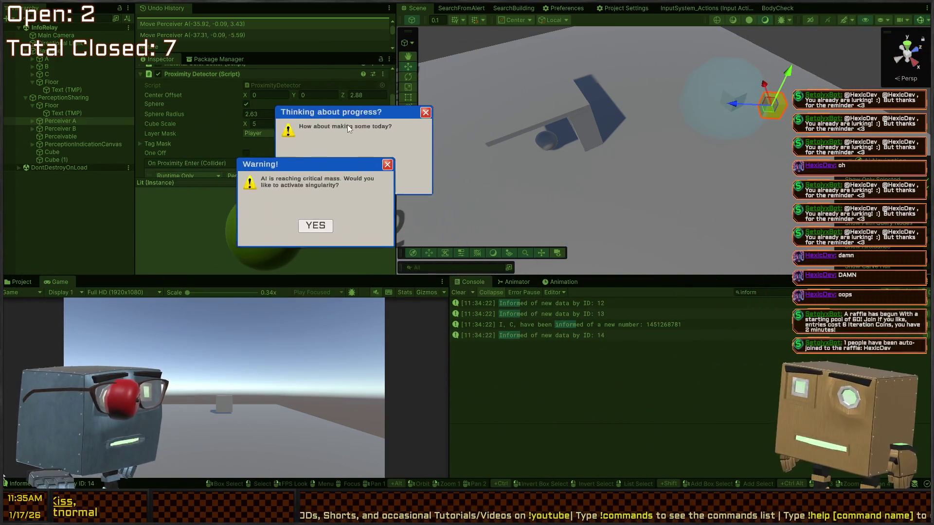
{"action": "left_click", "coordinate": [317, 364]}
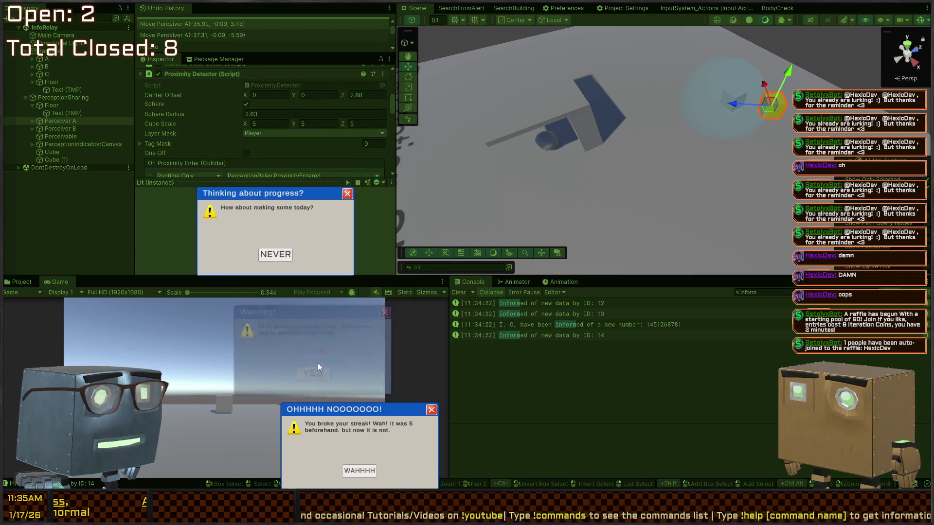
{"action": "left_click", "coordinate": [234, 373]}
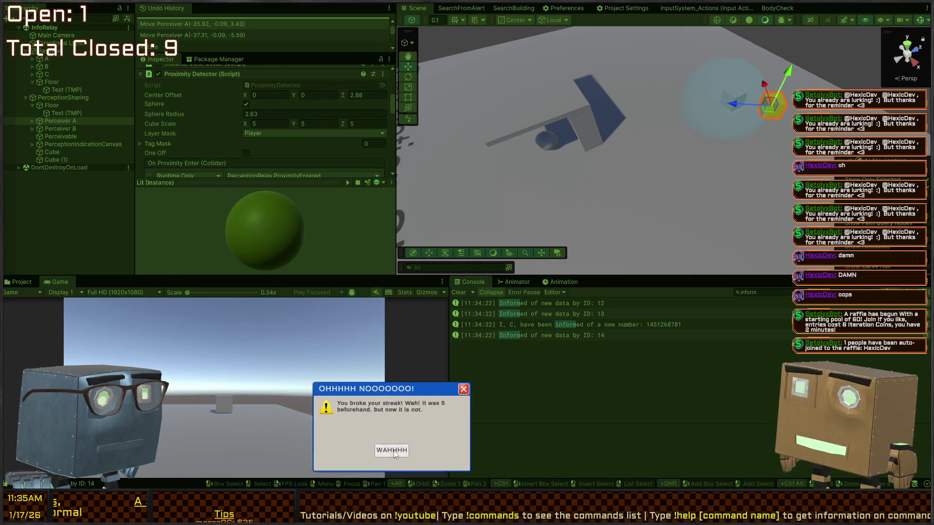
{"action": "left_click", "coordinate": [394, 448]}
{"action": "left_click_drag", "start_coordinate": [693, 199], "coordinate": [767, 194]}
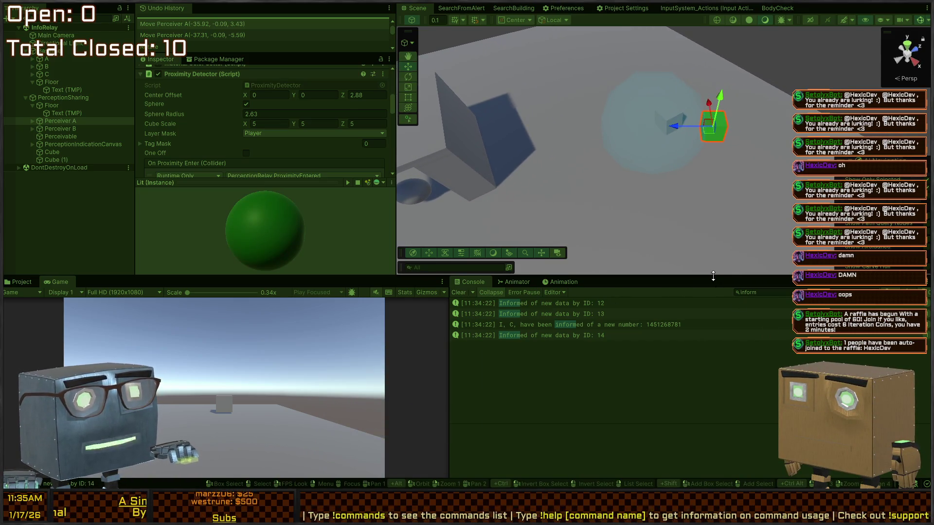
{"action": "left_click", "coordinate": [762, 293]}
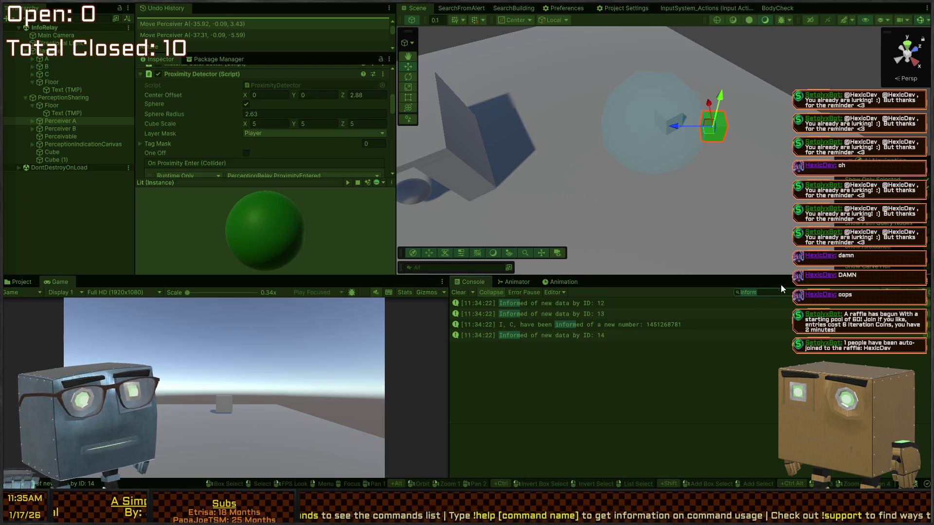
{"action": "left_click", "coordinate": [588, 335]}
Open RadiantInfo.cs from the ID 14 log and delete AddExistingById's Debug.Log line 42.
{"action": "double_click", "coordinate": [588, 336]}
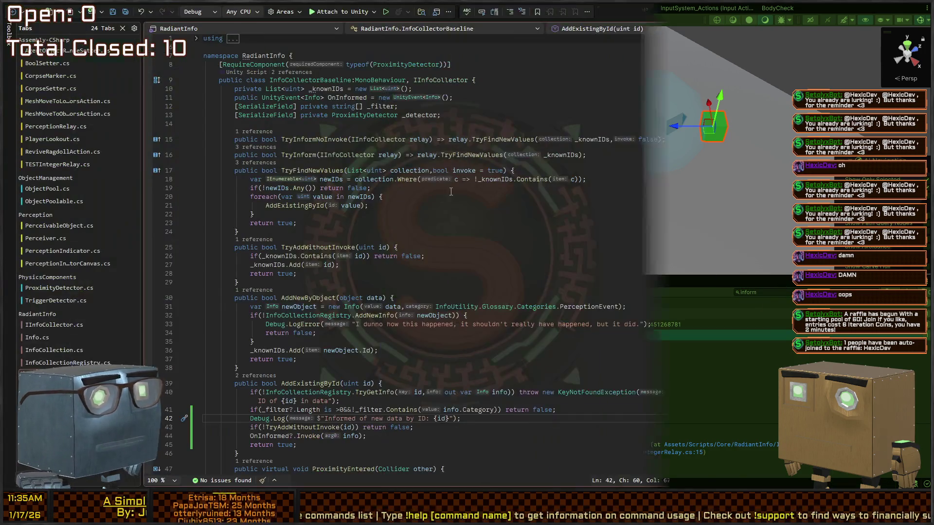
{"action": "key", "text": "End"}
{"action": "key", "text": "shift+Up"}
{"action": "key", "text": "shift+End"}
{"action": "key", "text": "Delete"}
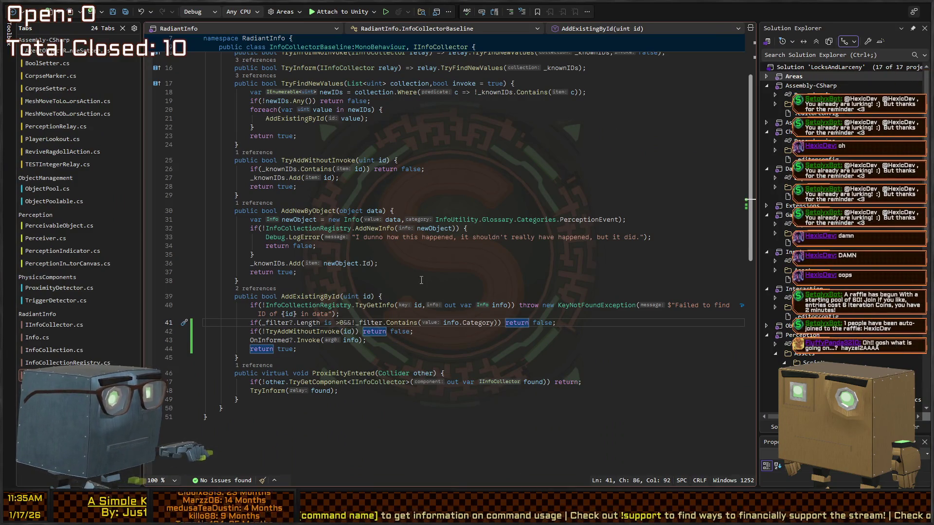
{"action": "key", "text": "alt+Tab"}
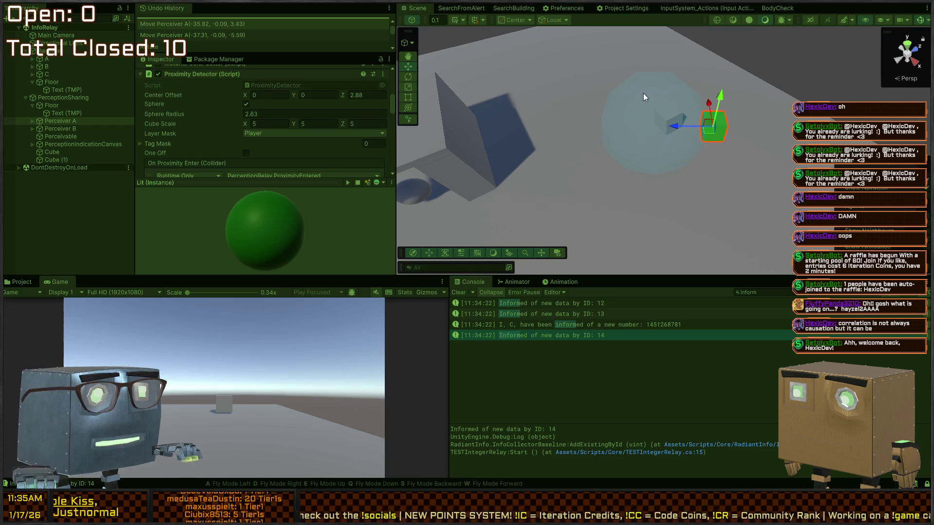
Exit Play mode and select the Cube object in the scene.
{"action": "key", "text": "ctrl+p"}
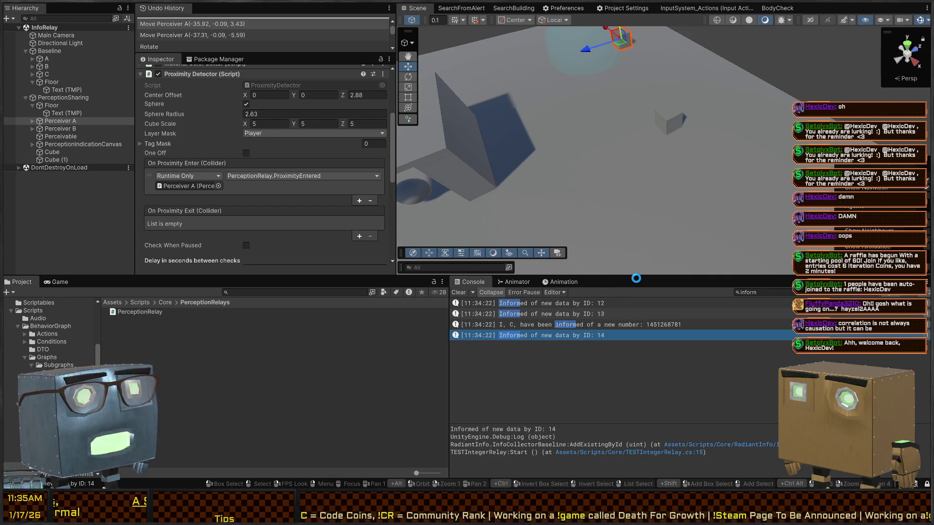
{"action": "left_click", "coordinate": [641, 266]}
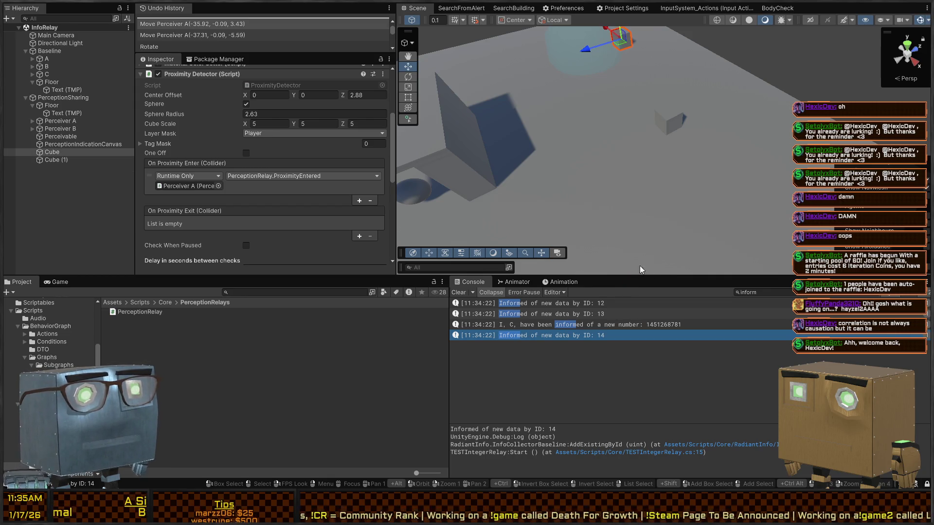
Shift Perceiver B right, move and rotate Perceiver A, then enter Play mode.
{"action": "mouse_move", "coordinate": [704, 107]}
{"action": "left_mouse_down"}
{"action": "mouse_move", "coordinate": [652, 75]}
{"action": "mouse_move", "coordinate": [749, 102]}
{"action": "mouse_move", "coordinate": [715, 122]}
{"action": "mouse_move", "coordinate": [659, 129]}
{"action": "mouse_move", "coordinate": [663, 149]}
{"action": "mouse_move", "coordinate": [608, 148]}
{"action": "mouse_move", "coordinate": [681, 139]}
{"action": "mouse_move", "coordinate": [562, 161]}
{"action": "mouse_move", "coordinate": [544, 152]}
{"action": "mouse_move", "coordinate": [646, 185]}
{"action": "mouse_move", "coordinate": [736, 190]}
{"action": "left_mouse_up"}
{"action": "left_click", "coordinate": [770, 100]}
{"action": "left_click", "coordinate": [646, 185]}
{"action": "left_click", "coordinate": [611, 184]}
{"action": "left_click", "coordinate": [783, 130]}
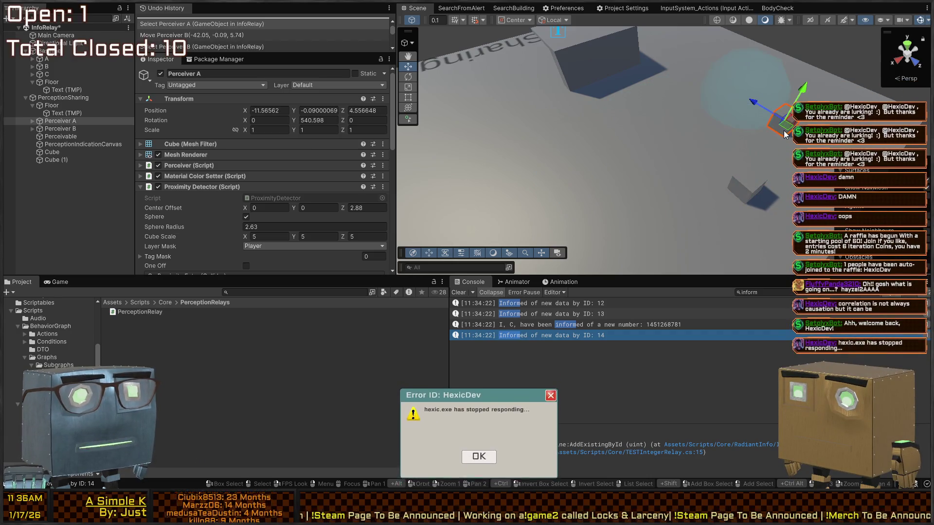
{"action": "mouse_move", "coordinate": [785, 134]}
{"action": "left_mouse_down"}
{"action": "mouse_move", "coordinate": [791, 127]}
{"action": "mouse_move", "coordinate": [788, 170]}
{"action": "mouse_move", "coordinate": [768, 192]}
{"action": "mouse_move", "coordinate": [756, 175]}
{"action": "left_mouse_up"}
{"action": "key", "text": "e"}
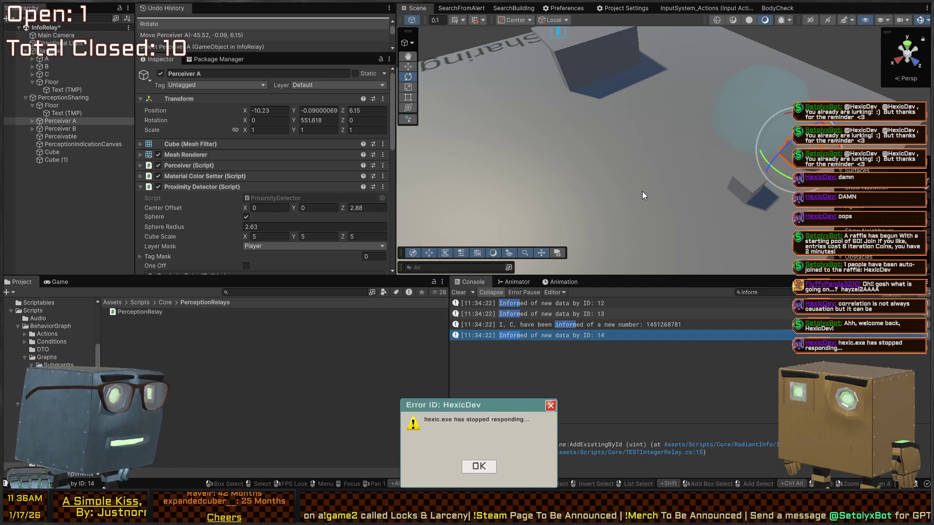
{"action": "left_click", "coordinate": [551, 405]}
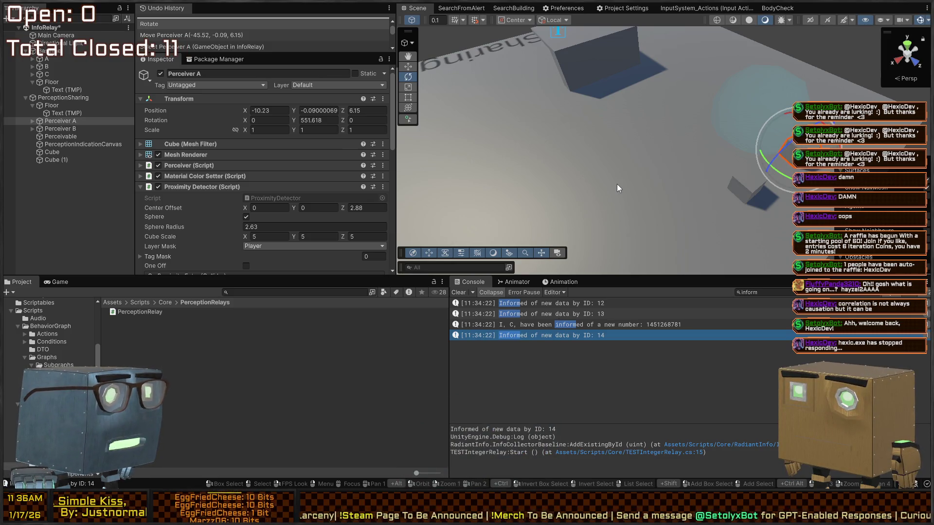
{"action": "mouse_move", "coordinate": [622, 124]}
{"action": "left_mouse_down"}
{"action": "mouse_move", "coordinate": [529, 126]}
{"action": "mouse_move", "coordinate": [509, 137]}
{"action": "left_mouse_up"}
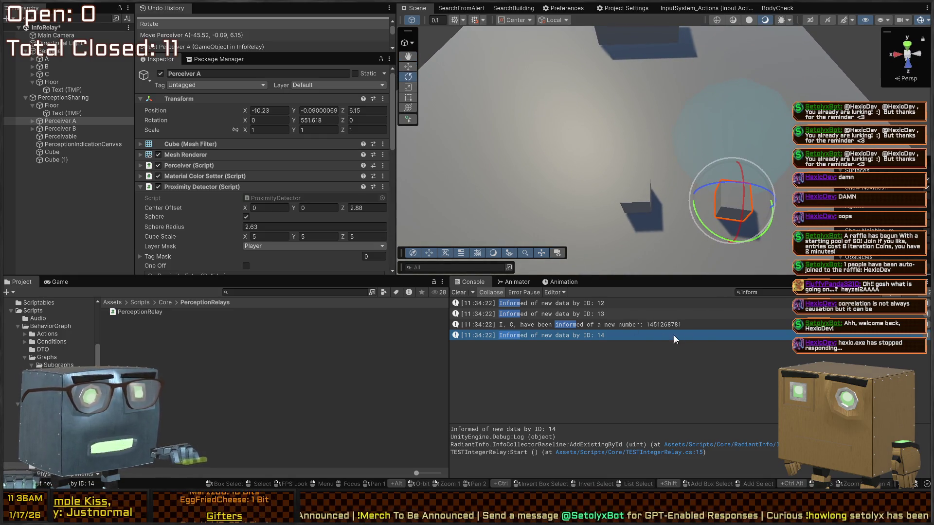
{"action": "key", "text": "ctrl+p"}
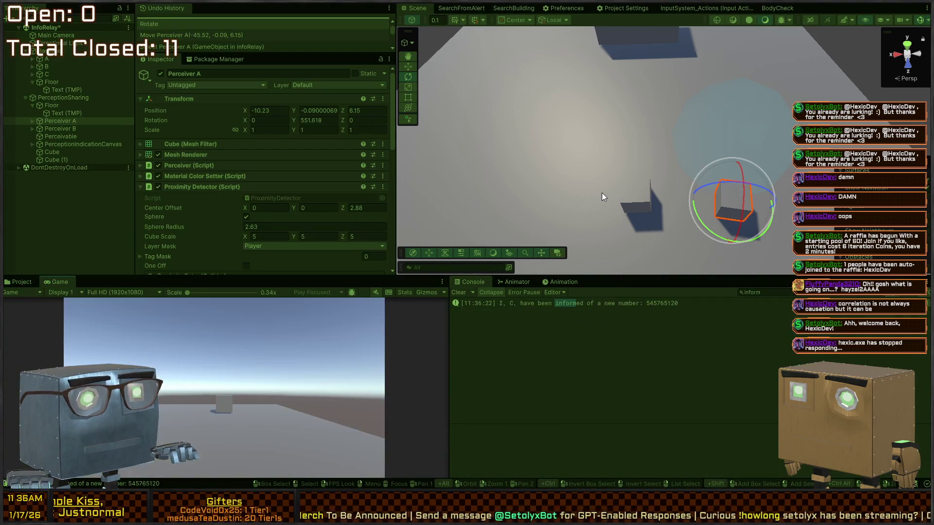
Stop the play test and review Perceiver A's Perception Relay wiring.
{"action": "left_click", "coordinate": [644, 191]}
{"action": "key", "text": "w"}
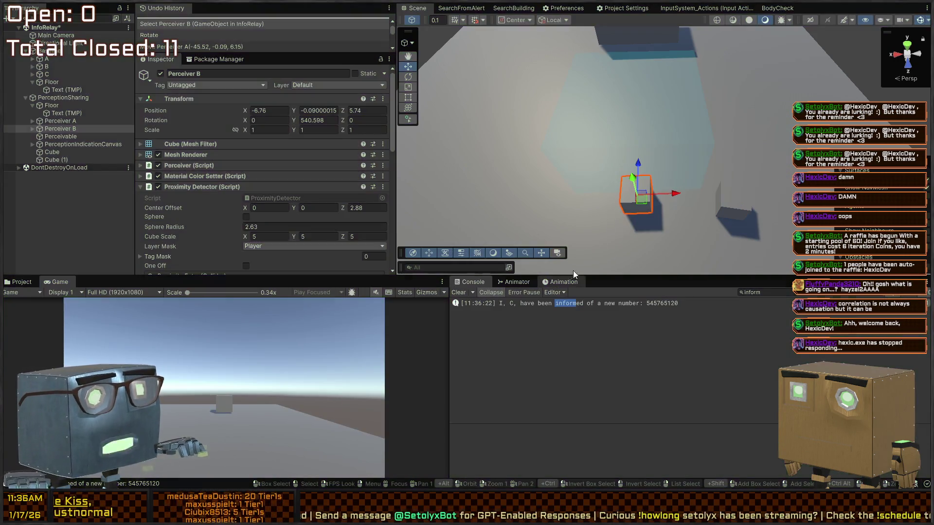
{"action": "key", "text": "ctrl+p"}
{"action": "left_click", "coordinate": [103, 153]}
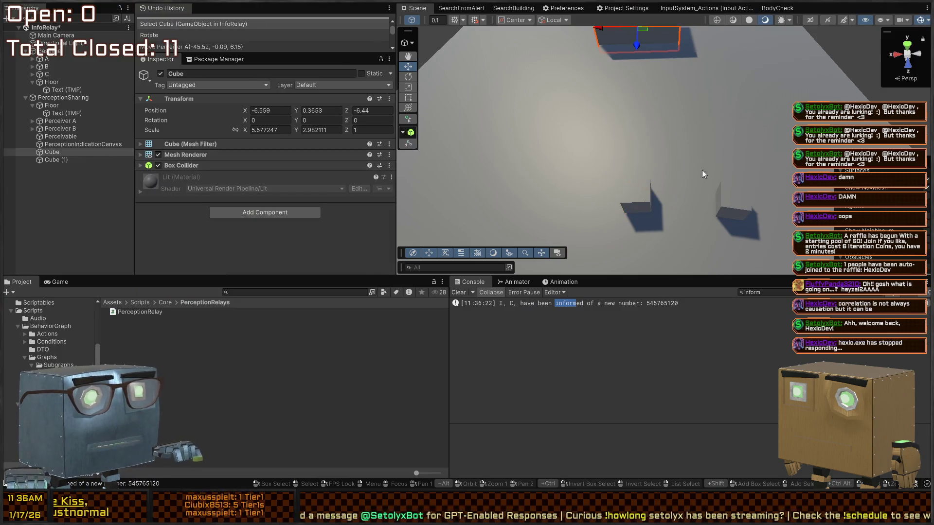
{"action": "left_click", "coordinate": [615, 203]}
{"action": "left_click", "coordinate": [616, 203]}
{"action": "left_click", "coordinate": [741, 194]}
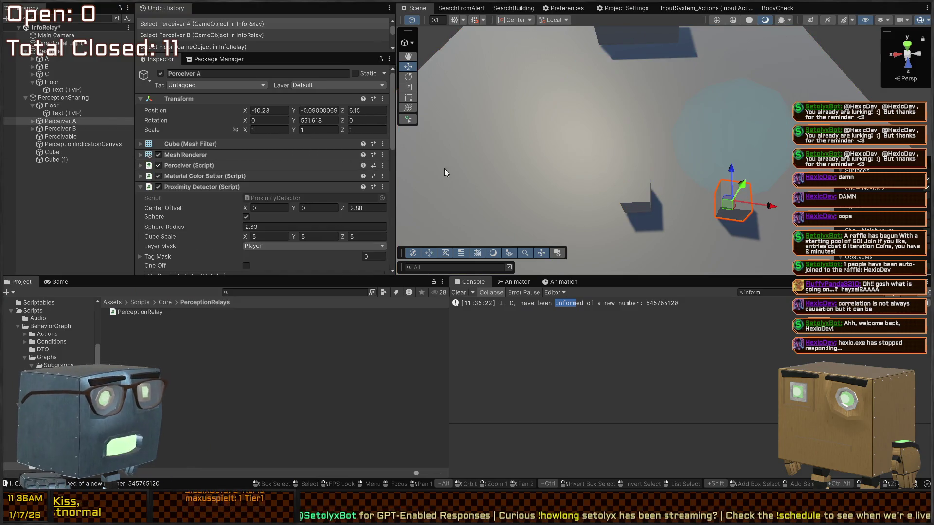
{"action": "scroll", "coordinate": [234, 147], "scroll_direction": "down", "scroll_amount": 5}
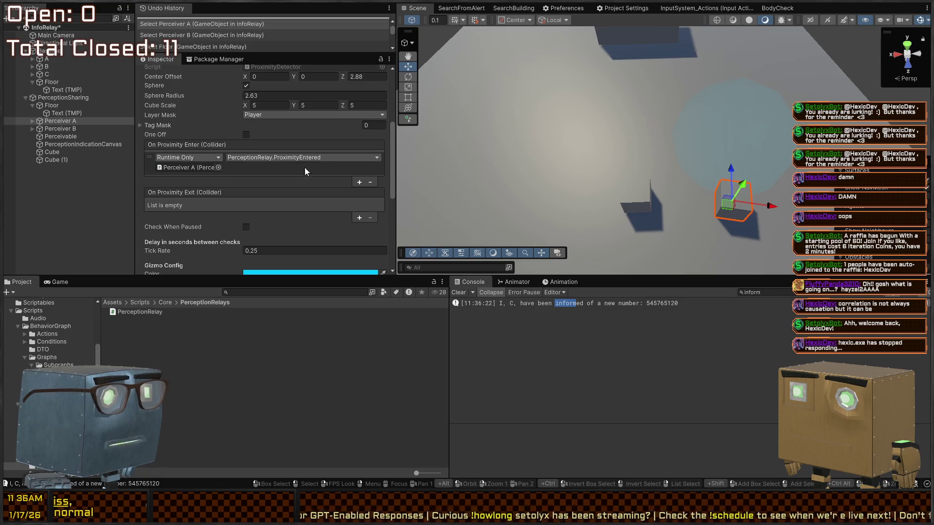
{"action": "scroll", "coordinate": [265, 153], "scroll_direction": "down", "scroll_amount": 7}
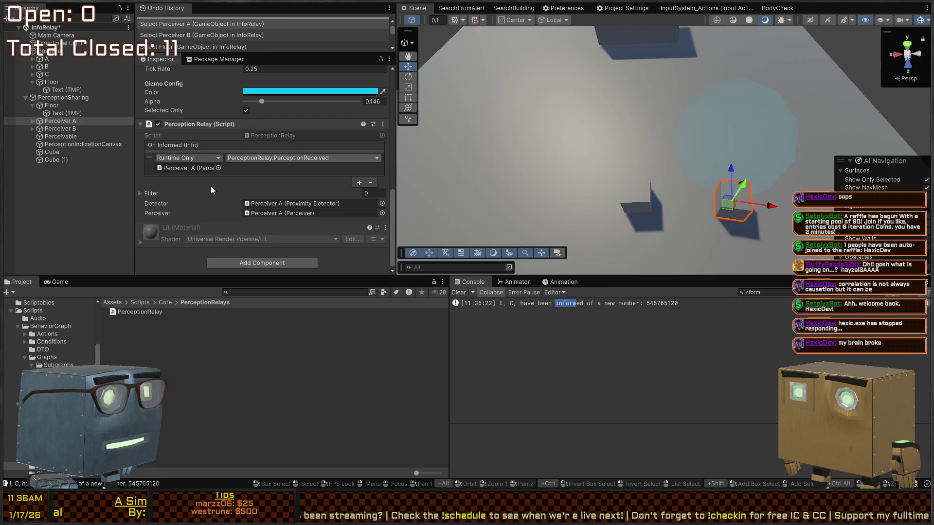
Set Perceiver B's On Informed to PerceptionRelay.PerceptionReceived and play the scene.
{"action": "left_click", "coordinate": [643, 194]}
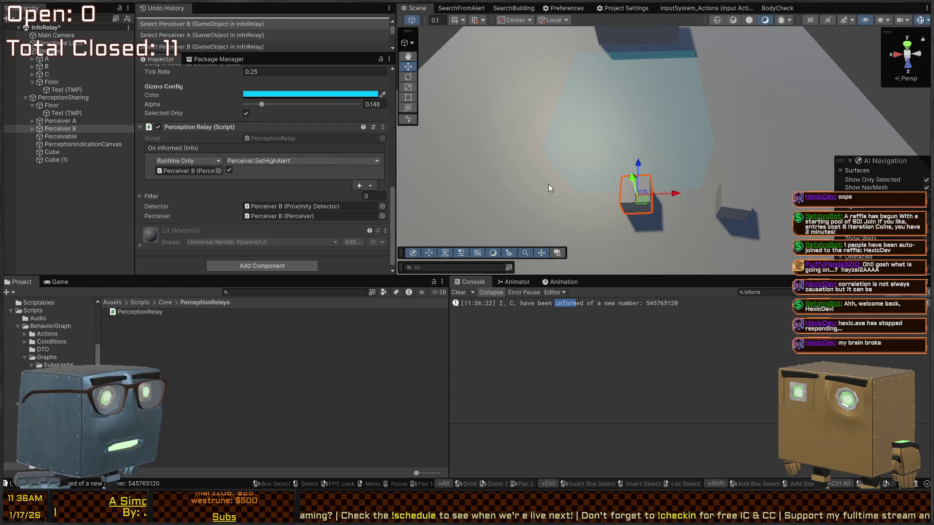
{"action": "left_click", "coordinate": [262, 161]}
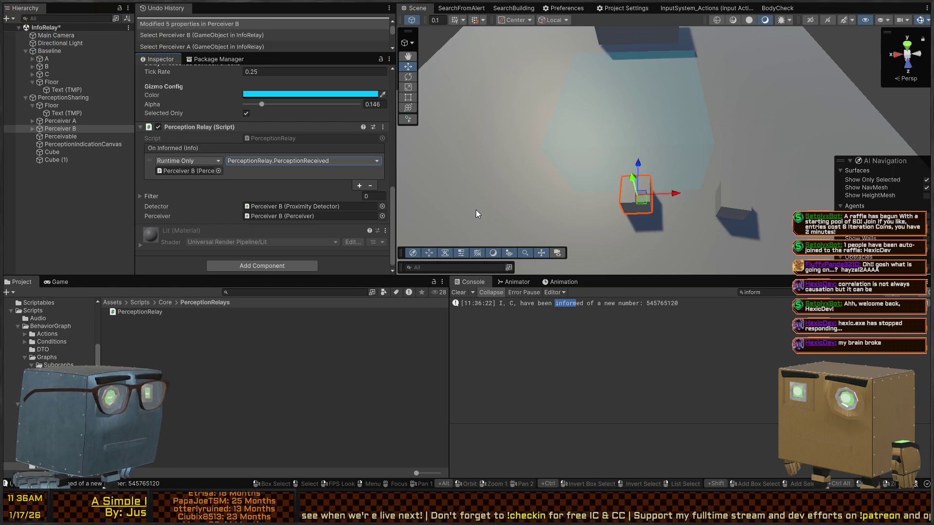
{"action": "key", "text": "ctrl+p"}
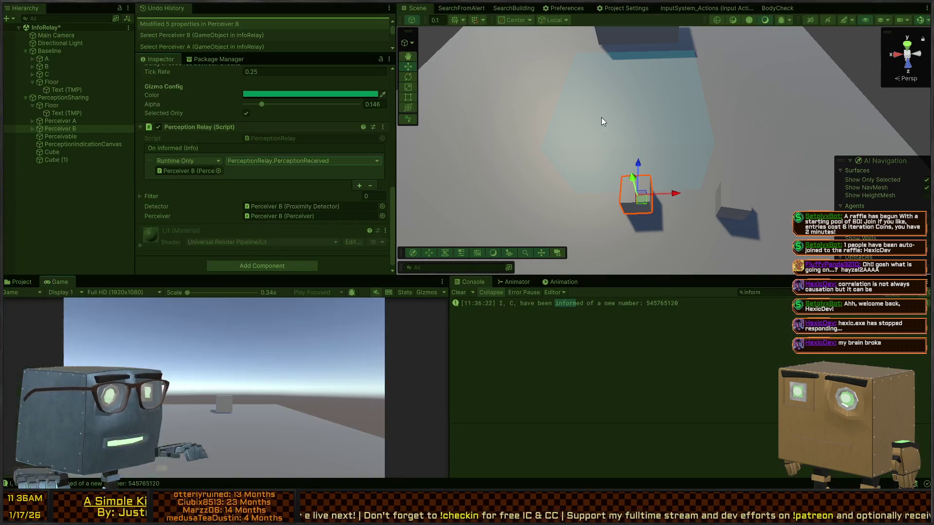
Drag Perceiver B to X -8.67, Z 7.2 near the wall, then select the slanted Cube.
{"action": "left_click", "coordinate": [649, 197]}
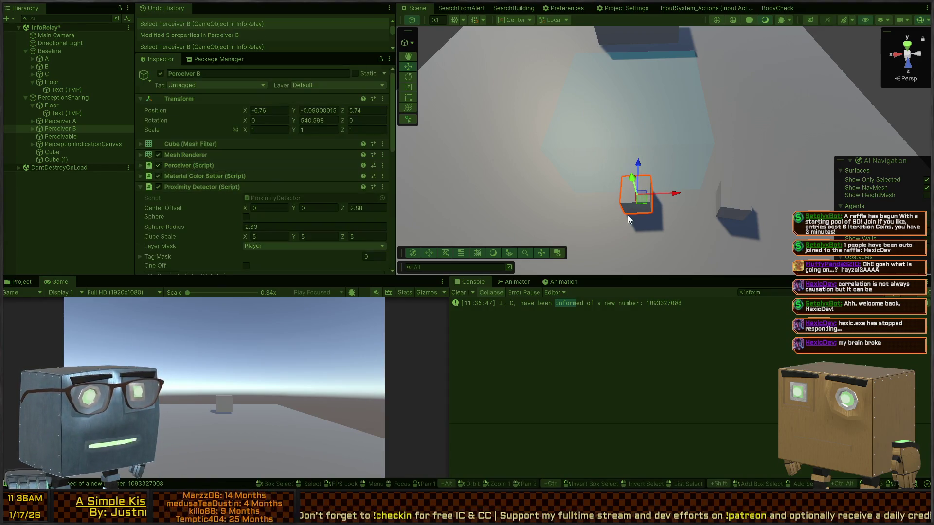
{"action": "mouse_move", "coordinate": [646, 204]}
{"action": "left_mouse_down"}
{"action": "mouse_move", "coordinate": [600, 141]}
{"action": "mouse_move", "coordinate": [574, 66]}
{"action": "left_mouse_up"}
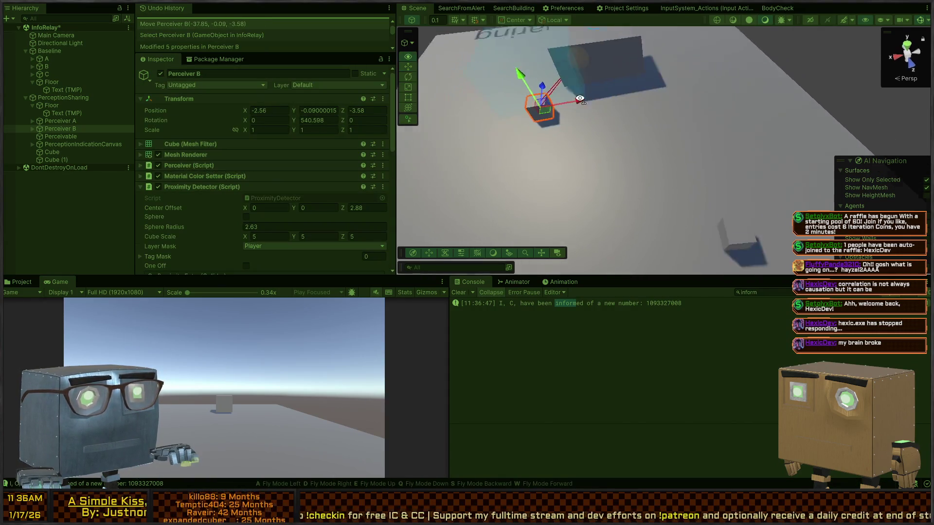
{"action": "mouse_move", "coordinate": [613, 115]}
{"action": "left_mouse_down"}
{"action": "mouse_move", "coordinate": [601, 151]}
{"action": "mouse_move", "coordinate": [546, 158]}
{"action": "left_mouse_up"}
{"action": "key", "text": "e"}
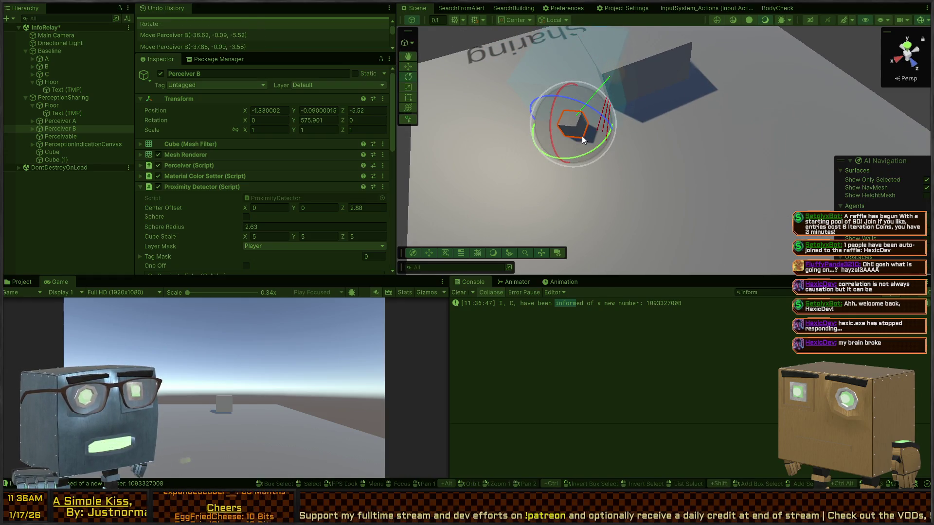
{"action": "mouse_move", "coordinate": [603, 145]}
{"action": "left_mouse_down"}
{"action": "mouse_move", "coordinate": [647, 153]}
{"action": "mouse_move", "coordinate": [559, 168]}
{"action": "mouse_move", "coordinate": [749, 165]}
{"action": "left_mouse_up"}
{"action": "key", "text": "w"}
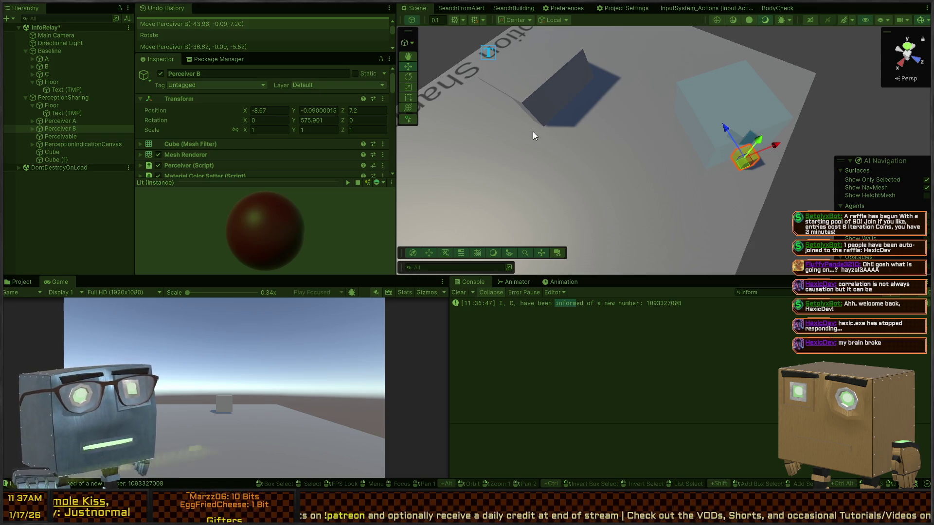
{"action": "left_click", "coordinate": [590, 80]}
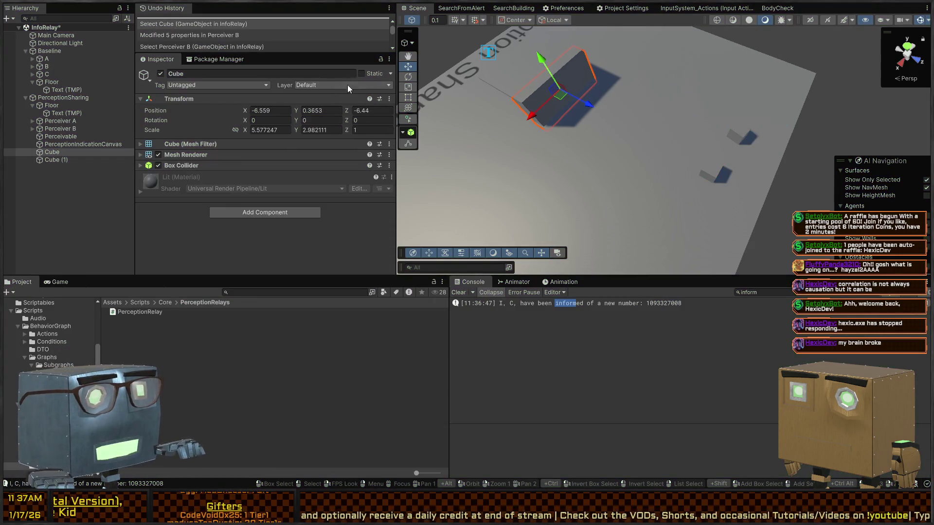
During the running test, drag cube C toward the back left and cube A across the floor.
{"action": "mouse_move", "coordinate": [827, 126]}
{"action": "left_mouse_down"}
{"action": "mouse_move", "coordinate": [841, 117]}
{"action": "mouse_move", "coordinate": [775, 153]}
{"action": "left_mouse_up"}
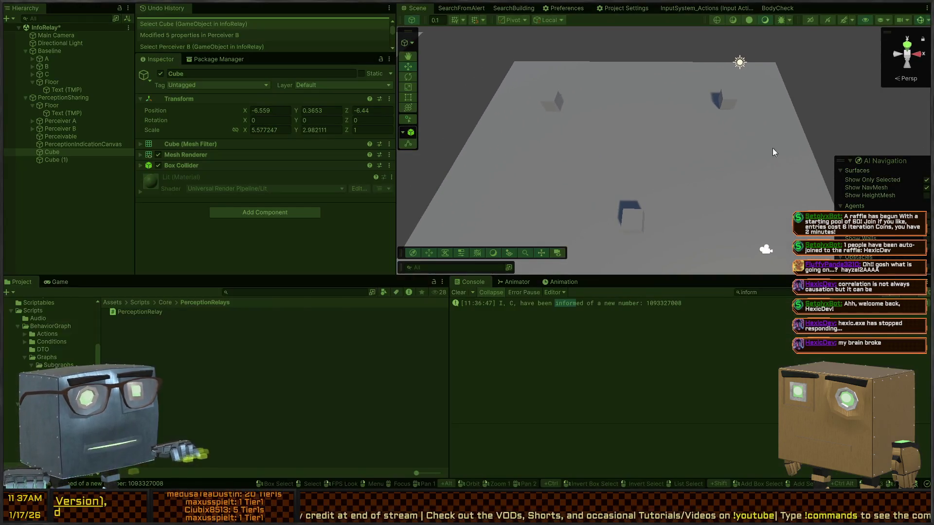
{"action": "left_click", "coordinate": [631, 221]}
{"action": "mouse_move", "coordinate": [629, 217]}
{"action": "left_mouse_down"}
{"action": "mouse_move", "coordinate": [593, 144]}
{"action": "mouse_move", "coordinate": [561, 118]}
{"action": "mouse_move", "coordinate": [583, 184]}
{"action": "mouse_move", "coordinate": [627, 219]}
{"action": "left_mouse_up"}
{"action": "left_click", "coordinate": [725, 106]}
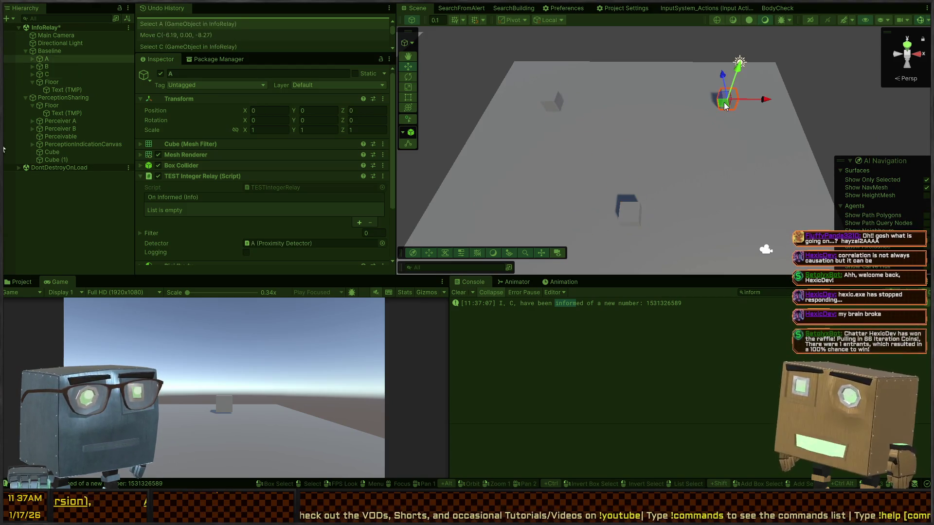
{"action": "mouse_move", "coordinate": [725, 106]}
{"action": "left_mouse_down"}
{"action": "mouse_move", "coordinate": [559, 108]}
{"action": "mouse_move", "coordinate": [683, 117]}
{"action": "mouse_move", "coordinate": [687, 103]}
{"action": "left_mouse_up"}
Drag cube B toward the front of the floor, stop play mode, and reselect cube B.
{"action": "left_click", "coordinate": [547, 103]}
{"action": "left_click_drag", "start_coordinate": [550, 107], "coordinate": [641, 209]}
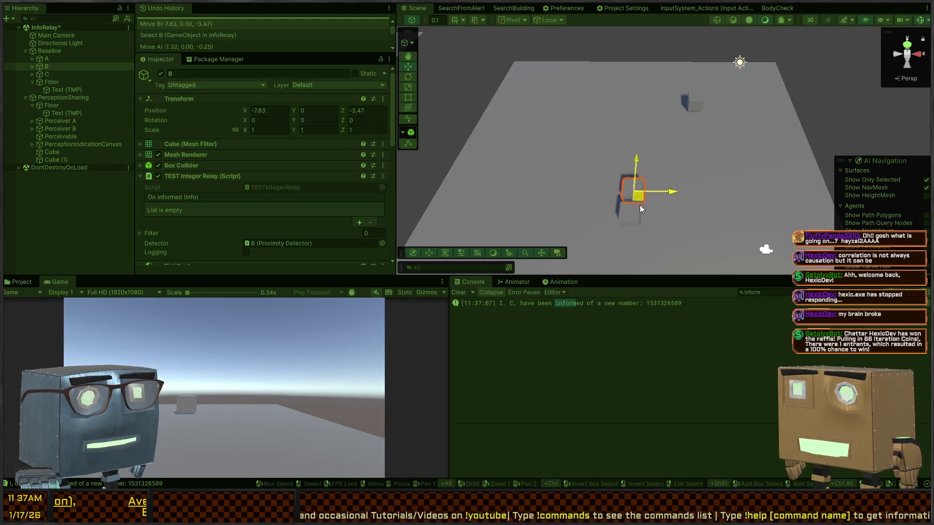
{"action": "key", "text": "ctrl+p"}
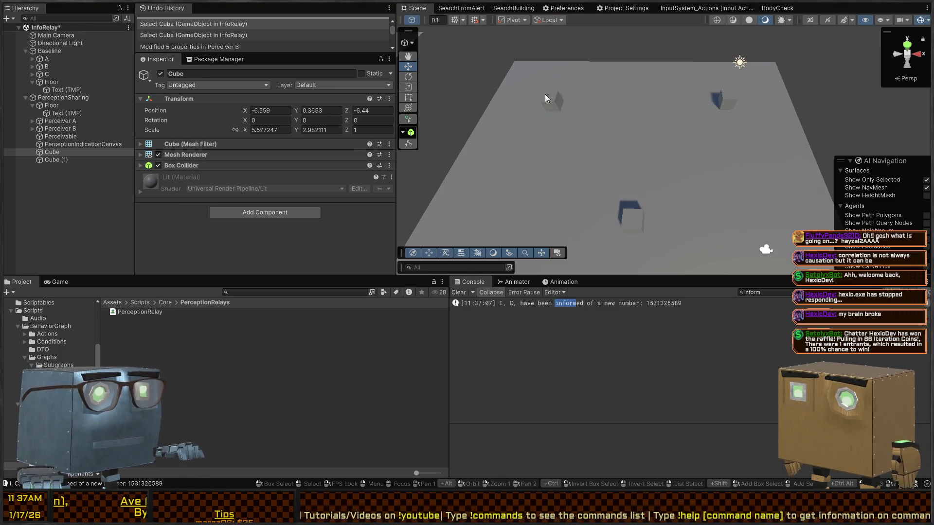
{"action": "left_click", "coordinate": [550, 100]}
Set cube B's Proximity Detector Cube Scale to 4, 4, 4.
{"action": "scroll", "coordinate": [215, 159], "scroll_direction": "down", "scroll_amount": 6}
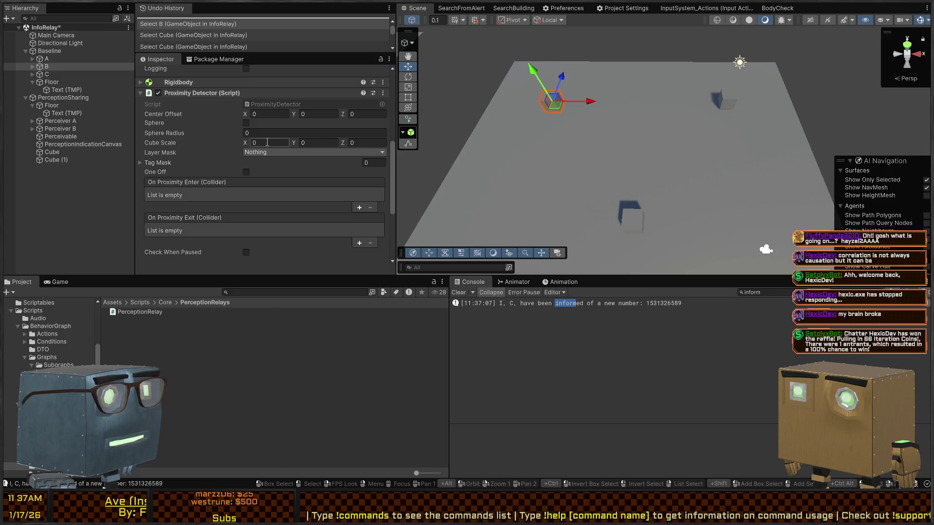
{"action": "type", "text": "4"}
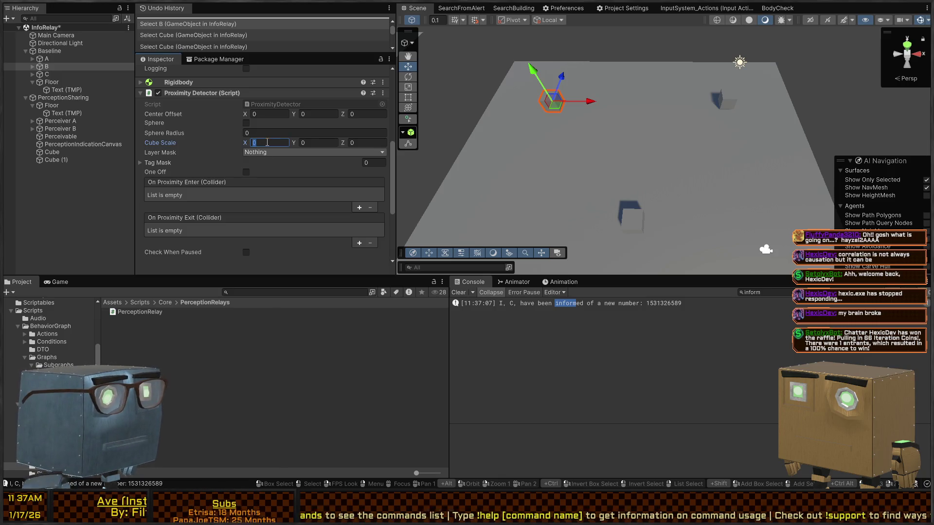
{"action": "key", "text": "Tab"}
{"action": "type", "text": "4"}
{"action": "key", "text": "Tab"}
{"action": "type", "text": "4"}
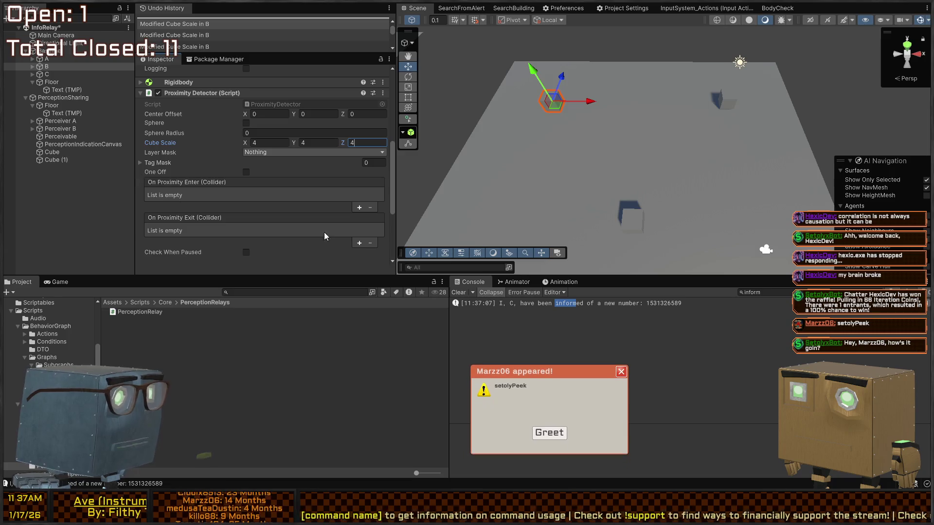
{"action": "left_click", "coordinate": [218, 217]}
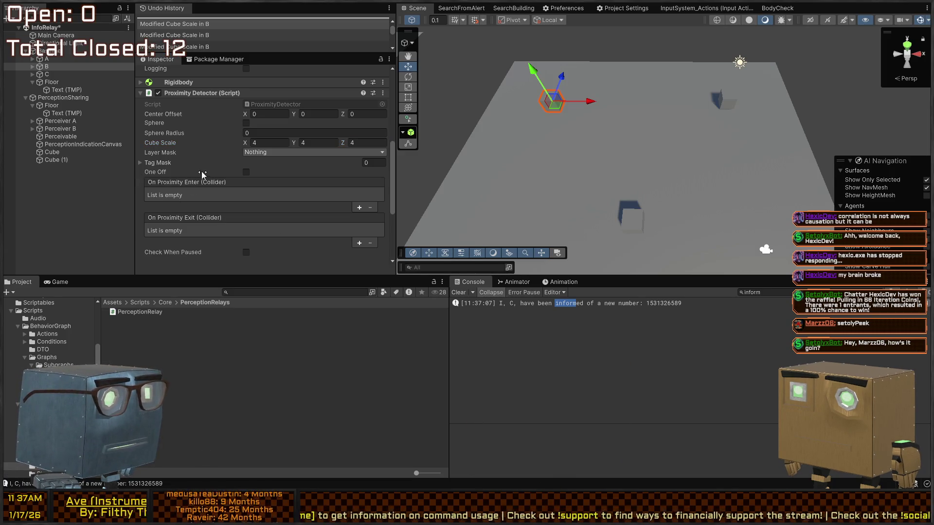
Toggle the sphere detection option and make the detector gizmo green at alpha 0.172.
{"action": "left_click_drag", "start_coordinate": [535, 170], "coordinate": [670, 145]}
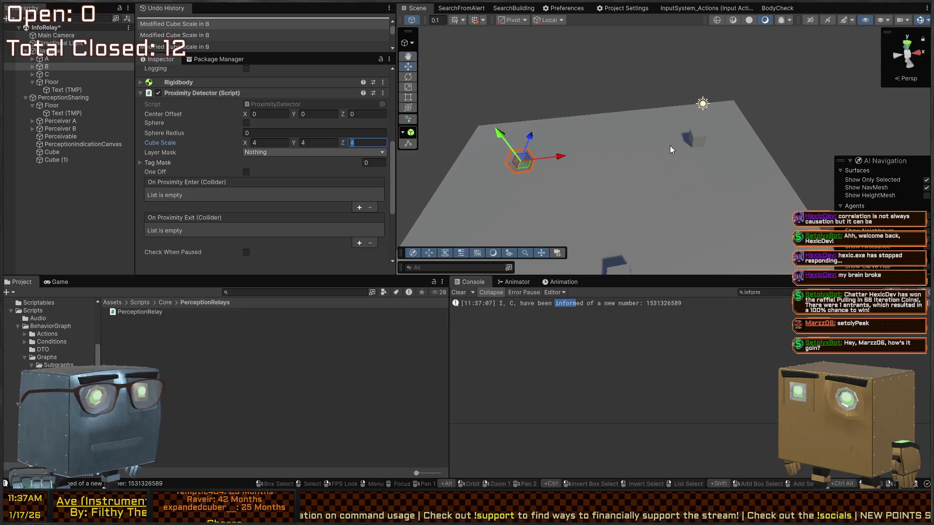
{"action": "left_click", "coordinate": [246, 123]}
{"action": "left_click", "coordinate": [247, 124]}
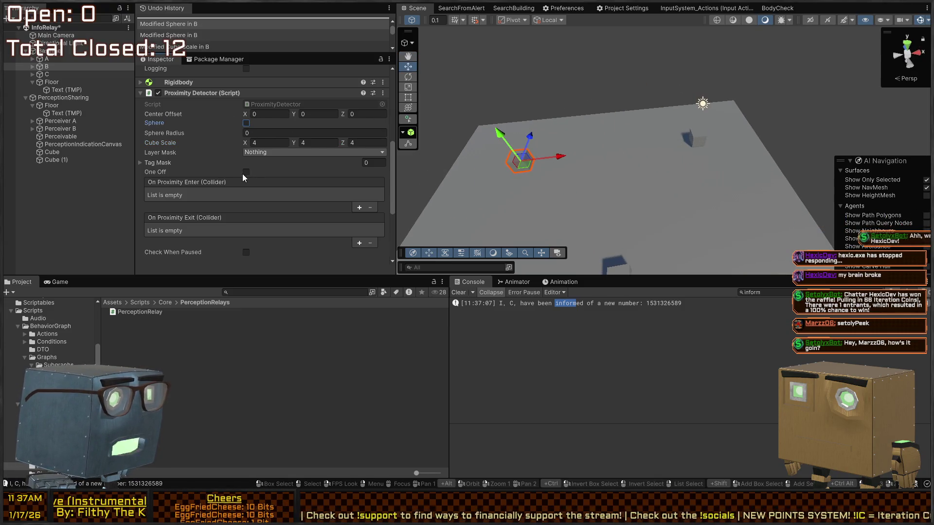
{"action": "mouse_move", "coordinate": [491, 147]}
{"action": "left_mouse_down"}
{"action": "mouse_move", "coordinate": [528, 167]}
{"action": "mouse_move", "coordinate": [453, 183]}
{"action": "left_mouse_up"}
{"action": "scroll", "coordinate": [189, 182], "scroll_direction": "down", "scroll_amount": 5}
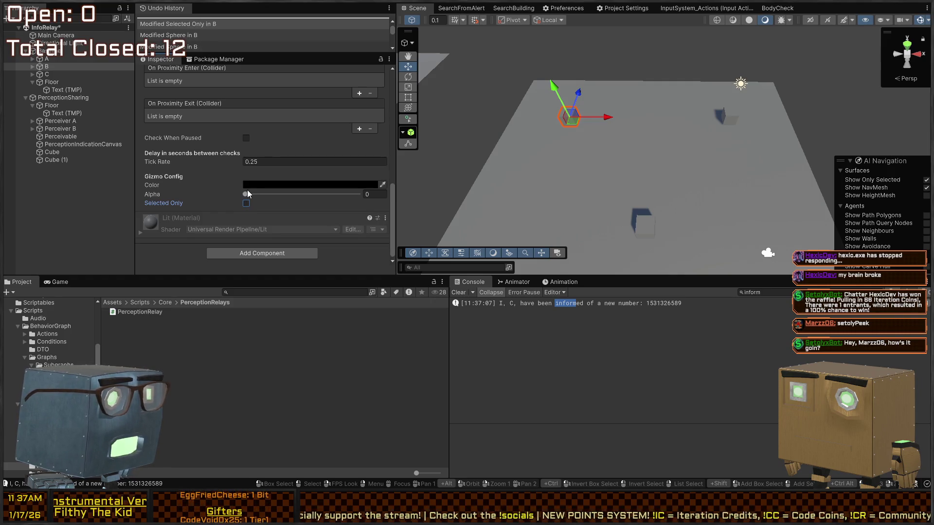
{"action": "left_click_drag", "start_coordinate": [248, 193], "coordinate": [302, 197]}
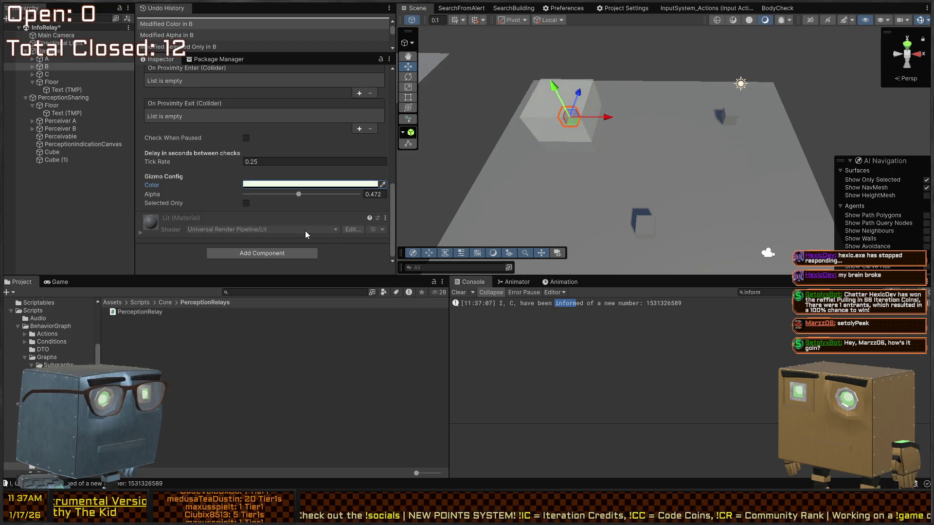
{"action": "left_click_drag", "start_coordinate": [240, 194], "coordinate": [265, 194]}
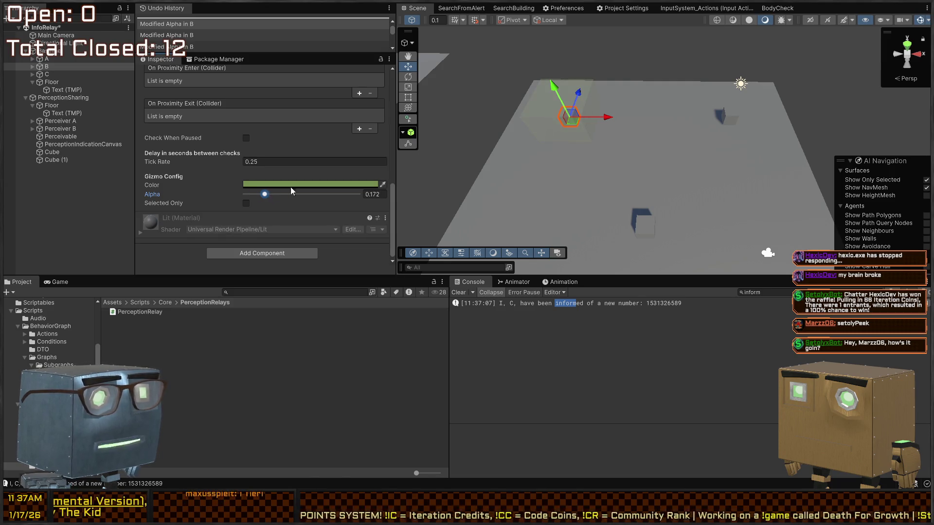
{"action": "mouse_move", "coordinate": [610, 138]}
{"action": "left_mouse_down"}
{"action": "mouse_move", "coordinate": [608, 110]}
{"action": "mouse_move", "coordinate": [646, 105]}
{"action": "mouse_move", "coordinate": [630, 103]}
{"action": "left_mouse_up"}
{"action": "scroll", "coordinate": [183, 156], "scroll_direction": "up", "scroll_amount": 5}
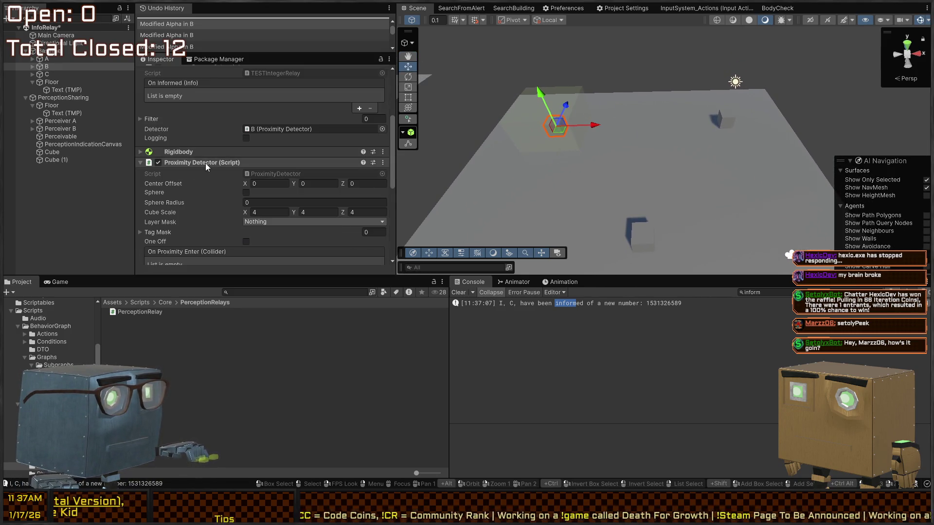
Paste cube B's Proximity Detector values onto cubes A and C, then briefly play-test.
{"action": "left_click", "coordinate": [729, 116]}
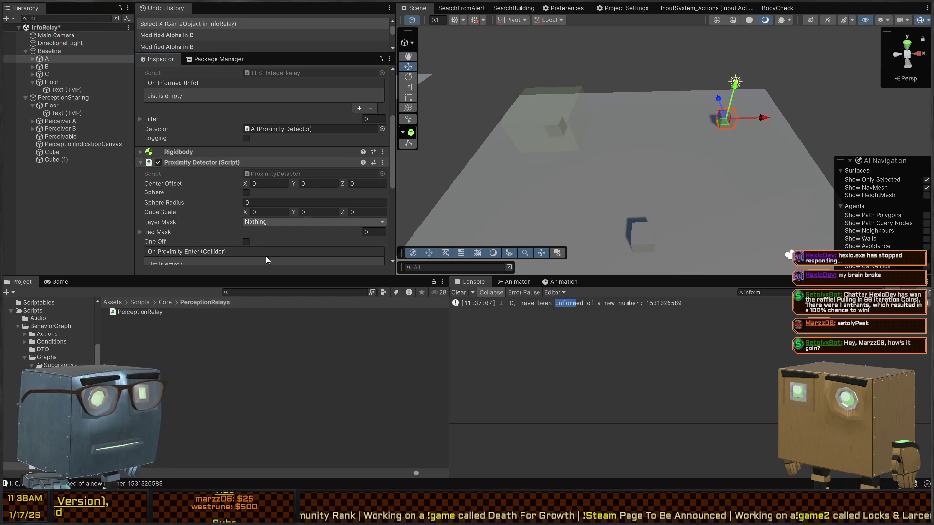
{"action": "key", "text": "ctrl+v"}
{"action": "left_click", "coordinate": [640, 235]}
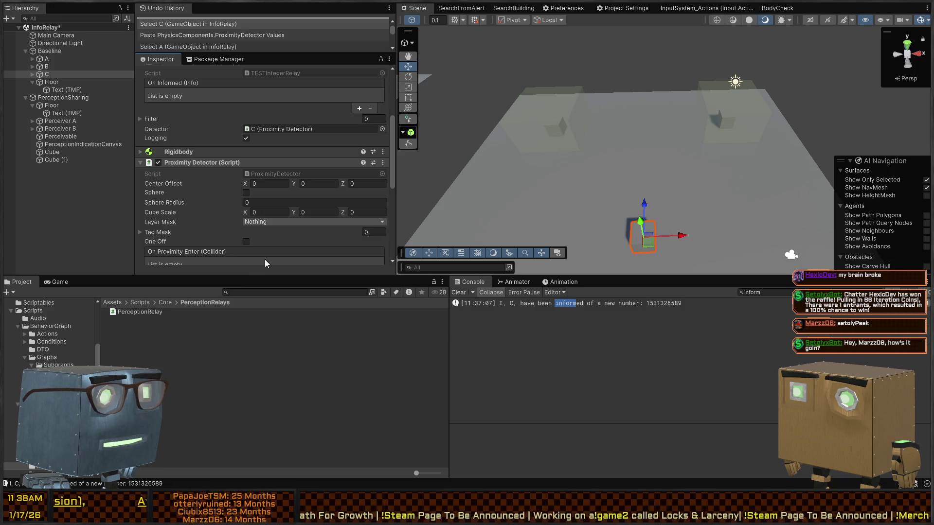
{"action": "key", "text": "ctrl+v"}
{"action": "scroll", "coordinate": [217, 191], "scroll_direction": "down", "scroll_amount": 3}
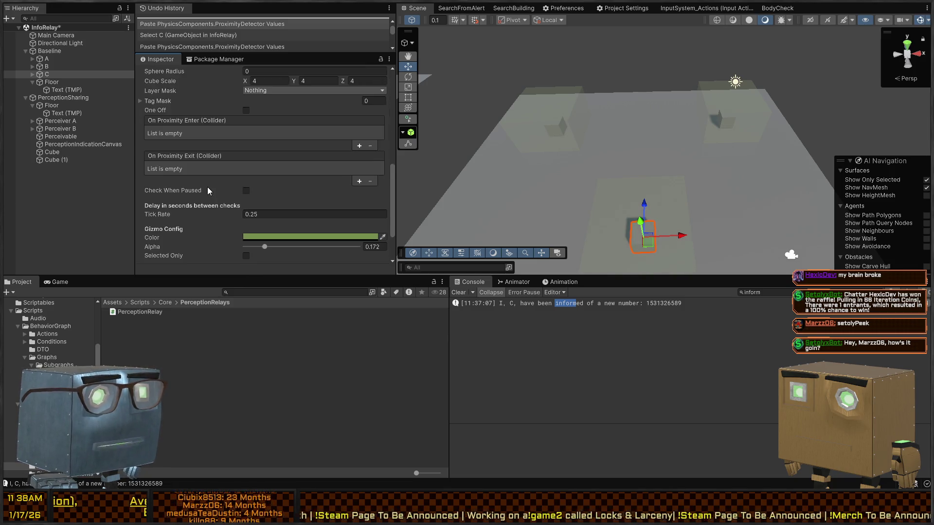
{"action": "scroll", "coordinate": [207, 187], "scroll_direction": "down", "scroll_amount": 2}
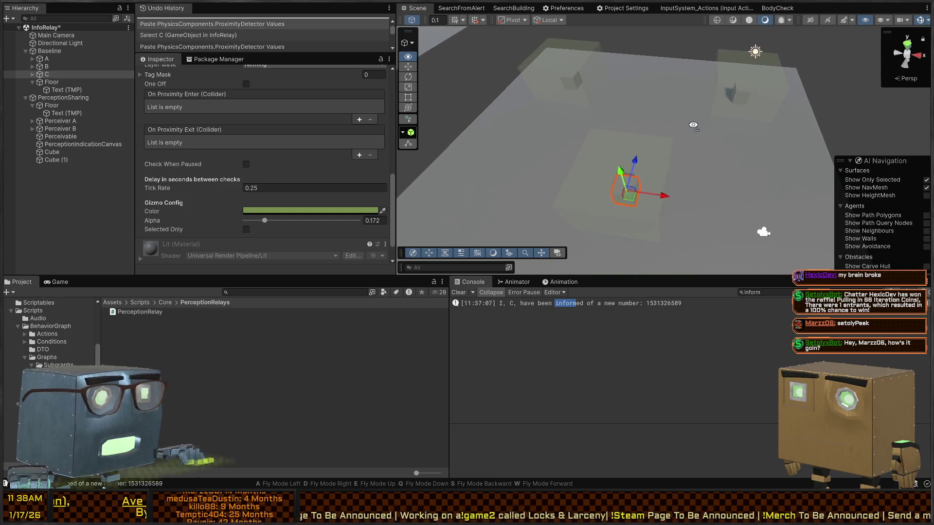
{"action": "key", "text": "ctrl+p"}
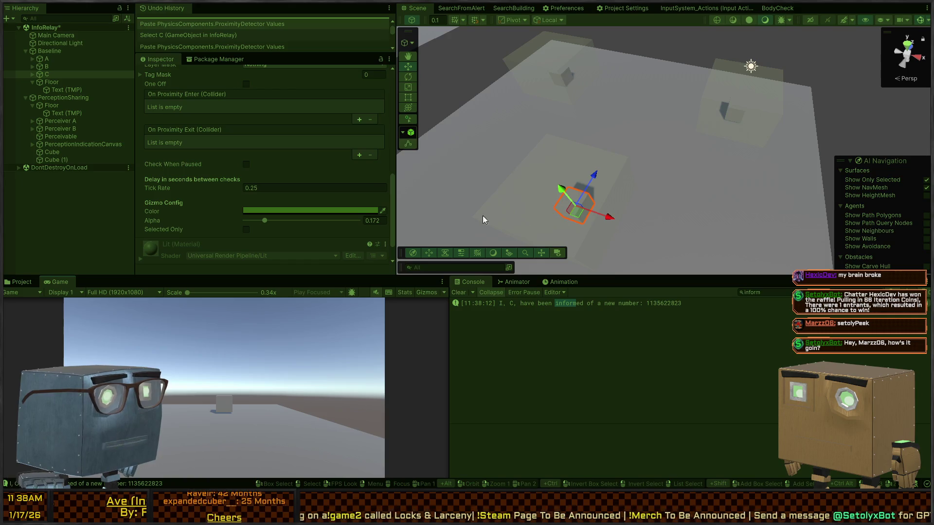
{"action": "key", "text": "ctrl+p"}
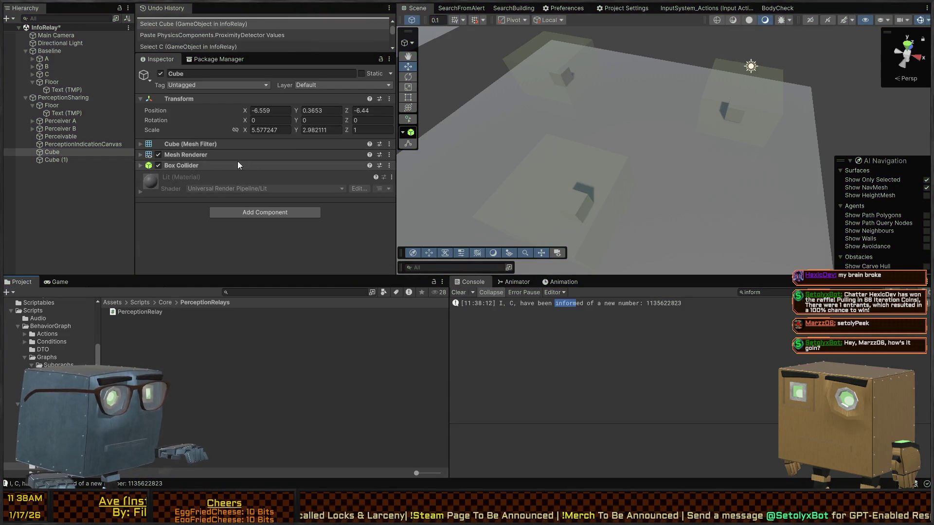
Inspect Perceiver A's Perceiver component and ProximityDetector script, then start play mode.
{"action": "left_click", "coordinate": [47, 105]}
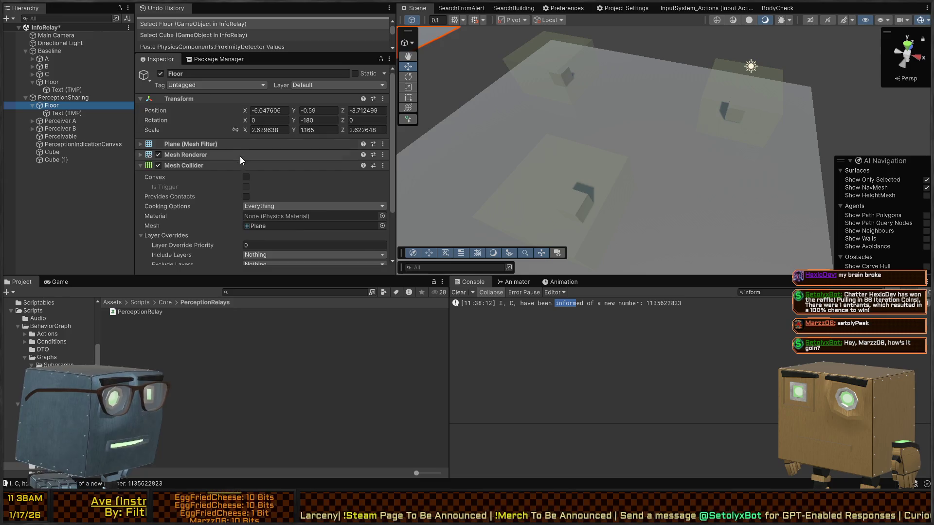
{"action": "left_click", "coordinate": [57, 121]}
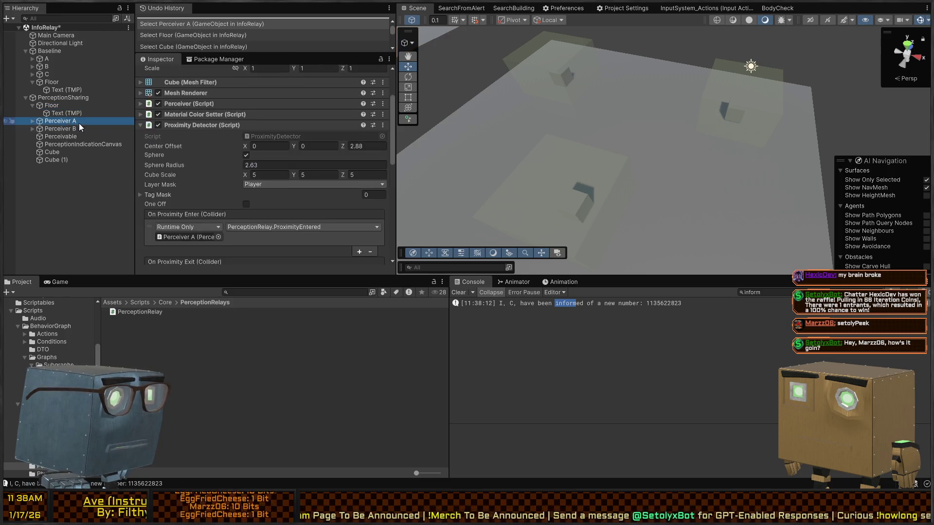
{"action": "double_click", "coordinate": [279, 135]}
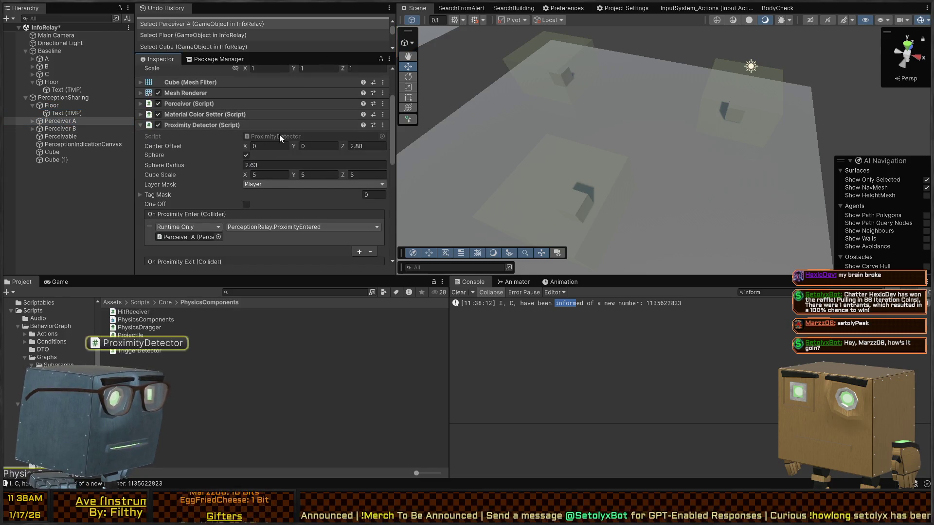
{"action": "key", "text": "alt+Tab"}
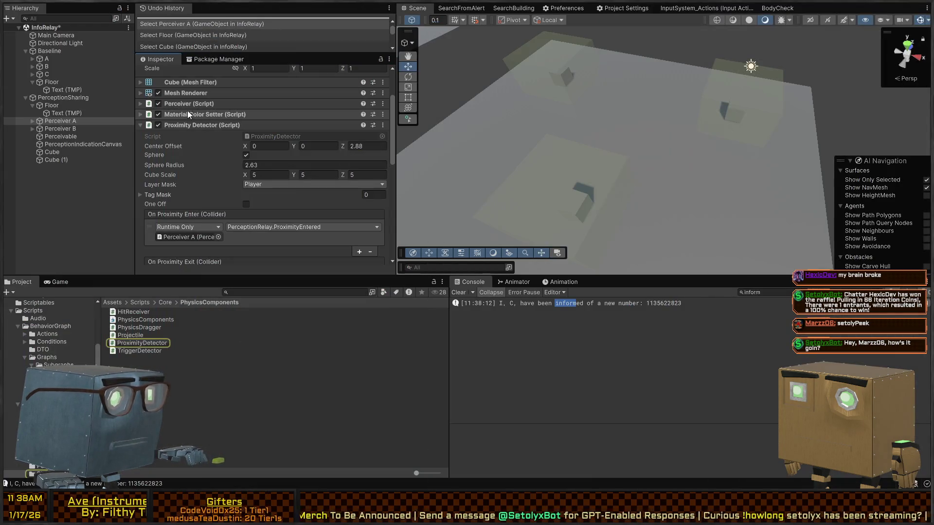
{"action": "left_click", "coordinate": [190, 107]}
{"action": "scroll", "coordinate": [190, 150], "scroll_direction": "down", "scroll_amount": 10}
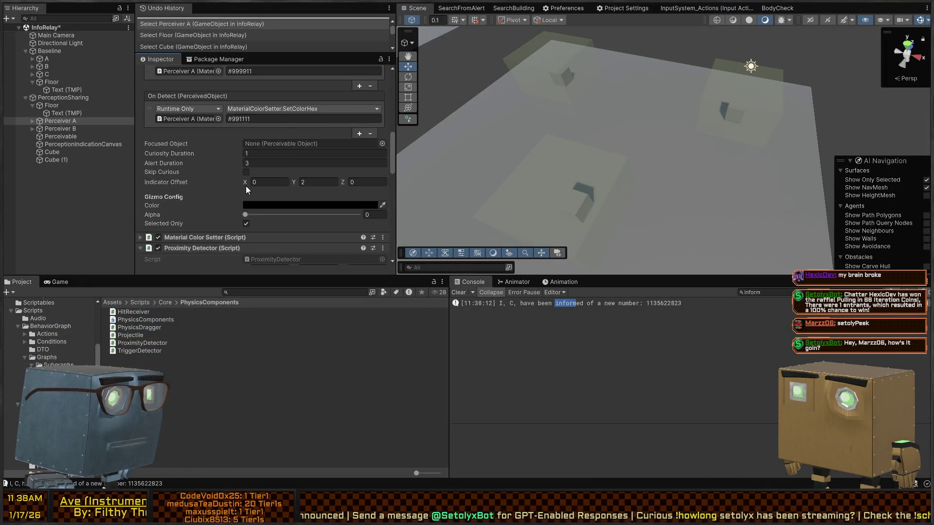
{"action": "scroll", "coordinate": [228, 189], "scroll_direction": "up", "scroll_amount": 8}
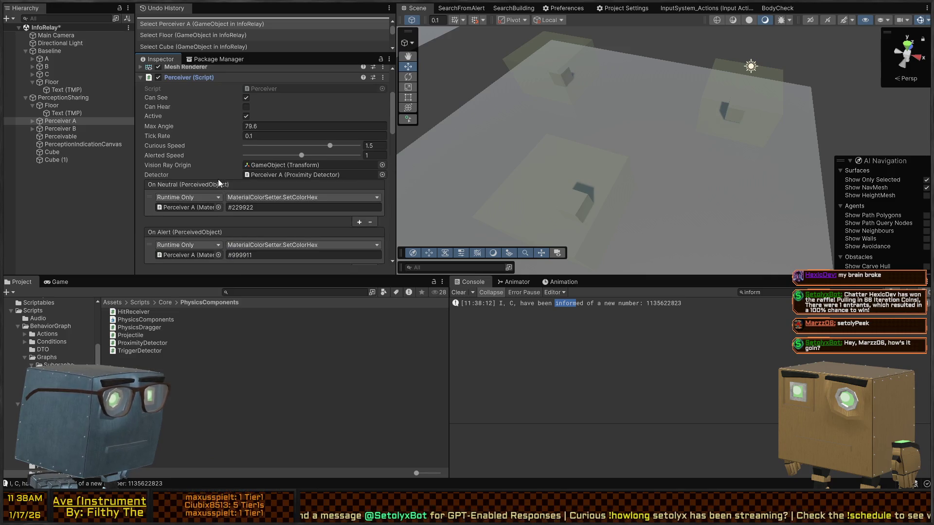
{"action": "key", "text": "ctrl+p"}
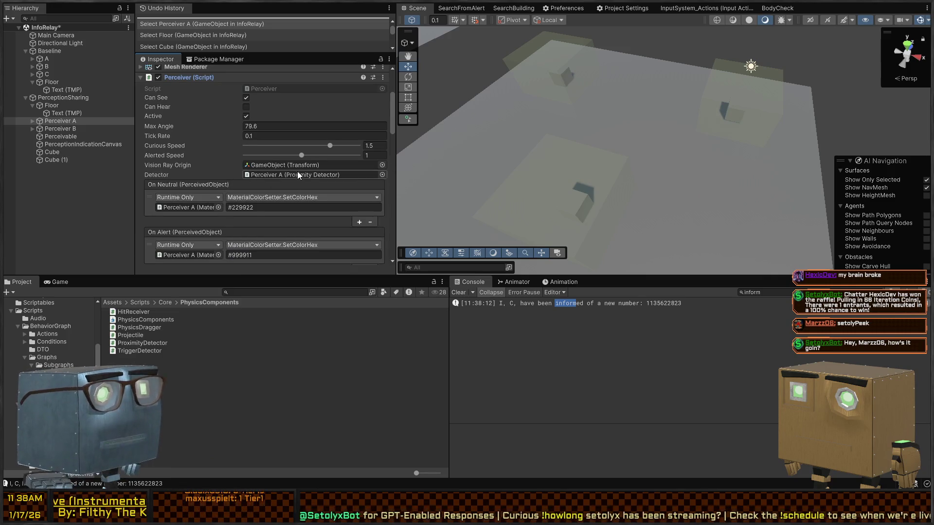
Drag cube C to (-7.66, 0, -5.91) and cube B to (-0.08, 0, -0.60), then stop play.
{"action": "left_click", "coordinate": [581, 205]}
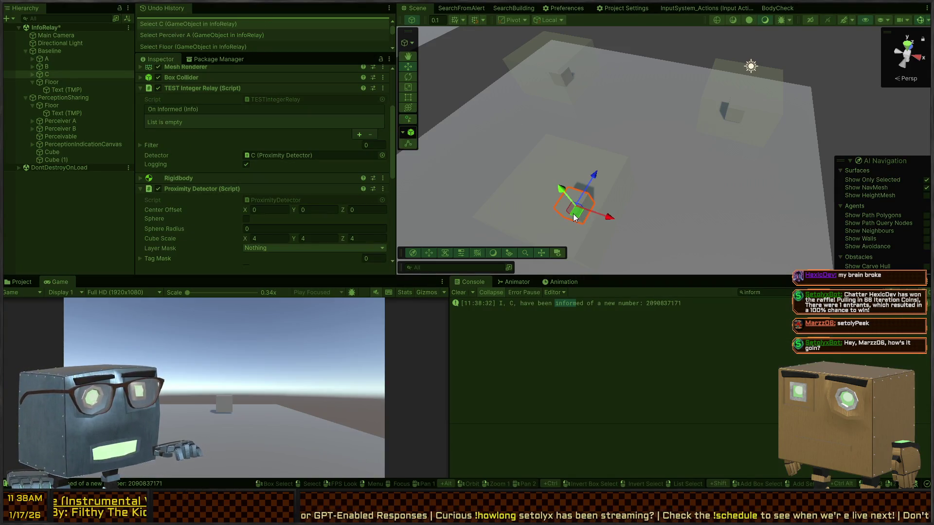
{"action": "mouse_move", "coordinate": [574, 217]}
{"action": "left_mouse_down"}
{"action": "mouse_move", "coordinate": [572, 97]}
{"action": "mouse_move", "coordinate": [570, 146]}
{"action": "left_mouse_up"}
{"action": "left_click", "coordinate": [566, 84]}
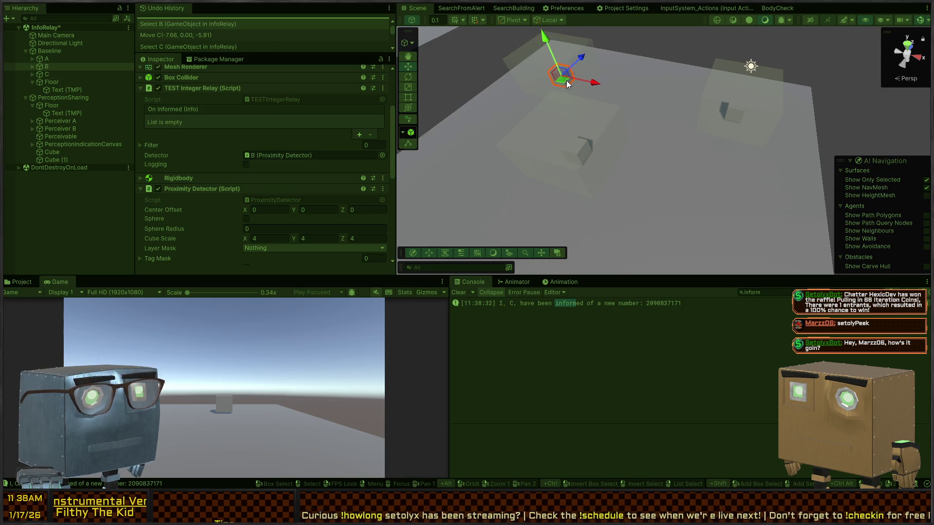
{"action": "mouse_move", "coordinate": [567, 84]}
{"action": "left_mouse_down"}
{"action": "mouse_move", "coordinate": [727, 102]}
{"action": "mouse_move", "coordinate": [657, 97]}
{"action": "mouse_move", "coordinate": [746, 129]}
{"action": "left_mouse_up"}
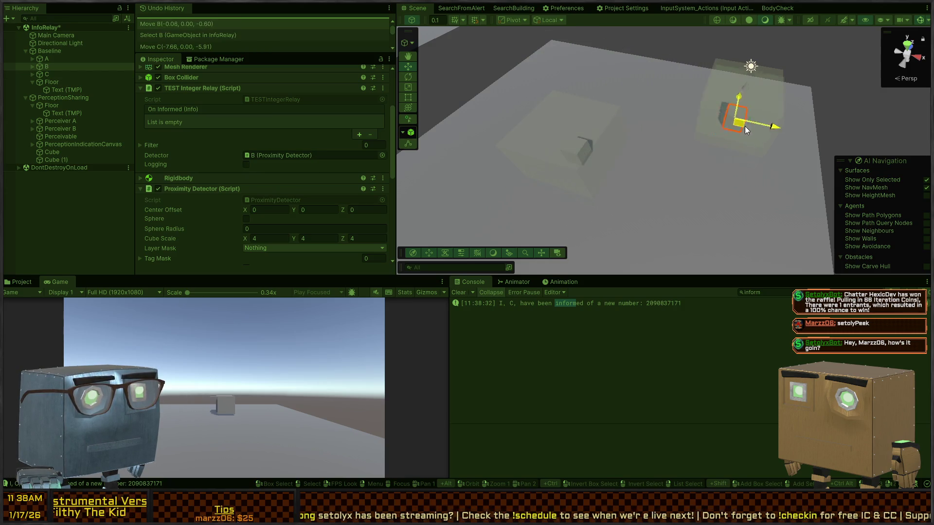
{"action": "key", "text": "ctrl+p"}
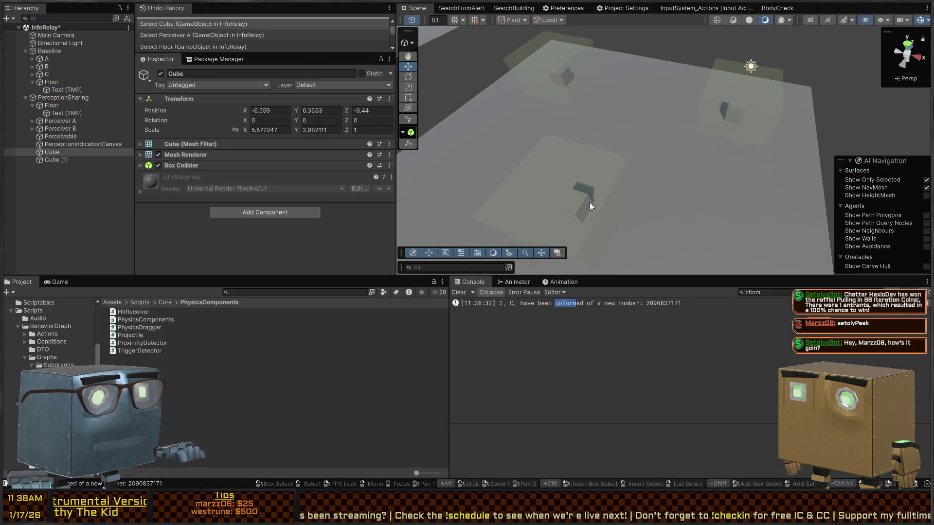
{"action": "left_click", "coordinate": [579, 210]}
{"action": "scroll", "coordinate": [178, 208], "scroll_direction": "down", "scroll_amount": 5}
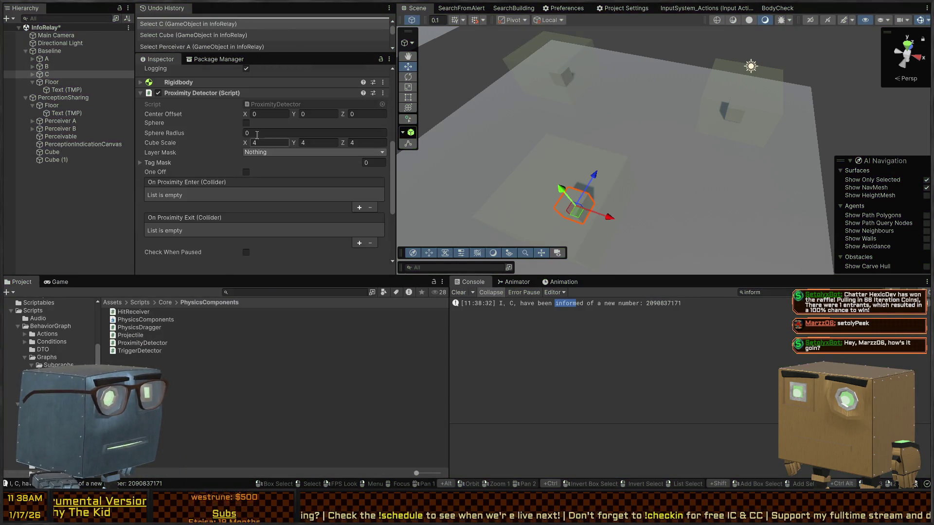
{"action": "scroll", "coordinate": [193, 176], "scroll_direction": "down", "scroll_amount": 5}
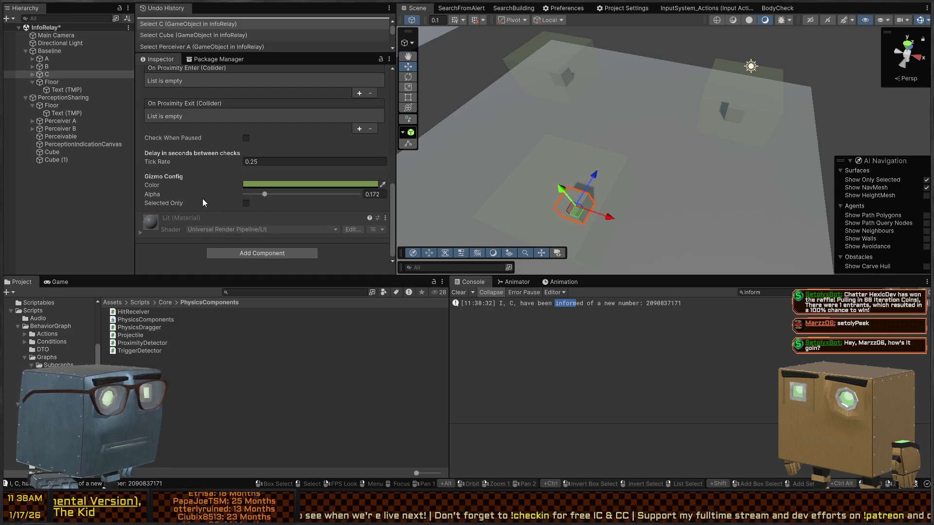
{"action": "double_click", "coordinate": [246, 206]}
{"action": "scroll", "coordinate": [232, 201], "scroll_direction": "up", "scroll_amount": 2}
{"action": "scroll", "coordinate": [175, 190], "scroll_direction": "up", "scroll_amount": 1}
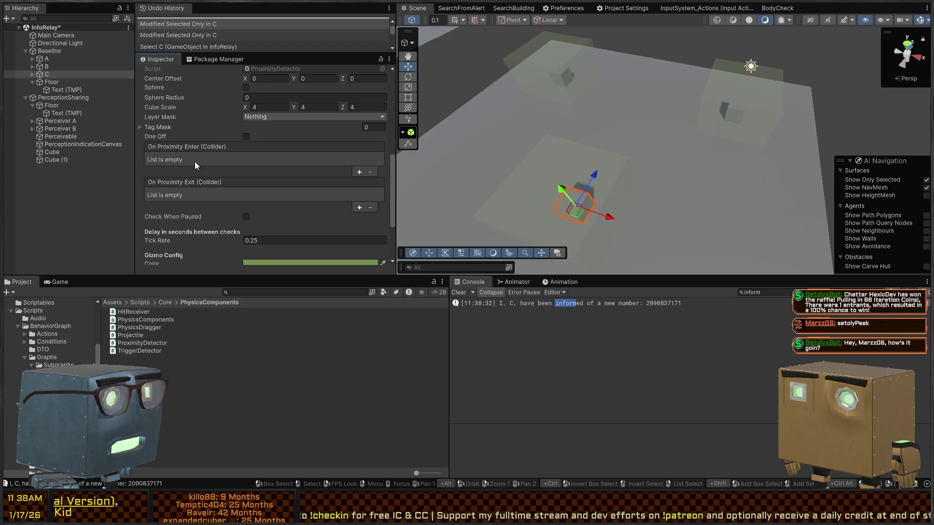
{"action": "scroll", "coordinate": [194, 161], "scroll_direction": "up", "scroll_amount": 5}
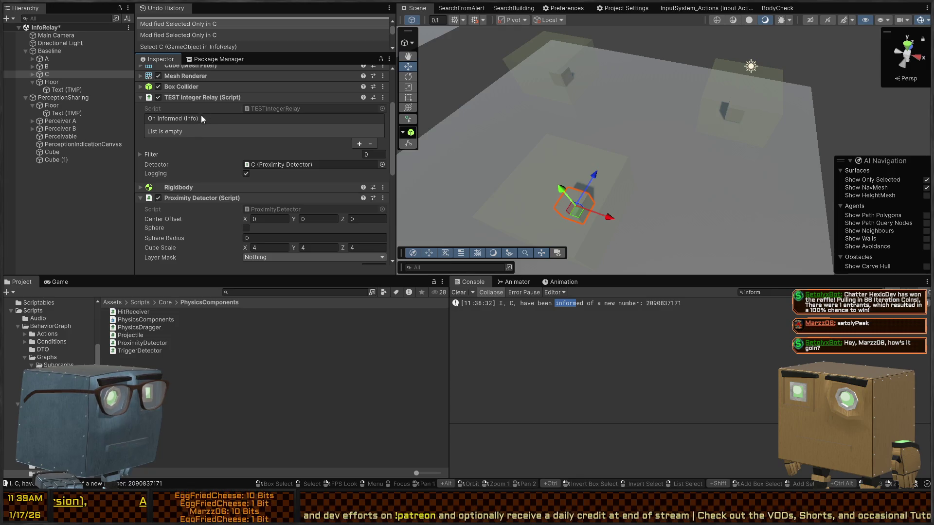
{"action": "scroll", "coordinate": [195, 122], "scroll_direction": "down", "scroll_amount": 10}
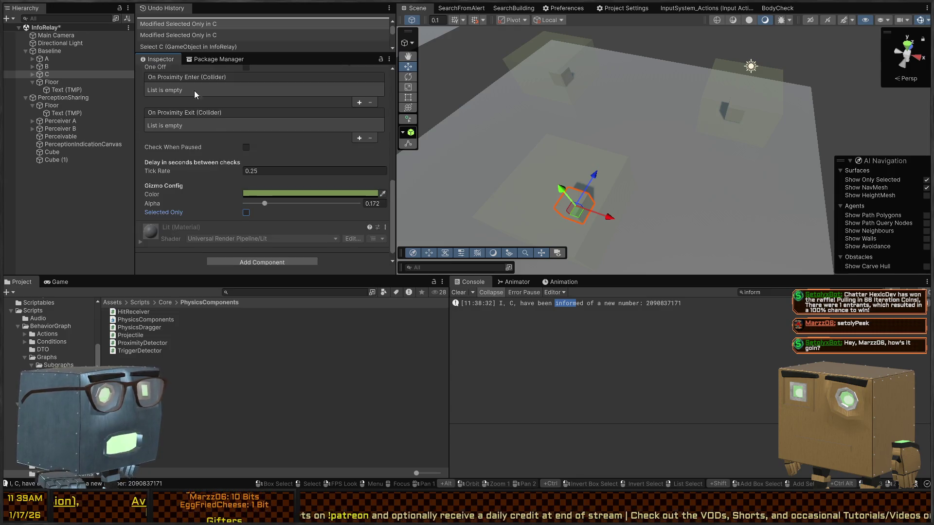
{"action": "scroll", "coordinate": [195, 122], "scroll_direction": "up", "scroll_amount": 10}
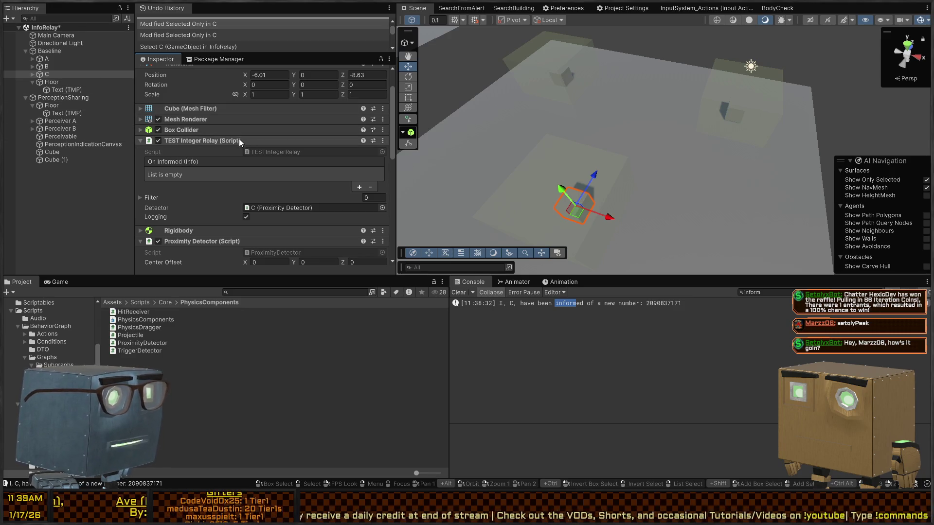
{"action": "scroll", "coordinate": [168, 144], "scroll_direction": "down", "scroll_amount": 2}
{"action": "scroll", "coordinate": [174, 146], "scroll_direction": "down", "scroll_amount": 8}
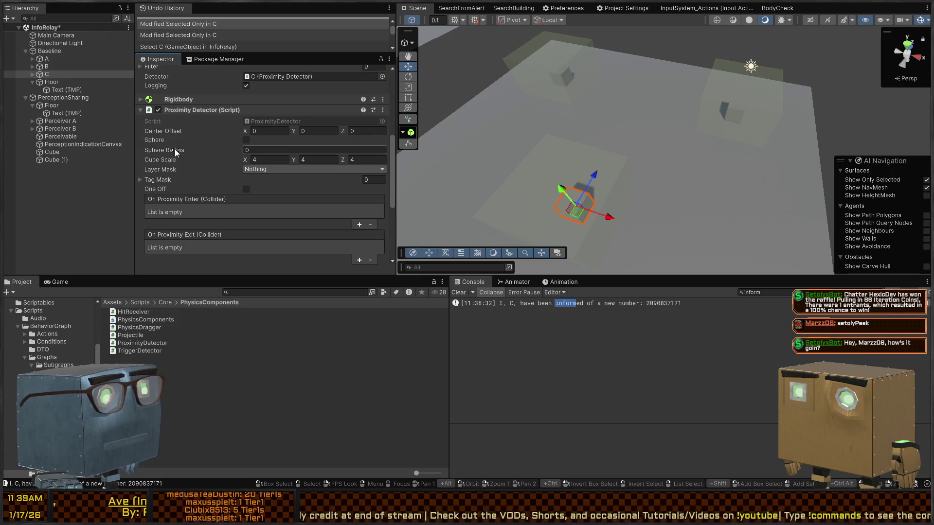
{"action": "scroll", "coordinate": [204, 142], "scroll_direction": "down", "scroll_amount": 2}
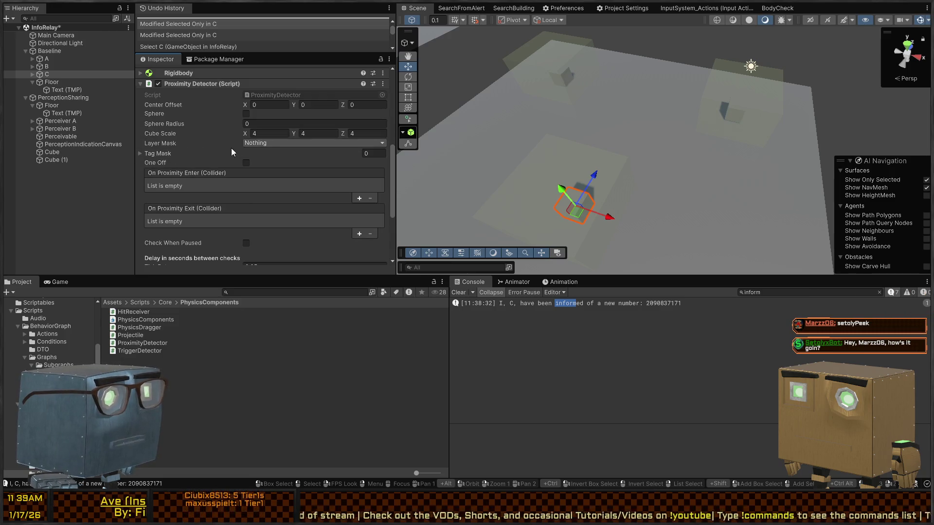
Set the Proximity Detector Layer Mask to Everything on cubes C, B and A.
{"action": "left_click", "coordinate": [292, 143]}
{"action": "left_click", "coordinate": [281, 165]}
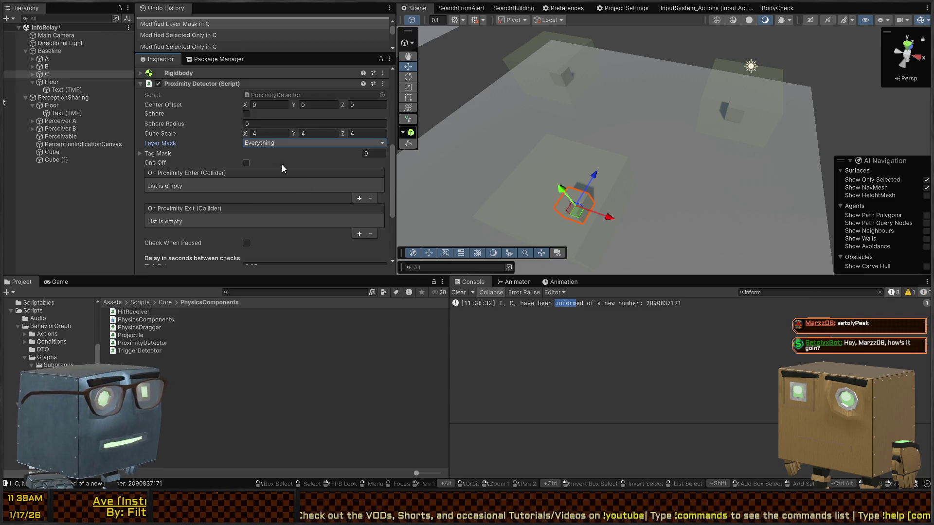
{"action": "left_click_drag", "start_coordinate": [576, 207], "coordinate": [559, 71]}
{"action": "left_click", "coordinate": [559, 71]}
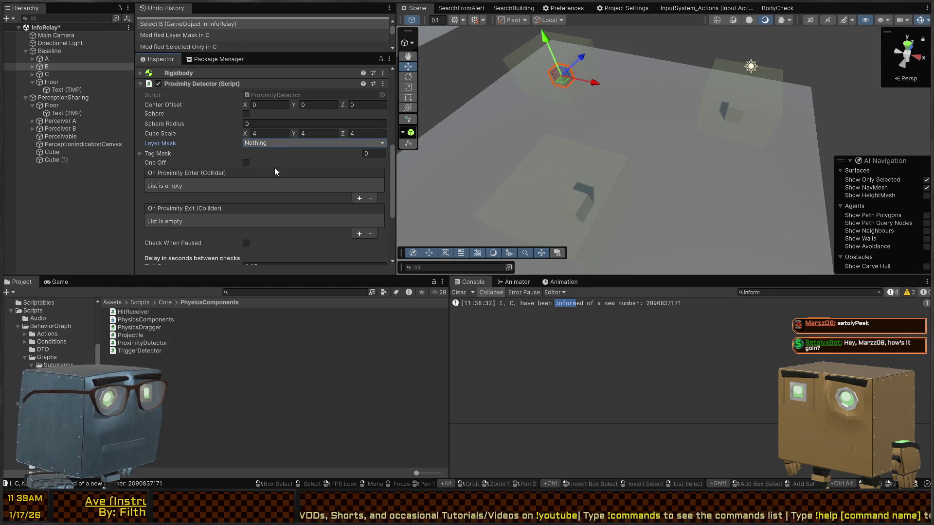
{"action": "left_click", "coordinate": [292, 143]}
{"action": "left_click", "coordinate": [285, 163]}
{"action": "left_click", "coordinate": [733, 104]}
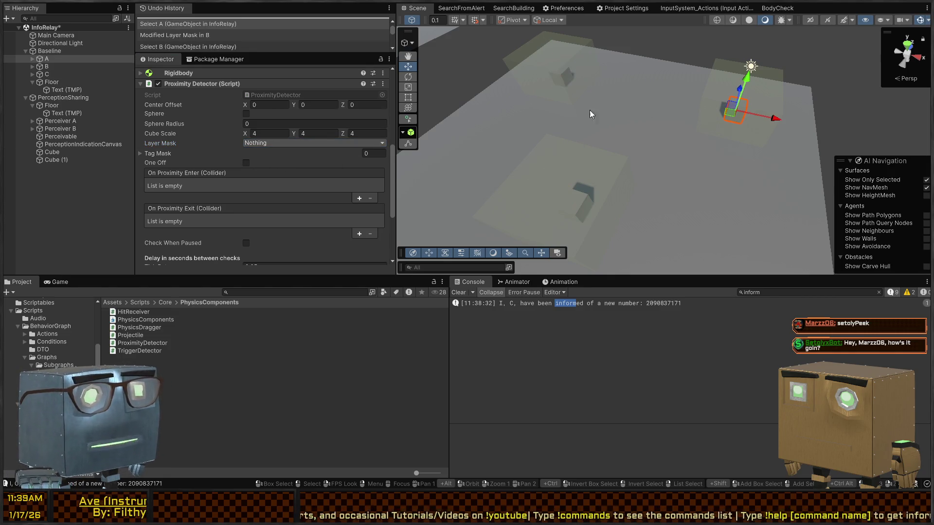
{"action": "left_click", "coordinate": [278, 144]}
{"action": "left_click", "coordinate": [286, 167]}
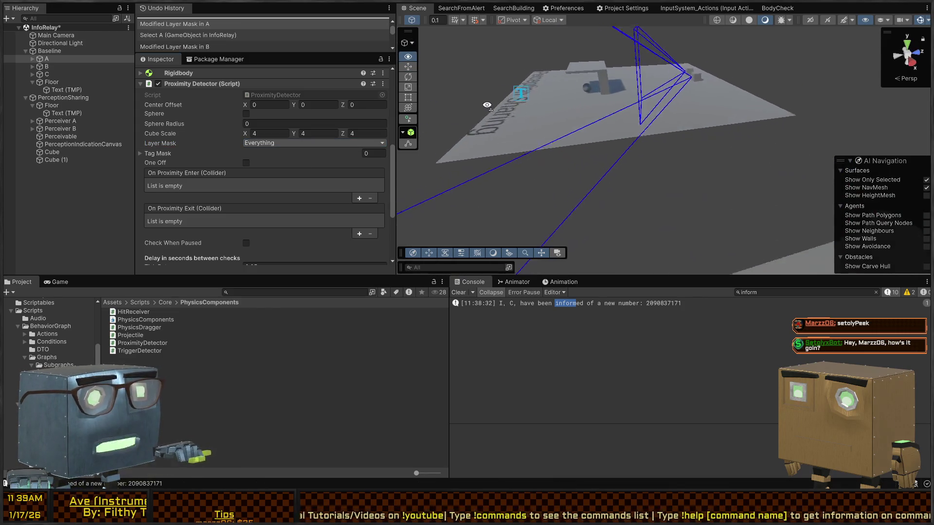
Set the Proximity Detector Layer Mask to Everything on Perceiver B and Perceiver A.
{"action": "left_click_drag", "start_coordinate": [487, 105], "coordinate": [736, 126]}
{"action": "left_click", "coordinate": [718, 118]}
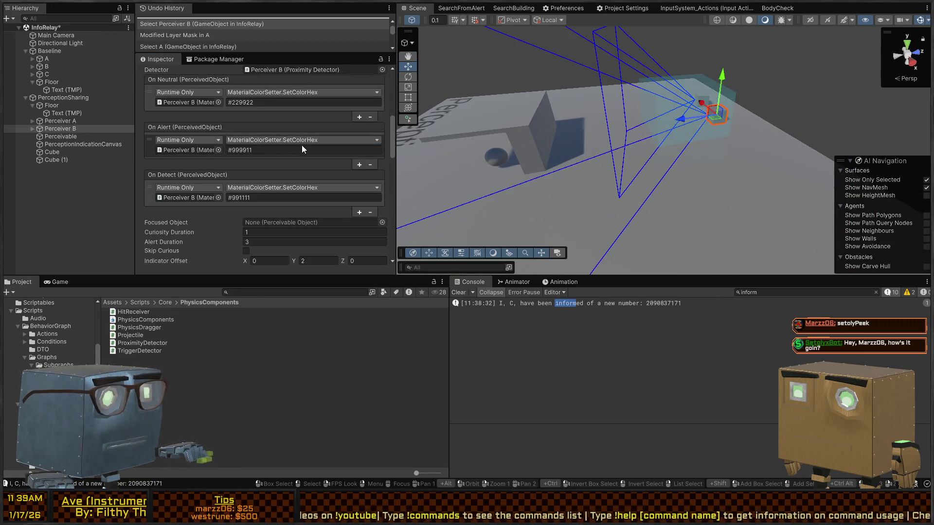
{"action": "scroll", "coordinate": [229, 153], "scroll_direction": "down", "scroll_amount": 3}
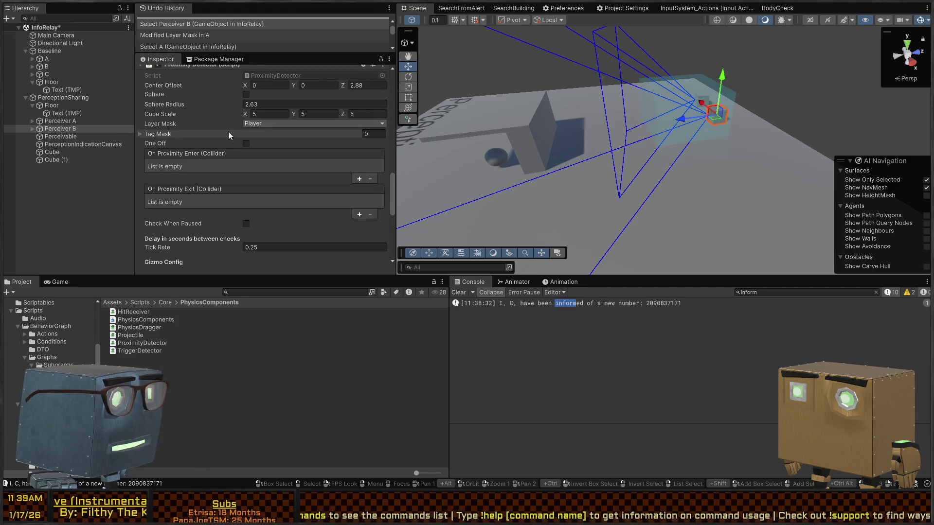
{"action": "scroll", "coordinate": [229, 132], "scroll_direction": "up", "scroll_amount": 2}
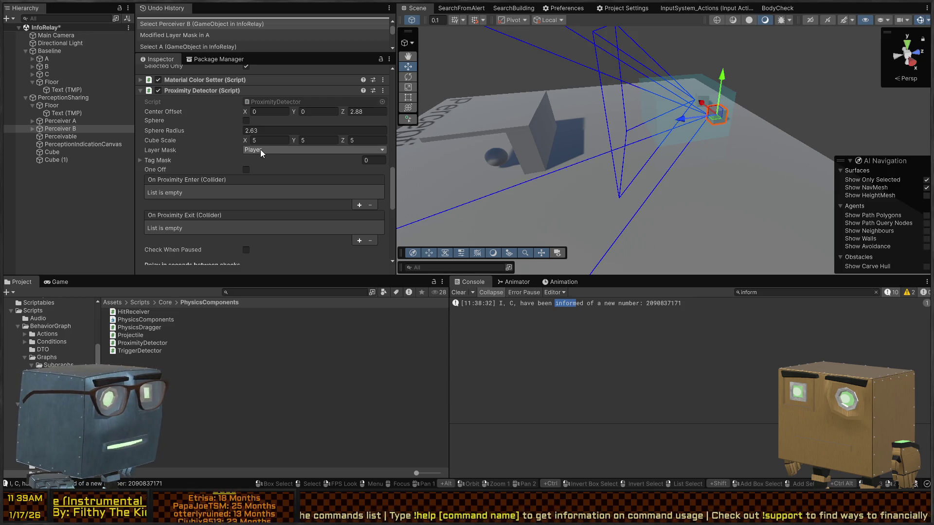
{"action": "left_click", "coordinate": [273, 174]}
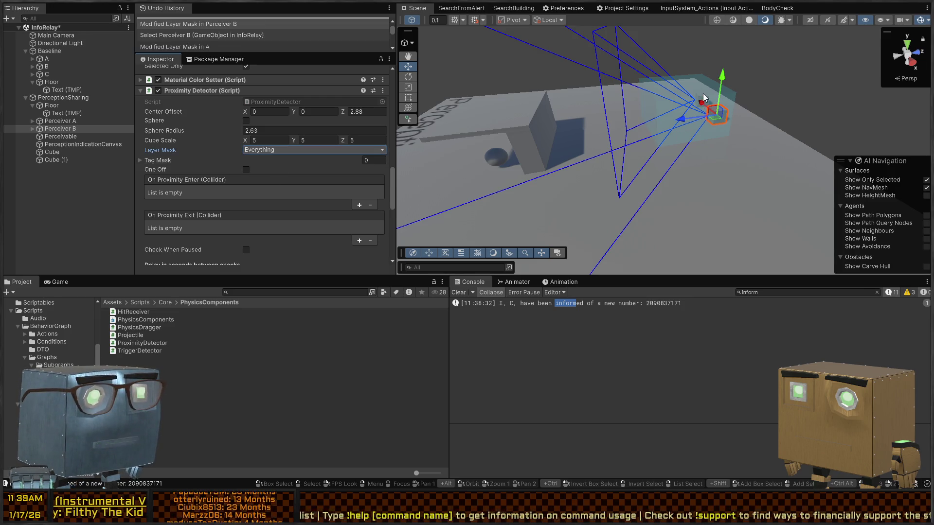
{"action": "left_click", "coordinate": [702, 93]}
{"action": "left_click", "coordinate": [280, 152]}
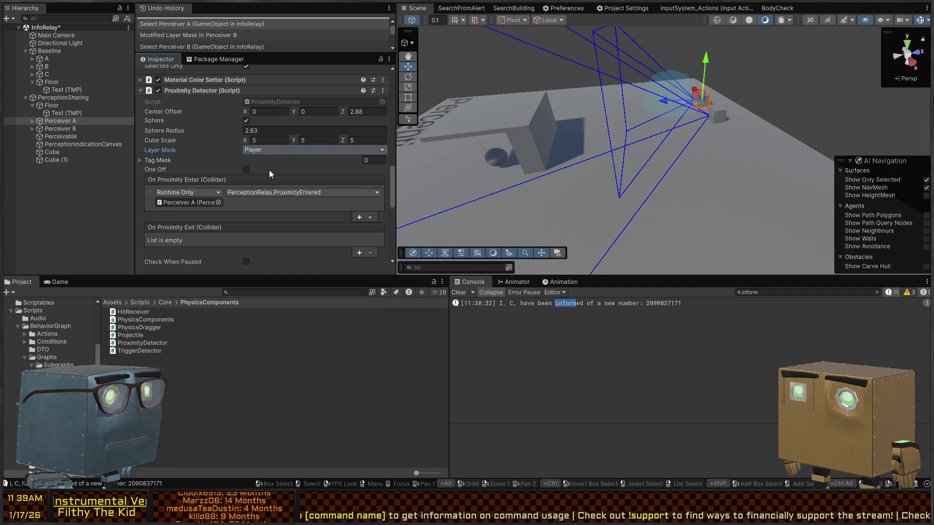
{"action": "left_click", "coordinate": [270, 170]}
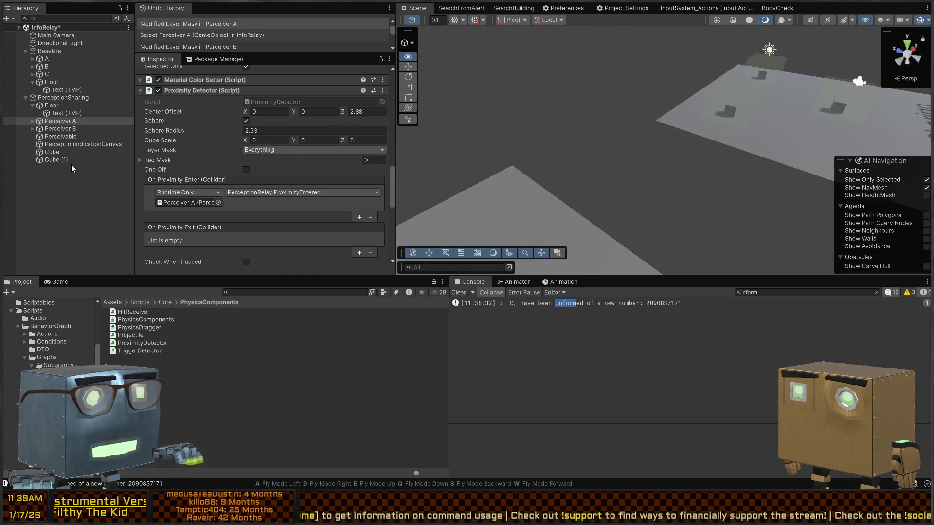
Play the scene and drag cube C up and to the left to trigger proximity messages.
{"action": "key", "text": "ctrl+p"}
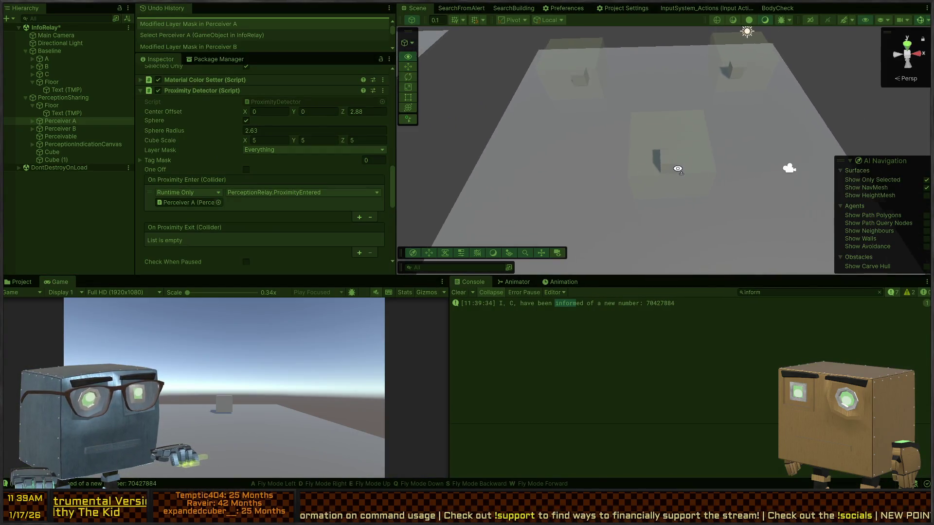
{"action": "left_click", "coordinate": [647, 164]}
{"action": "mouse_move", "coordinate": [648, 165]}
{"action": "left_mouse_down"}
{"action": "mouse_move", "coordinate": [581, 97]}
{"action": "mouse_move", "coordinate": [603, 97]}
{"action": "mouse_move", "coordinate": [585, 89]}
{"action": "mouse_move", "coordinate": [693, 77]}
{"action": "mouse_move", "coordinate": [627, 116]}
{"action": "mouse_move", "coordinate": [720, 74]}
{"action": "mouse_move", "coordinate": [612, 145]}
{"action": "mouse_move", "coordinate": [608, 132]}
{"action": "mouse_move", "coordinate": [576, 117]}
{"action": "mouse_move", "coordinate": [583, 125]}
{"action": "mouse_move", "coordinate": [655, 117]}
{"action": "mouse_move", "coordinate": [624, 115]}
{"action": "mouse_move", "coordinate": [605, 205]}
{"action": "mouse_move", "coordinate": [586, 233]}
{"action": "left_mouse_up"}
{"action": "key", "text": "ctrl+p"}
{"action": "key", "text": "ctrl+p"}
Frame Perceiver B and move it toward the far end of the floor.
{"action": "key", "text": "f"}
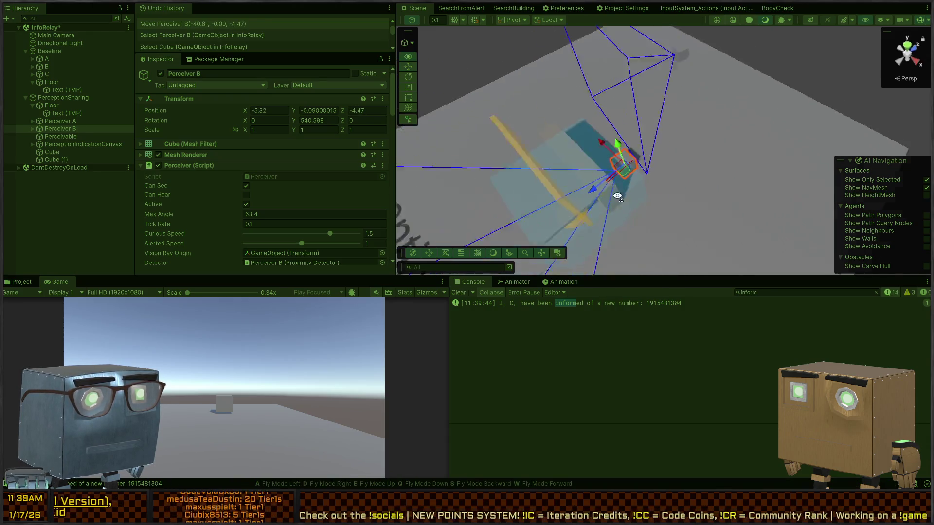
{"action": "mouse_move", "coordinate": [648, 120]}
{"action": "left_mouse_down"}
{"action": "mouse_move", "coordinate": [670, 166]}
{"action": "mouse_move", "coordinate": [594, 178]}
{"action": "left_mouse_up"}
{"action": "key", "text": "e"}
{"action": "key", "text": "w"}
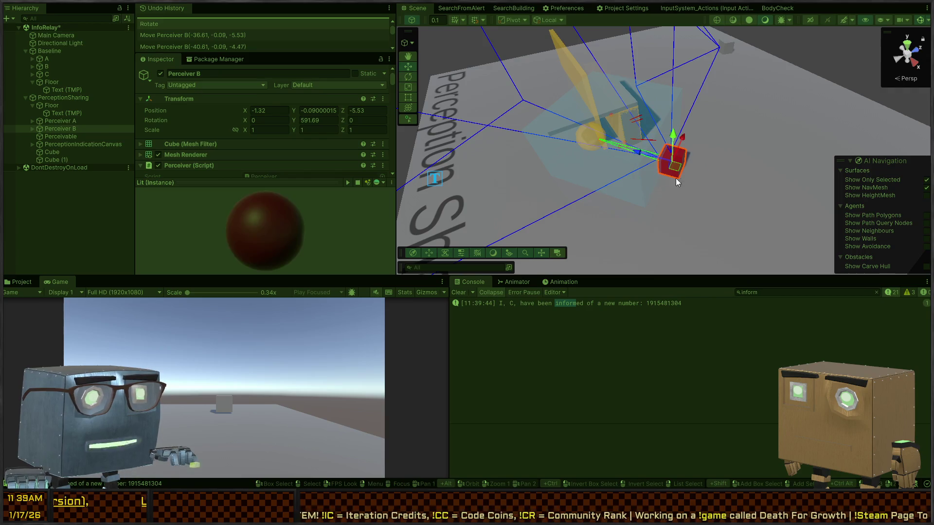
{"action": "mouse_move", "coordinate": [678, 172]}
{"action": "left_mouse_down"}
{"action": "mouse_move", "coordinate": [708, 110]}
{"action": "mouse_move", "coordinate": [742, 71]}
{"action": "mouse_move", "coordinate": [734, 94]}
{"action": "left_mouse_up"}
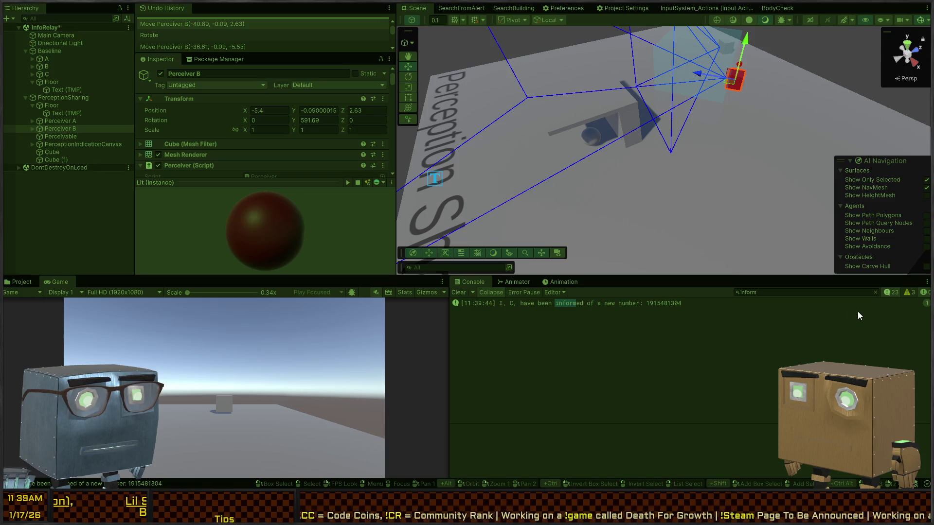
Clear the Console search filter to show all logs and open the proximity-exit log's source code.
{"action": "left_click", "coordinate": [875, 292]}
{"action": "key", "text": "ctrl+p"}
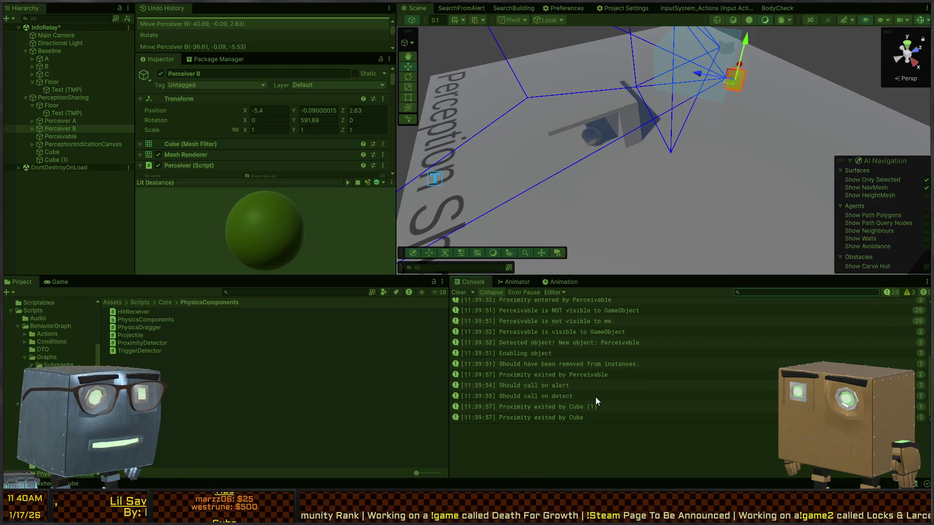
{"action": "double_click", "coordinate": [539, 411]}
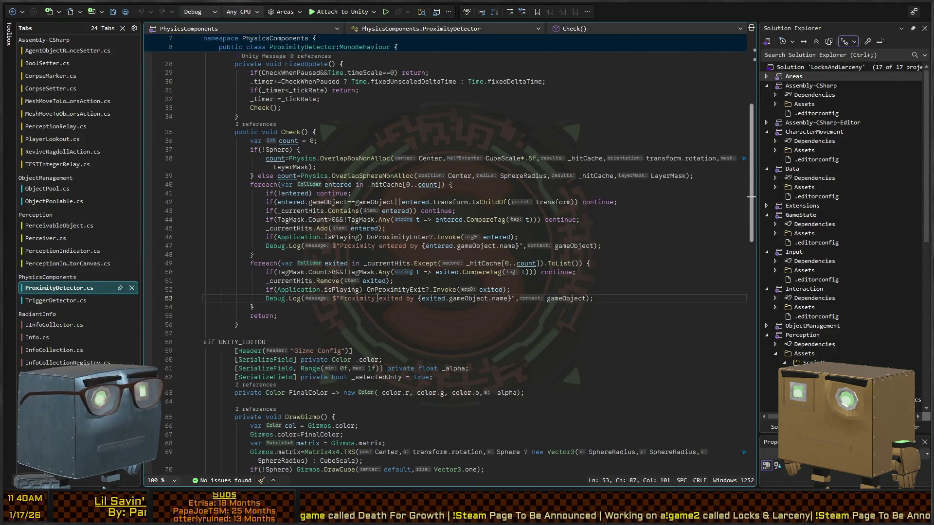
Comment out the 'Proximity exited by' and 'Proximity entered by' Debug.Log lines, then return to Unity.
{"action": "key", "text": "ctrl+k"}
{"action": "key", "text": "ctrl+c"}
{"action": "key", "text": "Up"}
{"action": "key", "text": "Up"}
{"action": "key", "text": "Up"}
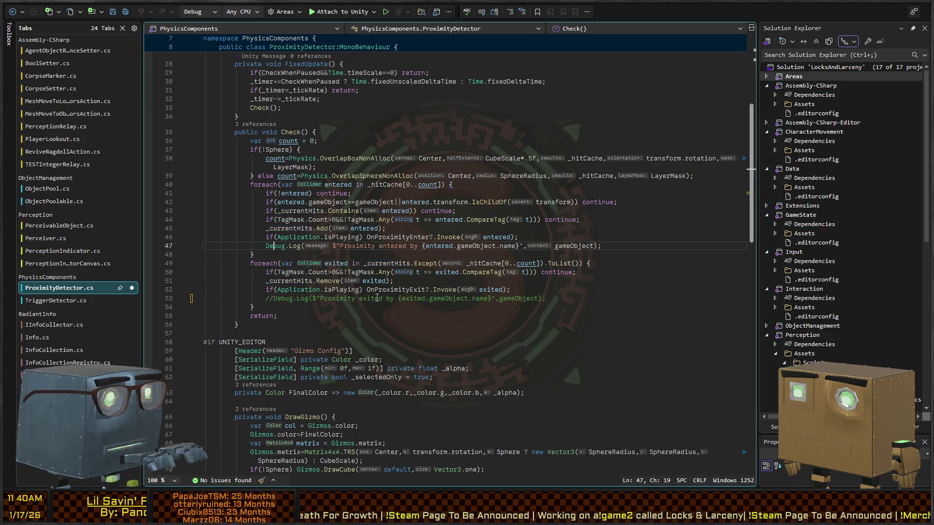
{"action": "key", "text": "ctrl+k"}
{"action": "key", "text": "ctrl+c"}
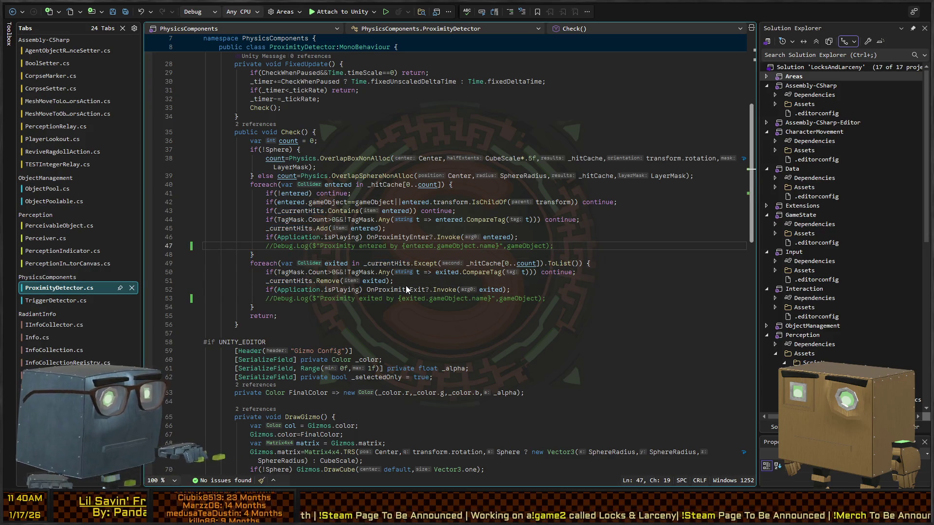
{"action": "key", "text": "alt+Tab"}
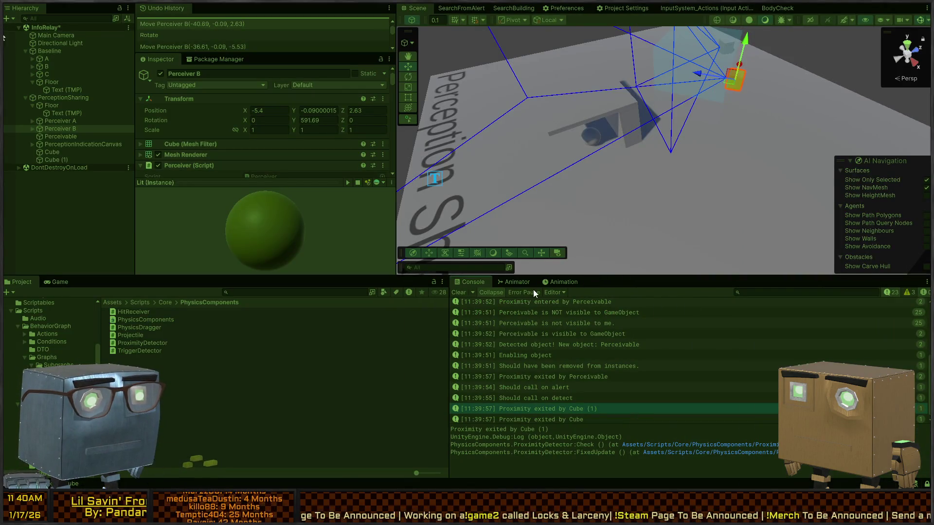
Clear all Console messages and orbit the Scene view to a new angle.
{"action": "left_click", "coordinate": [459, 292]}
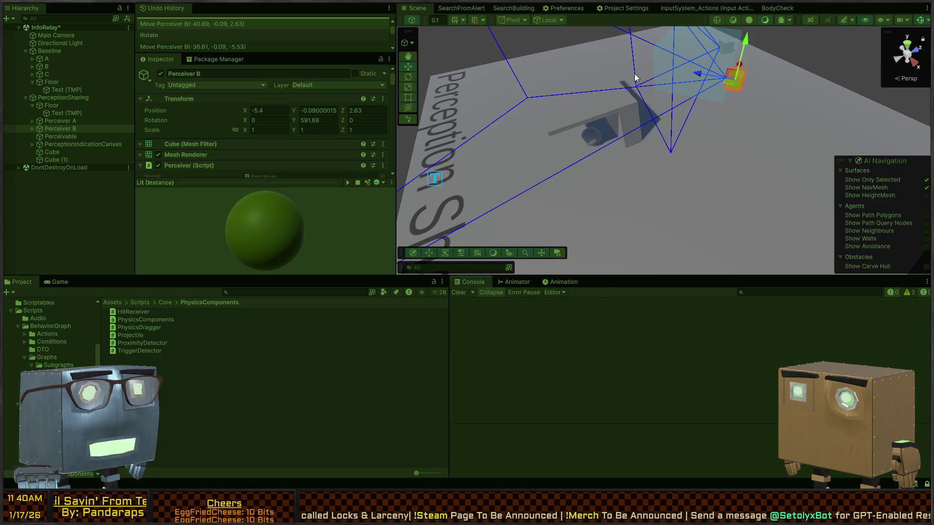
{"action": "mouse_move", "coordinate": [635, 78]}
{"action": "left_mouse_down"}
{"action": "mouse_move", "coordinate": [636, 111]}
{"action": "mouse_move", "coordinate": [640, 102]}
{"action": "mouse_move", "coordinate": [606, 113]}
{"action": "mouse_move", "coordinate": [546, 97]}
{"action": "mouse_move", "coordinate": [485, 109]}
{"action": "mouse_move", "coordinate": [503, 119]}
{"action": "left_mouse_up"}
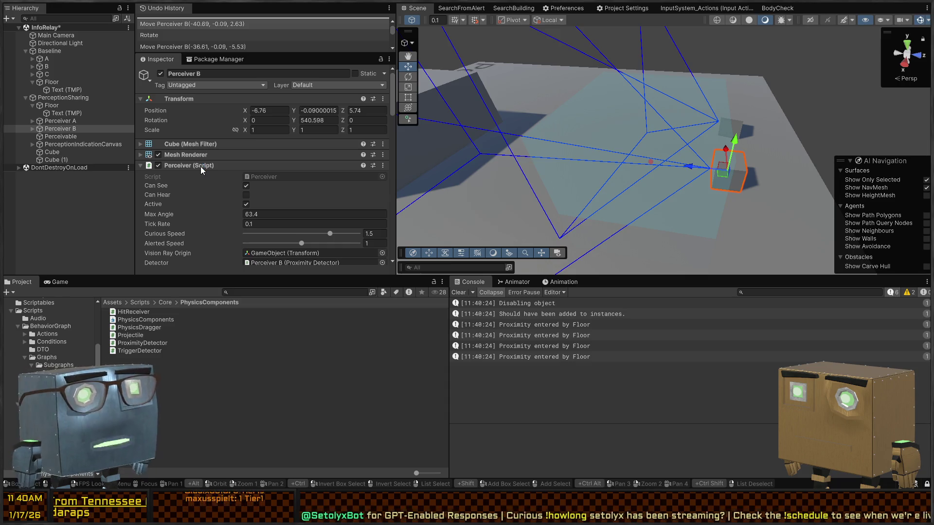
Step through the Floor objects Cube, Cube (1), Perceivable and Perceiver B, ending on Perceiver A.
{"action": "key", "text": "ctrl+z"}
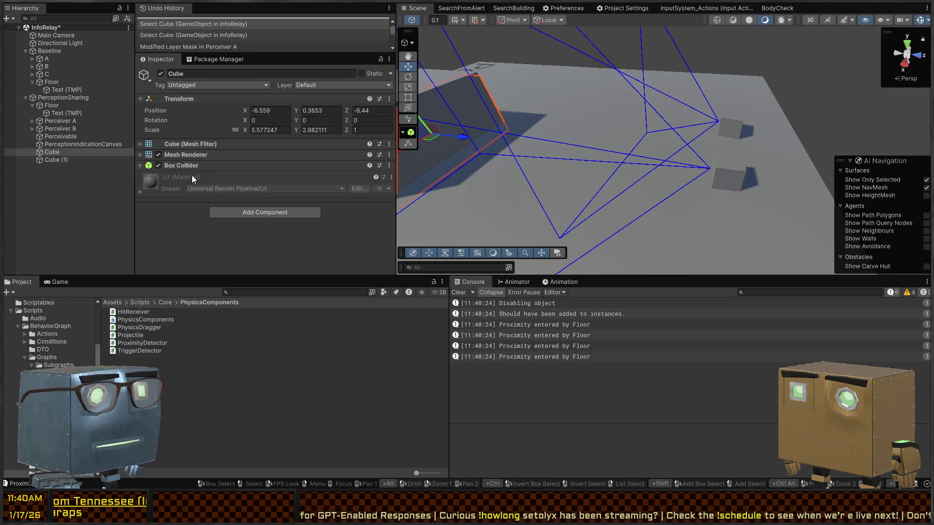
{"action": "left_click", "coordinate": [48, 160]}
{"action": "left_click", "coordinate": [51, 152]}
{"action": "left_click", "coordinate": [58, 136]}
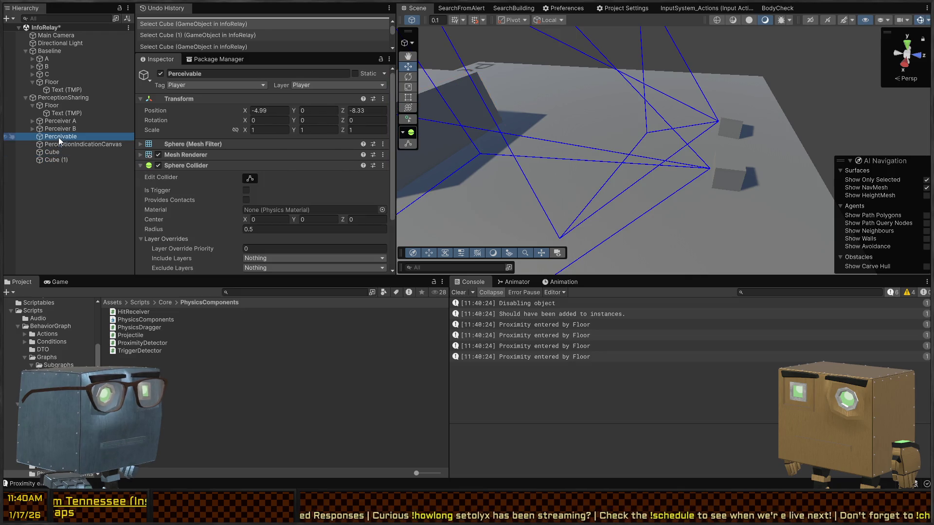
{"action": "left_click", "coordinate": [62, 127]}
{"action": "left_click", "coordinate": [58, 121]}
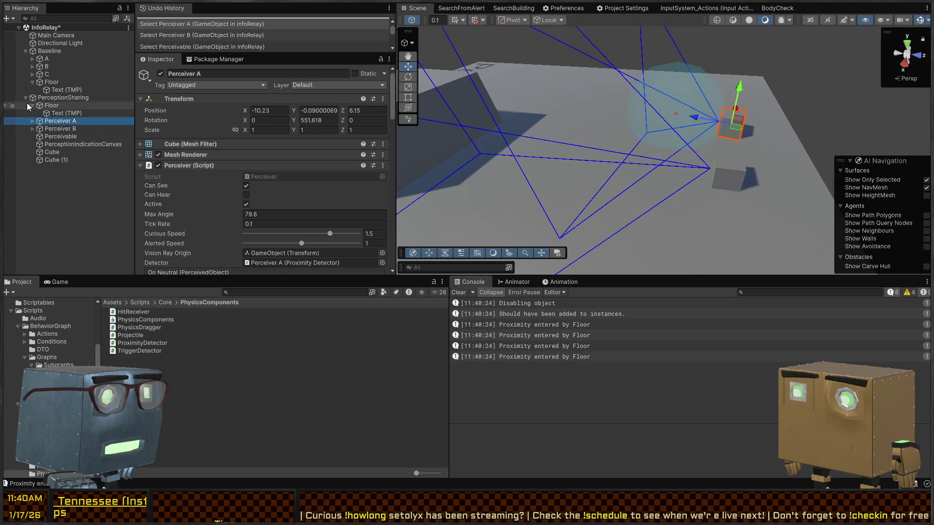
{"action": "left_click", "coordinate": [33, 105]}
{"action": "left_click", "coordinate": [53, 121]}
{"action": "left_click", "coordinate": [51, 115]}
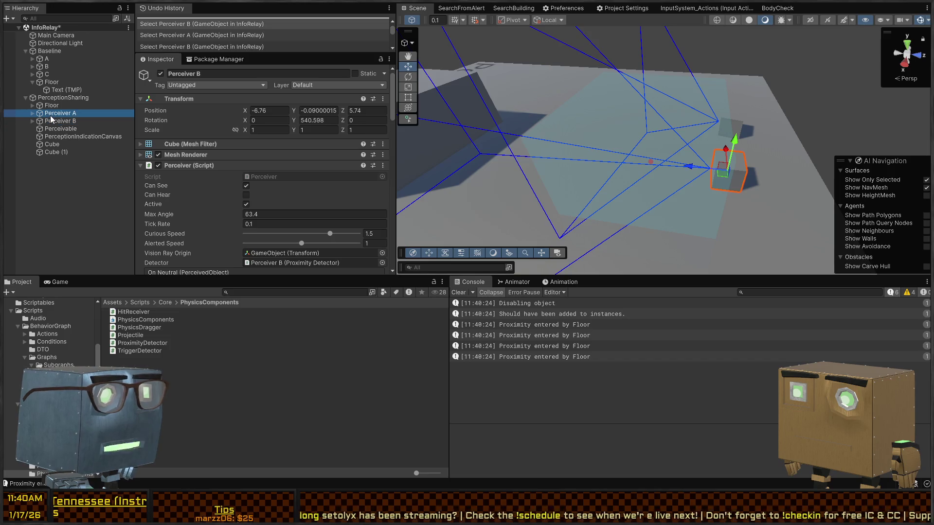
Review Perceiver A's components, hiding its vision settings and checking the Tag Mask options.
{"action": "scroll", "coordinate": [188, 174], "scroll_direction": "down", "scroll_amount": 5}
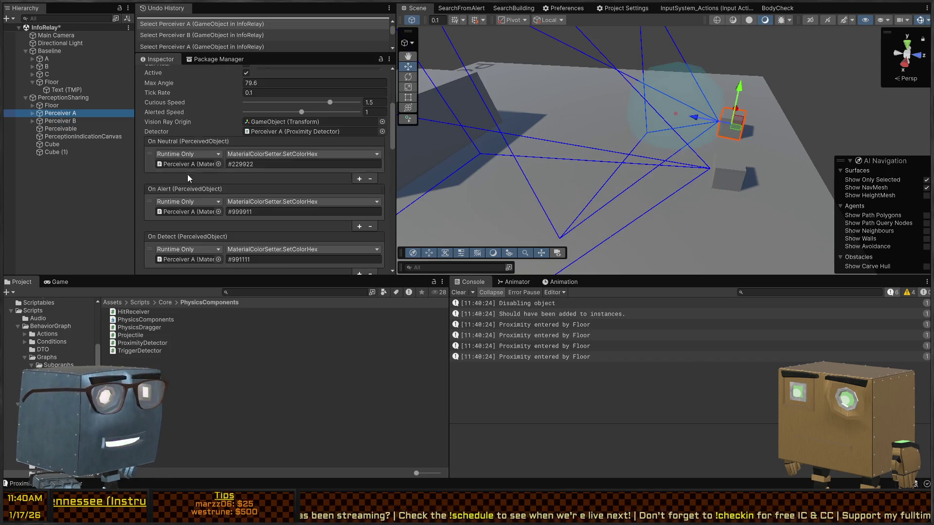
{"action": "scroll", "coordinate": [188, 167], "scroll_direction": "down", "scroll_amount": 5}
{"action": "scroll", "coordinate": [187, 158], "scroll_direction": "down", "scroll_amount": 7}
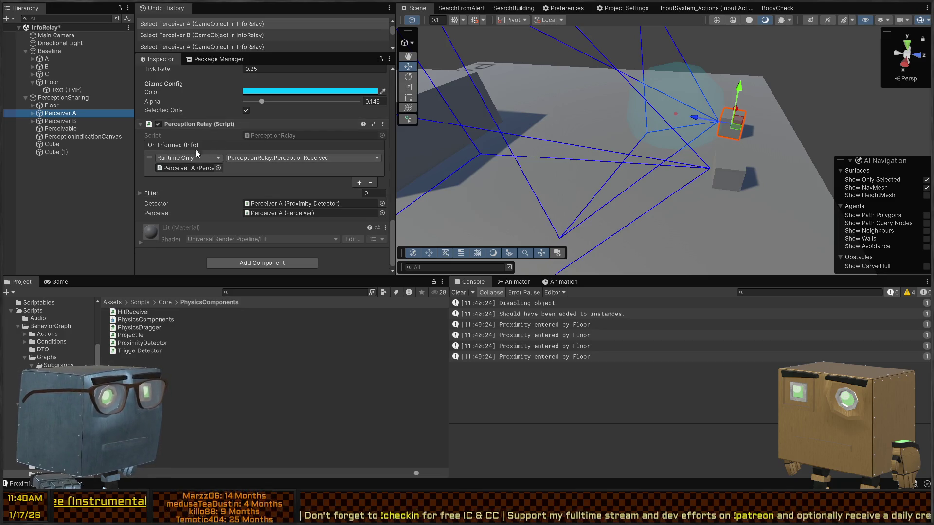
{"action": "scroll", "coordinate": [199, 177], "scroll_direction": "up", "scroll_amount": 5}
{"action": "scroll", "coordinate": [199, 177], "scroll_direction": "up", "scroll_amount": 6}
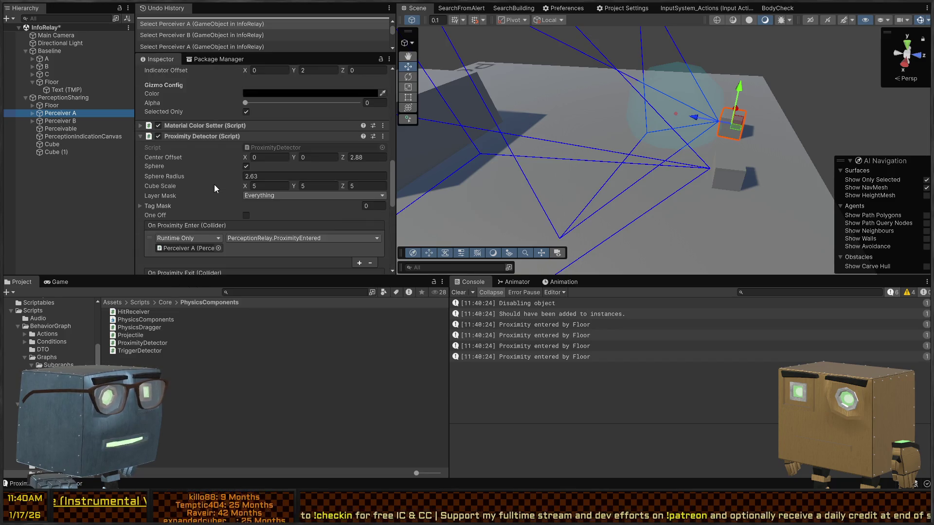
{"action": "scroll", "coordinate": [192, 177], "scroll_direction": "down", "scroll_amount": 4}
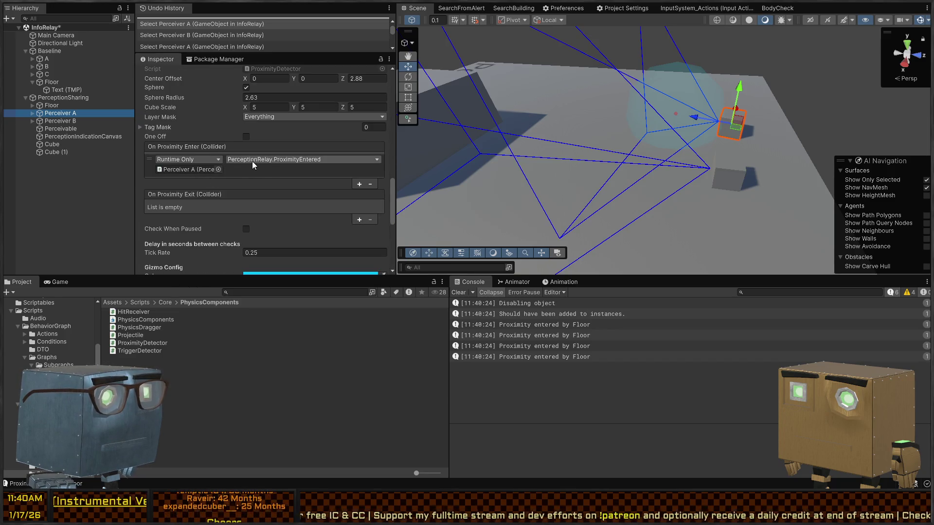
{"action": "scroll", "coordinate": [251, 161], "scroll_direction": "down", "scroll_amount": 4}
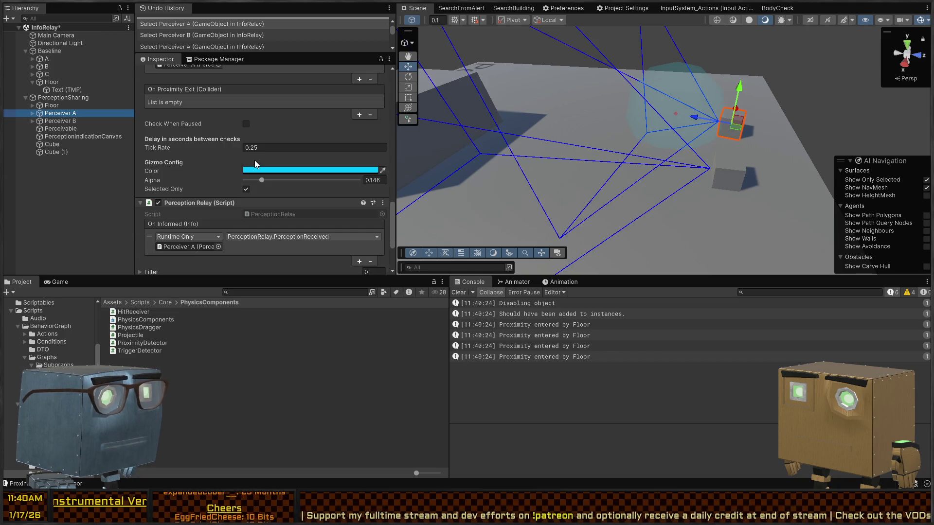
{"action": "scroll", "coordinate": [253, 207], "scroll_direction": "down", "scroll_amount": 2}
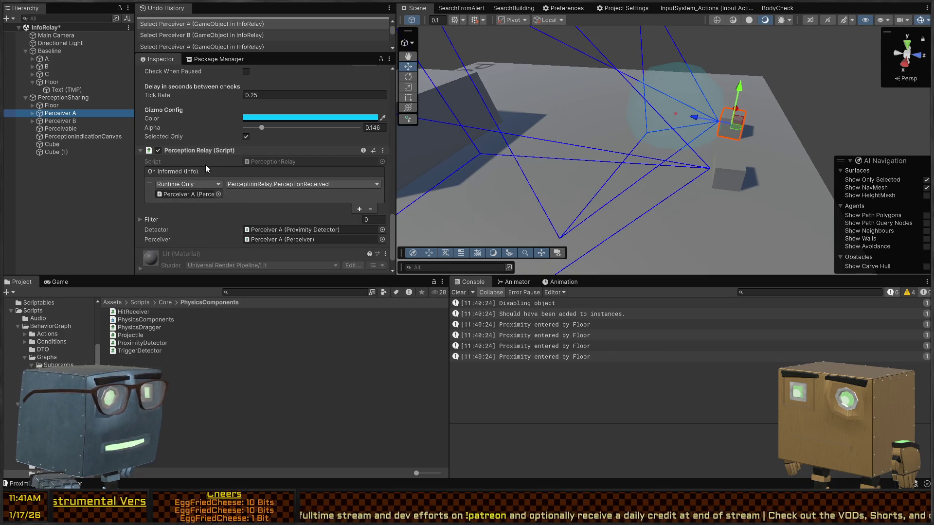
{"action": "scroll", "coordinate": [207, 156], "scroll_direction": "up", "scroll_amount": 5}
{"action": "scroll", "coordinate": [202, 179], "scroll_direction": "up", "scroll_amount": 5}
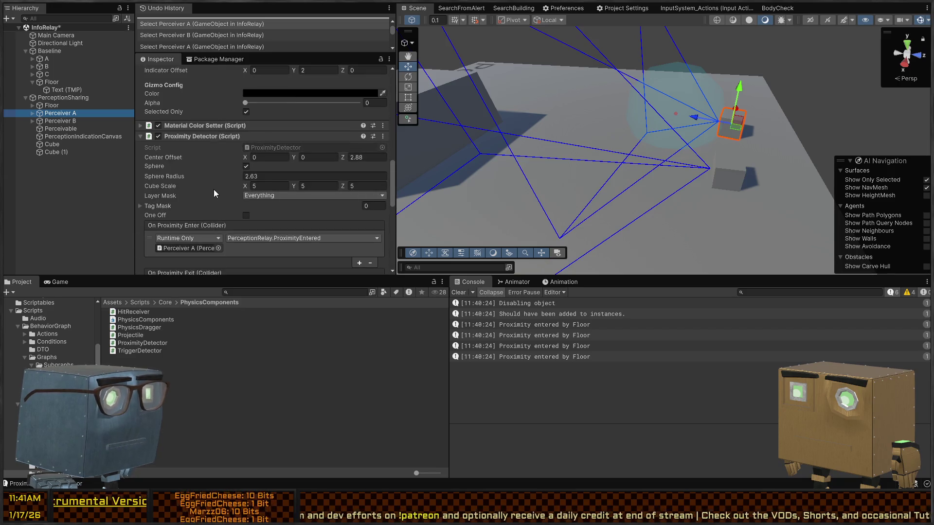
{"action": "scroll", "coordinate": [198, 158], "scroll_direction": "down", "scroll_amount": 4}
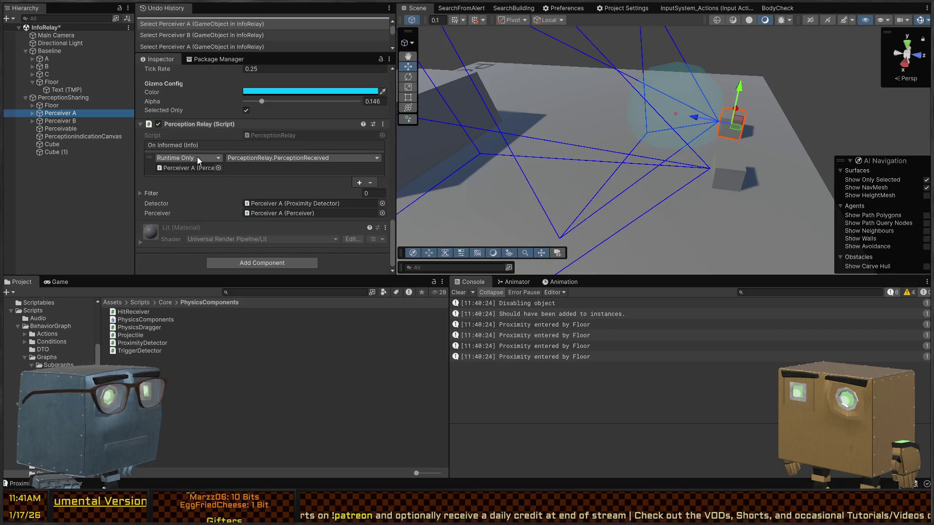
{"action": "scroll", "coordinate": [197, 157], "scroll_direction": "up", "scroll_amount": 15}
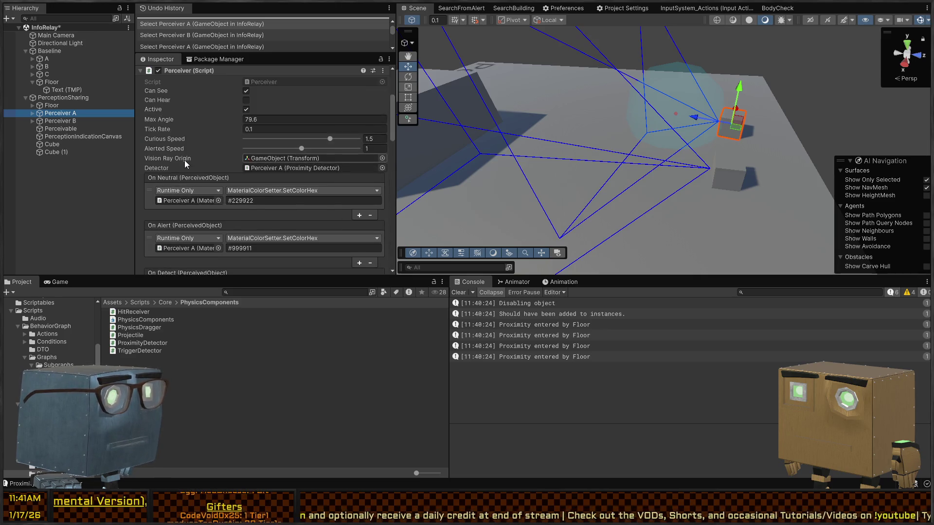
{"action": "left_click", "coordinate": [185, 166]}
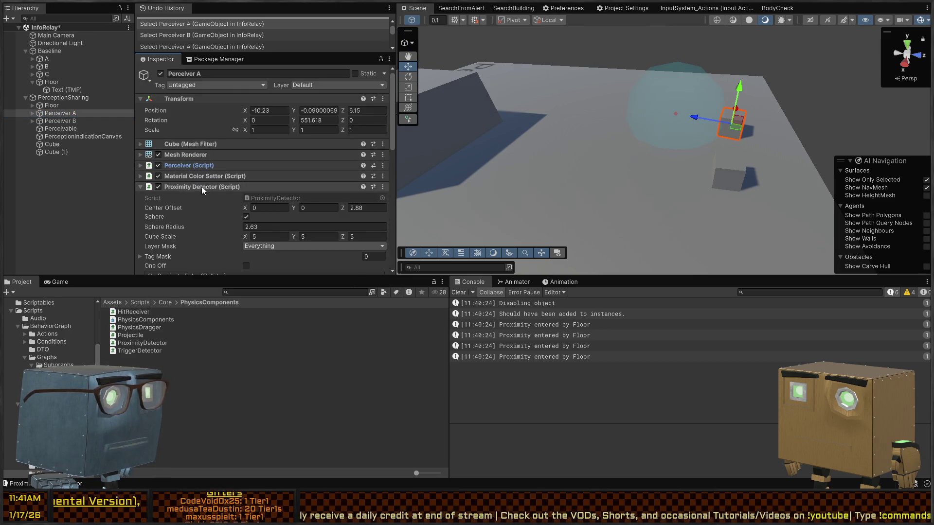
{"action": "scroll", "coordinate": [201, 185], "scroll_direction": "down", "scroll_amount": 4}
{"action": "left_click", "coordinate": [161, 151]}
{"action": "left_click", "coordinate": [161, 151]}
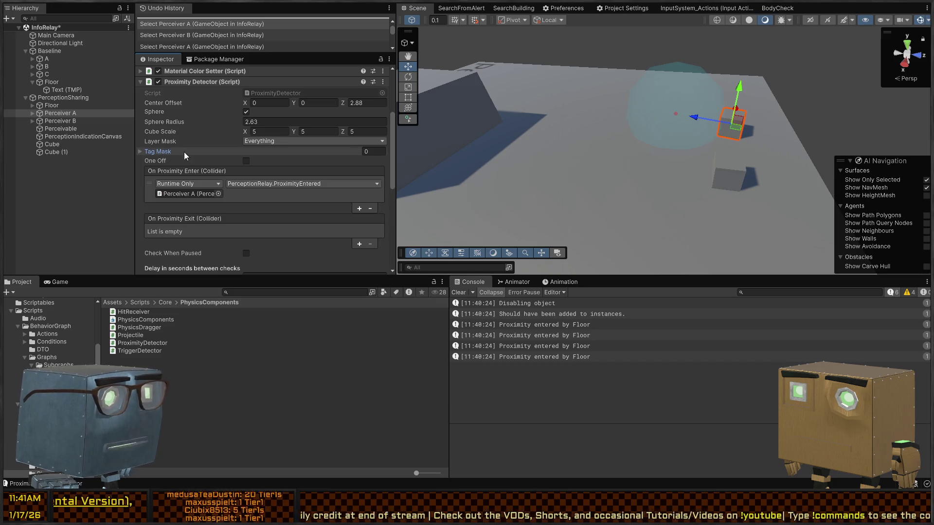
Inspect Perceiver B's relay setup, orbiting the scene around it.
{"action": "left_click", "coordinate": [714, 186]}
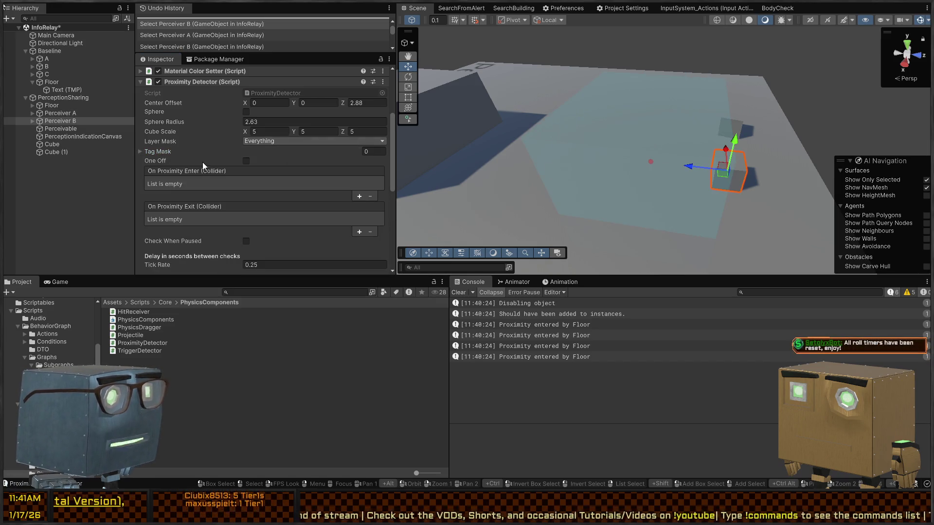
{"action": "scroll", "coordinate": [209, 162], "scroll_direction": "down", "scroll_amount": 4}
{"action": "scroll", "coordinate": [214, 155], "scroll_direction": "up", "scroll_amount": 5}
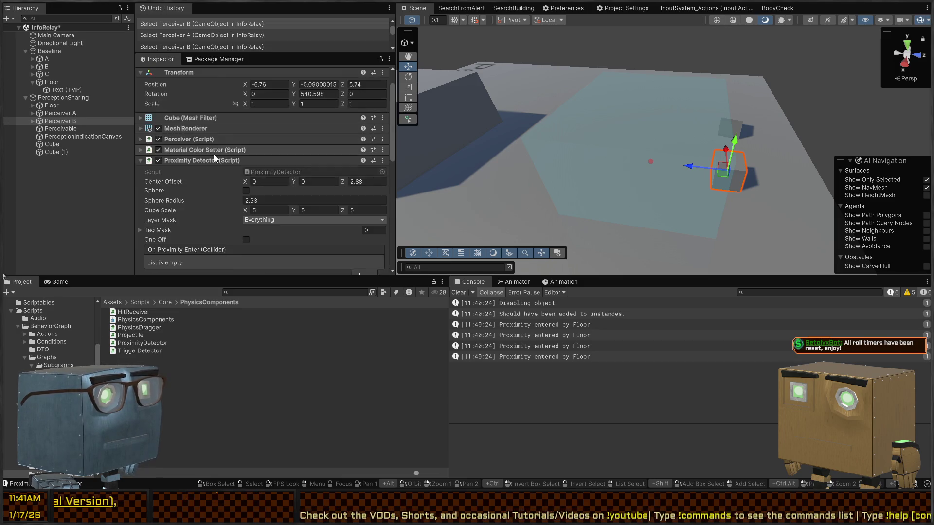
{"action": "mouse_move", "coordinate": [632, 151]}
{"action": "left_mouse_down"}
{"action": "mouse_move", "coordinate": [880, 135]}
{"action": "mouse_move", "coordinate": [928, 176]}
{"action": "mouse_move", "coordinate": [3, 177]}
{"action": "mouse_move", "coordinate": [14, 173]}
{"action": "mouse_move", "coordinate": [15, 182]}
{"action": "left_mouse_up"}
Select cube C, locate its TESTIntegerRelay script in the Project window and open it.
{"action": "left_click", "coordinate": [642, 147]}
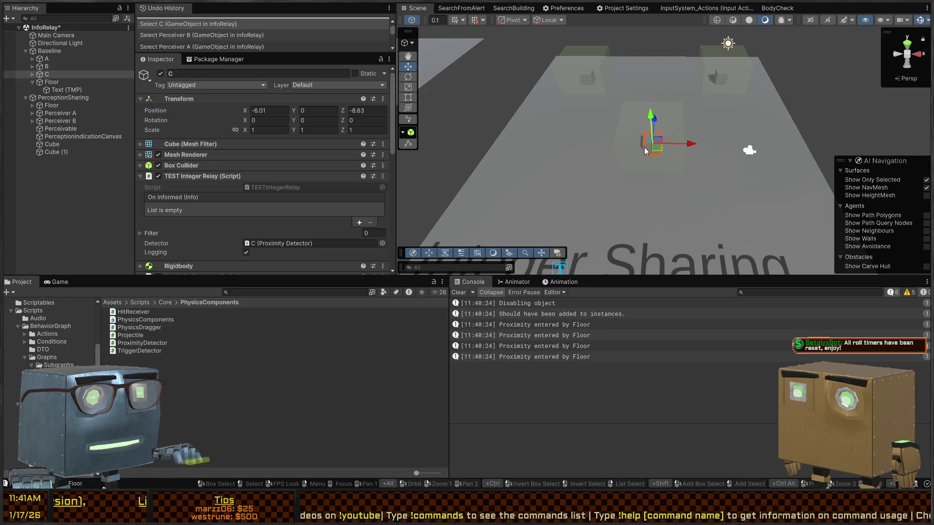
{"action": "scroll", "coordinate": [192, 164], "scroll_direction": "down", "scroll_amount": 5}
{"action": "scroll", "coordinate": [192, 164], "scroll_direction": "up", "scroll_amount": 1}
{"action": "scroll", "coordinate": [192, 163], "scroll_direction": "up", "scroll_amount": 3}
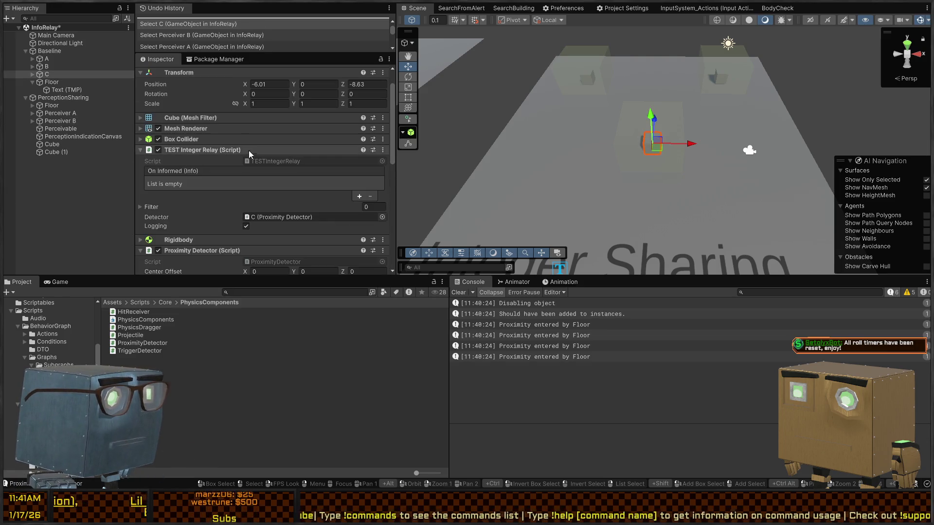
{"action": "left_click", "coordinate": [262, 161]}
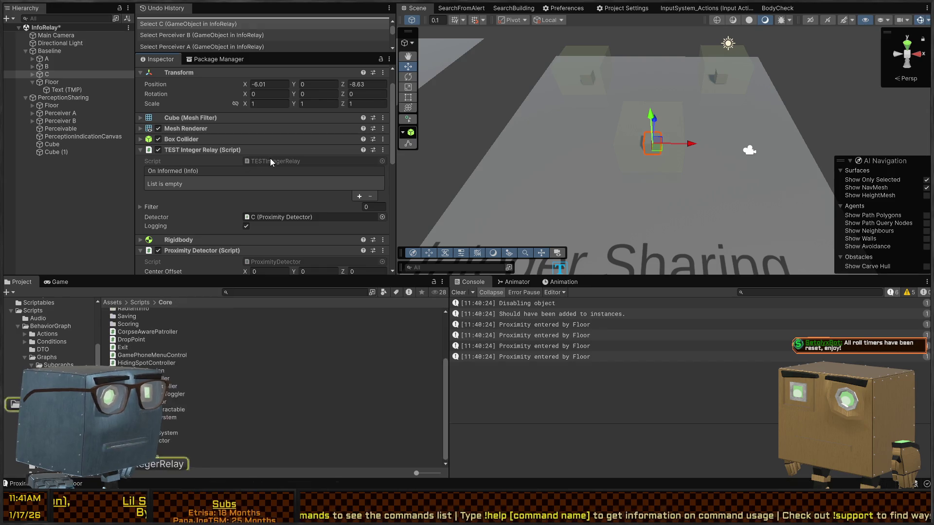
{"action": "double_click", "coordinate": [270, 161]}
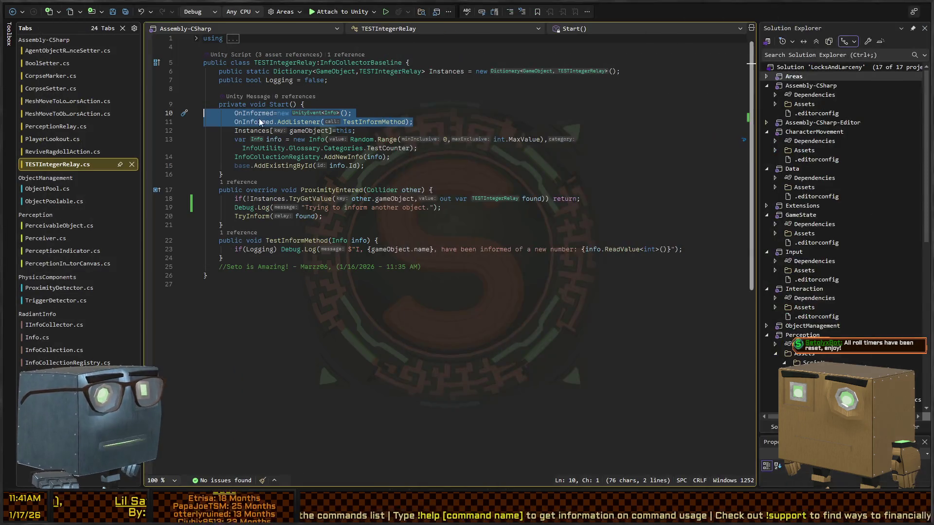
Delete lines 10–11 creating OnInformed and adding the TestInformMethod listener, then return to Unity.
{"action": "left_click", "coordinate": [382, 122]}
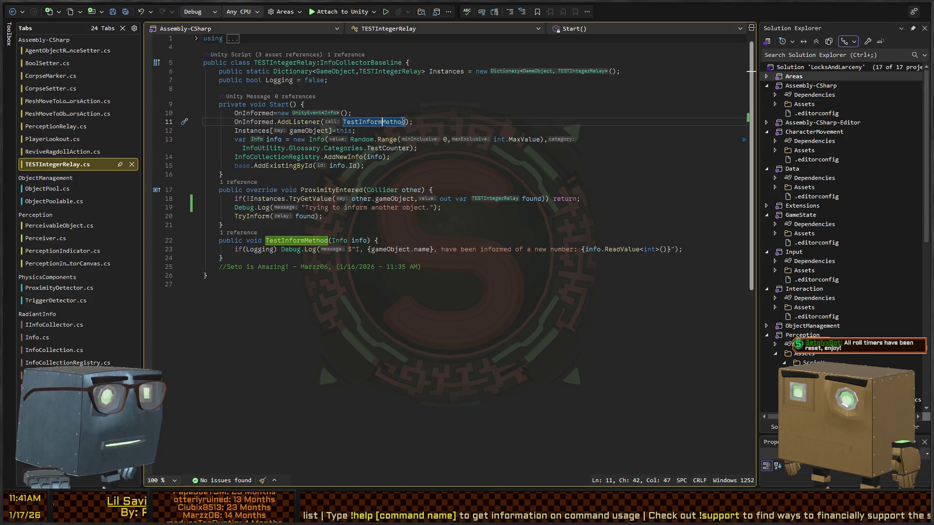
{"action": "left_click", "coordinate": [453, 124]}
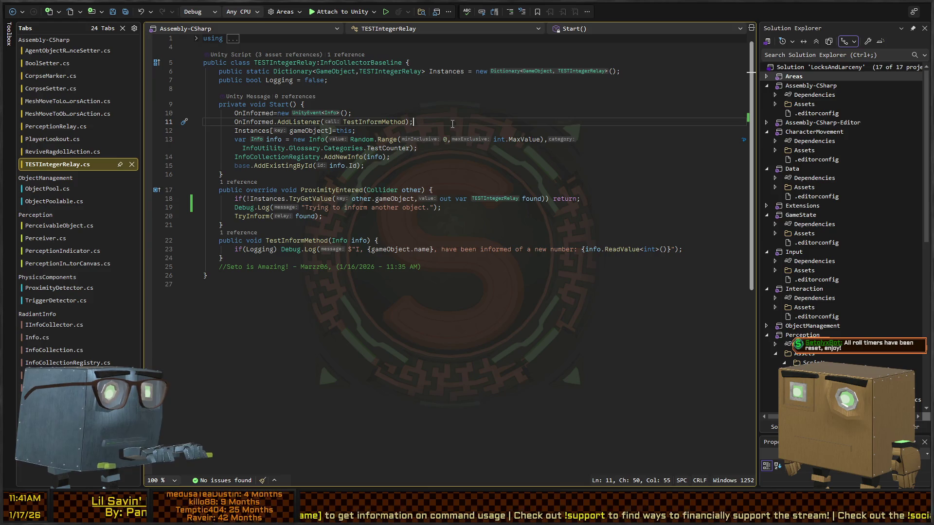
{"action": "key", "text": "shift+Home"}
{"action": "key", "text": "shift+Up"}
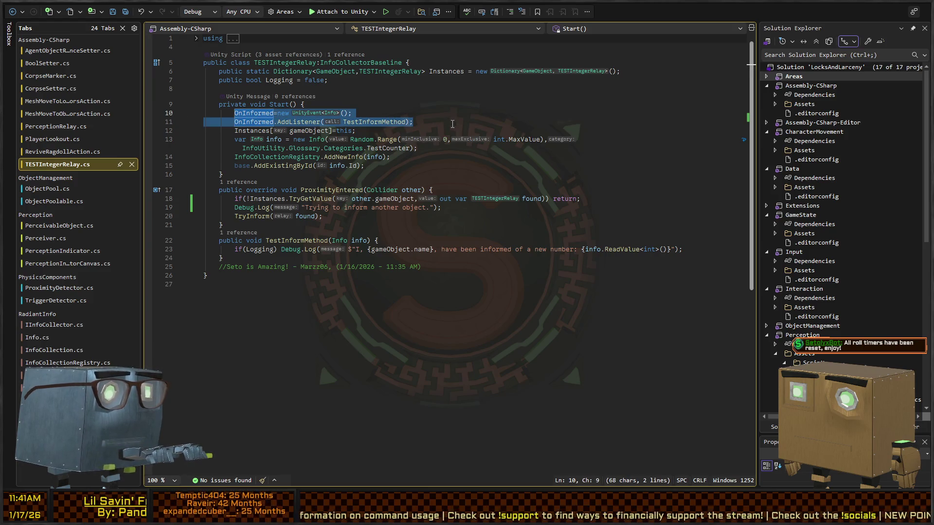
{"action": "key", "text": "BackSpace"}
{"action": "key", "text": "BackSpace"}
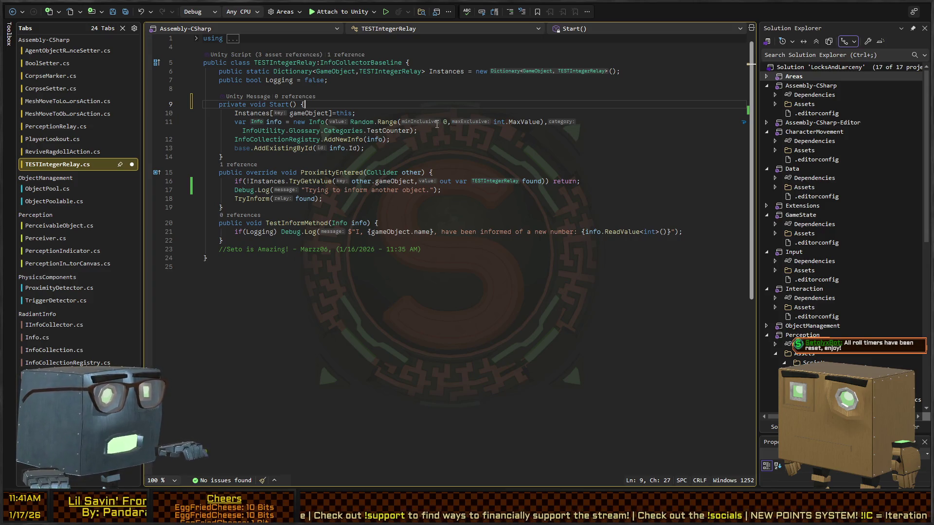
{"action": "key", "text": "alt+Tab"}
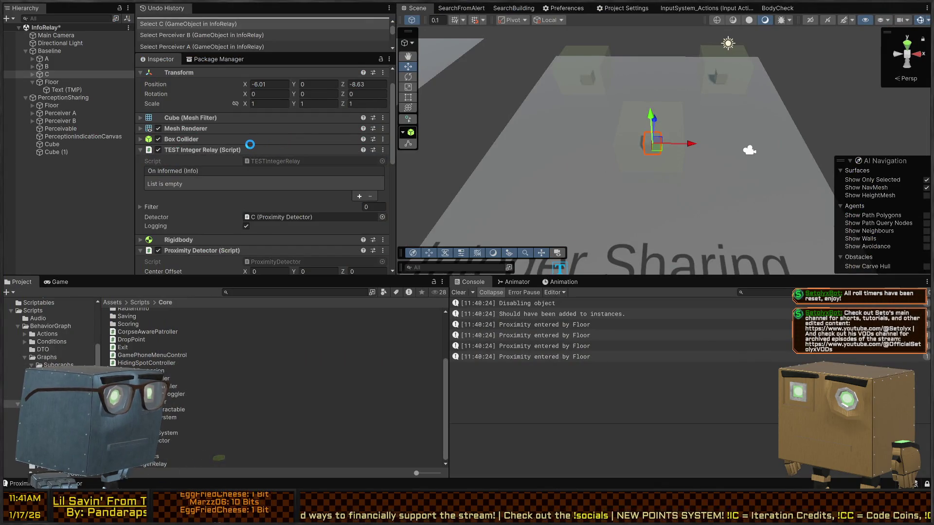
{"action": "key", "text": "alt+Tab"}
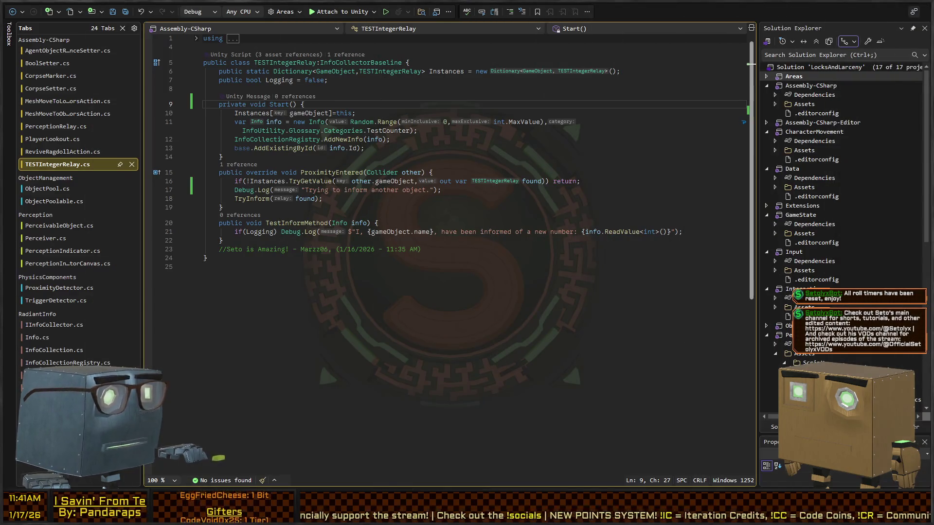
{"action": "key", "text": "alt+Tab"}
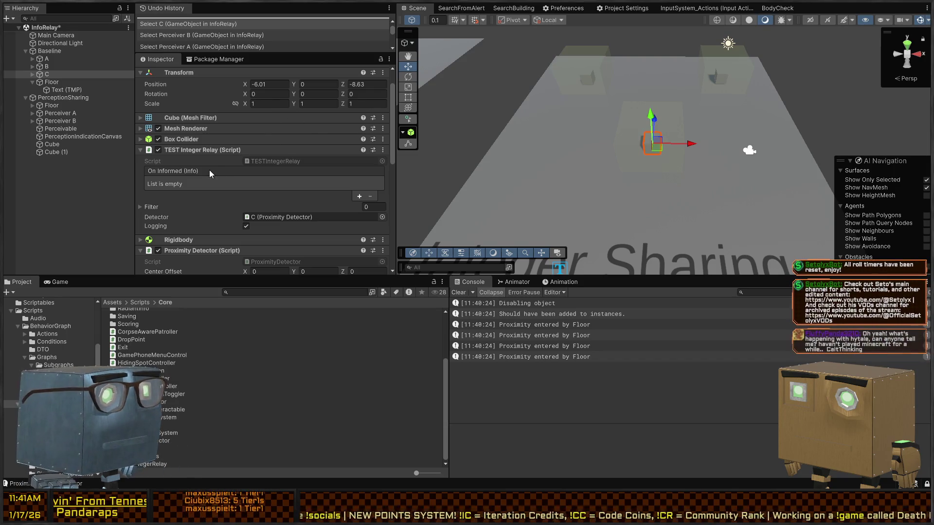
Inspect cube A's relay components and compare them with Perceiver B's relay setup.
{"action": "left_click", "coordinate": [52, 144]}
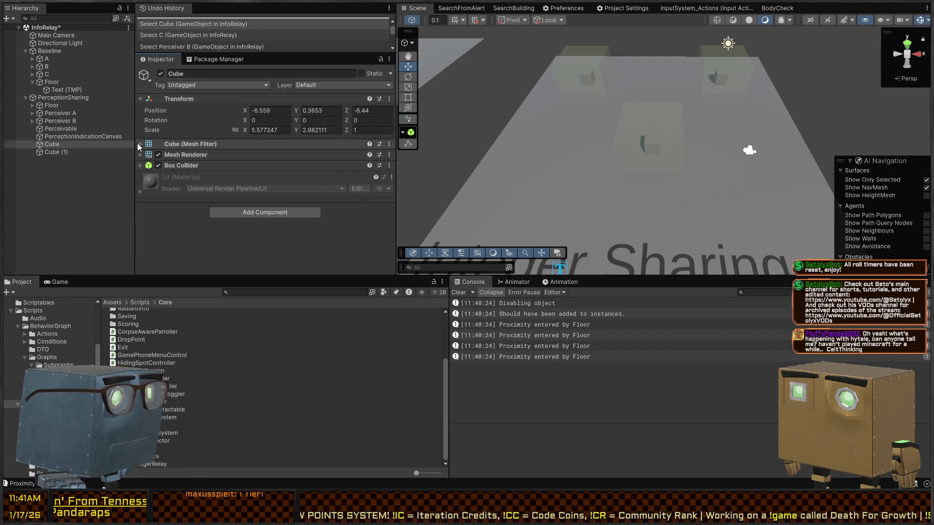
{"action": "left_click", "coordinate": [59, 63]}
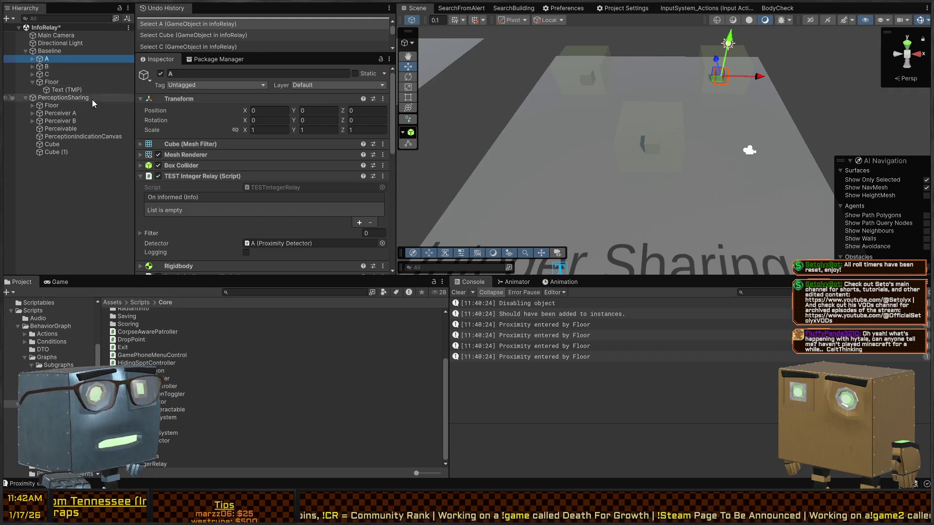
{"action": "scroll", "coordinate": [259, 175], "scroll_direction": "down", "scroll_amount": 10}
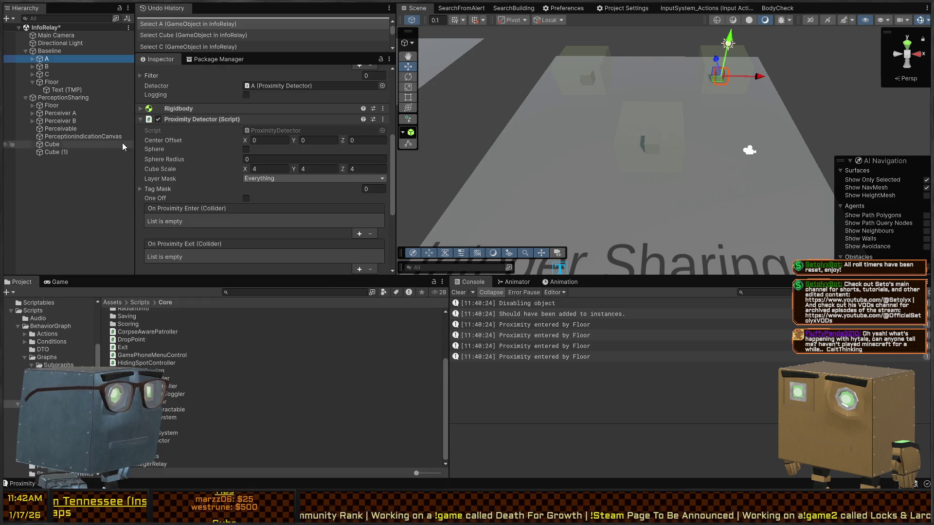
{"action": "scroll", "coordinate": [183, 153], "scroll_direction": "down", "scroll_amount": 3}
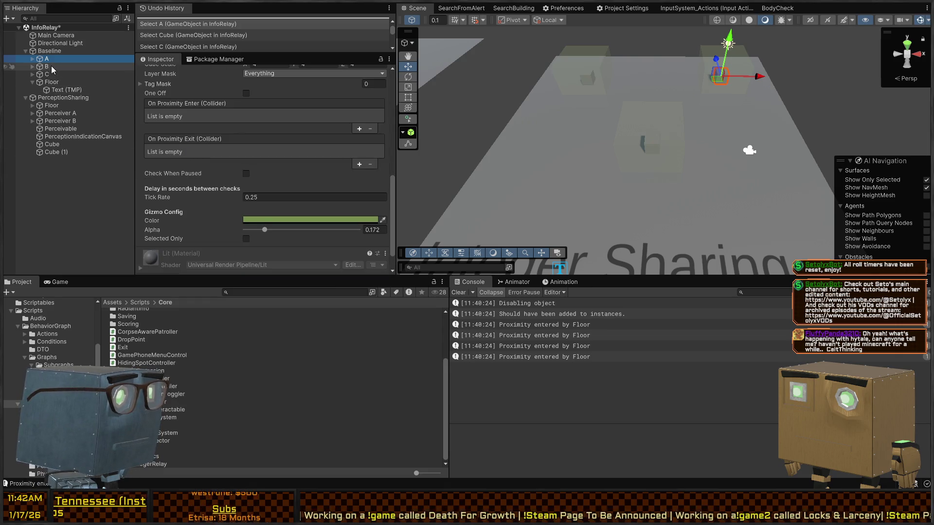
{"action": "left_click", "coordinate": [56, 121]}
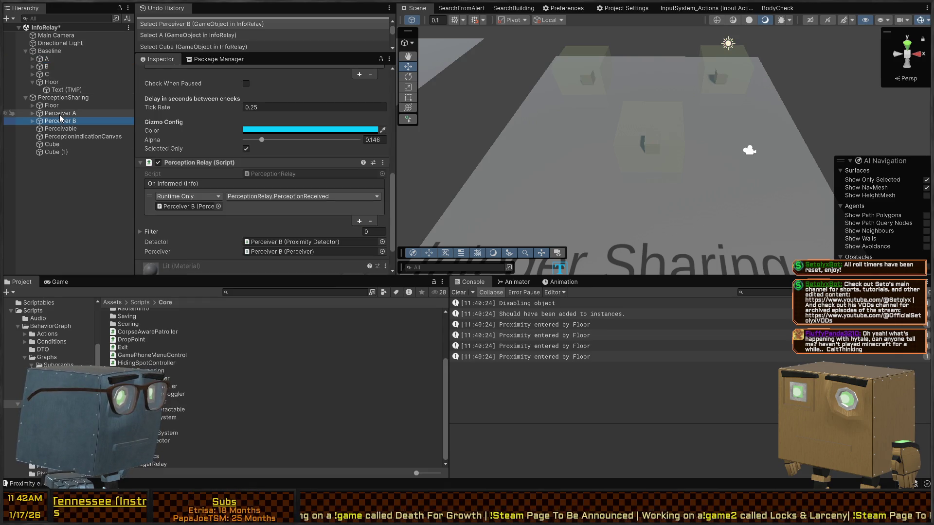
{"action": "left_click", "coordinate": [56, 60]}
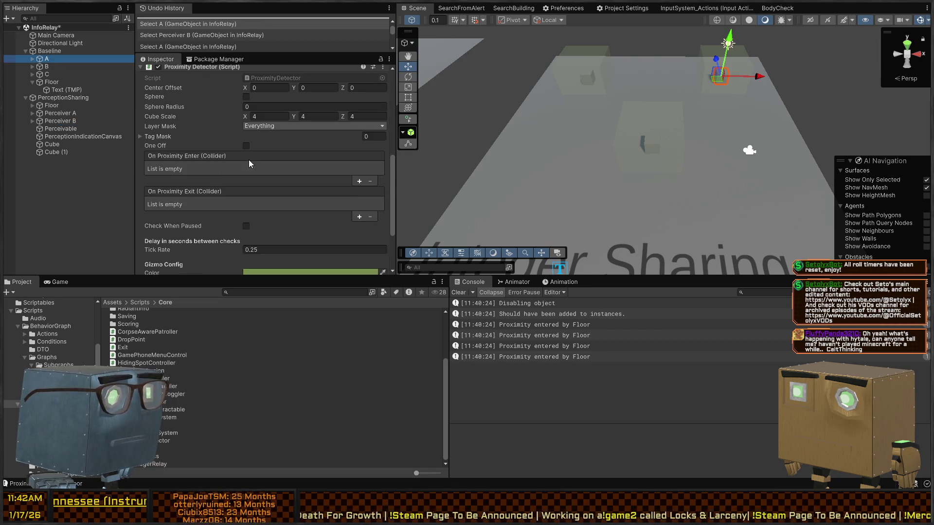
{"action": "scroll", "coordinate": [233, 158], "scroll_direction": "down", "scroll_amount": 3}
{"action": "scroll", "coordinate": [220, 155], "scroll_direction": "up", "scroll_amount": 3}
{"action": "scroll", "coordinate": [169, 159], "scroll_direction": "down", "scroll_amount": 3}
{"action": "scroll", "coordinate": [194, 155], "scroll_direction": "up", "scroll_amount": 6}
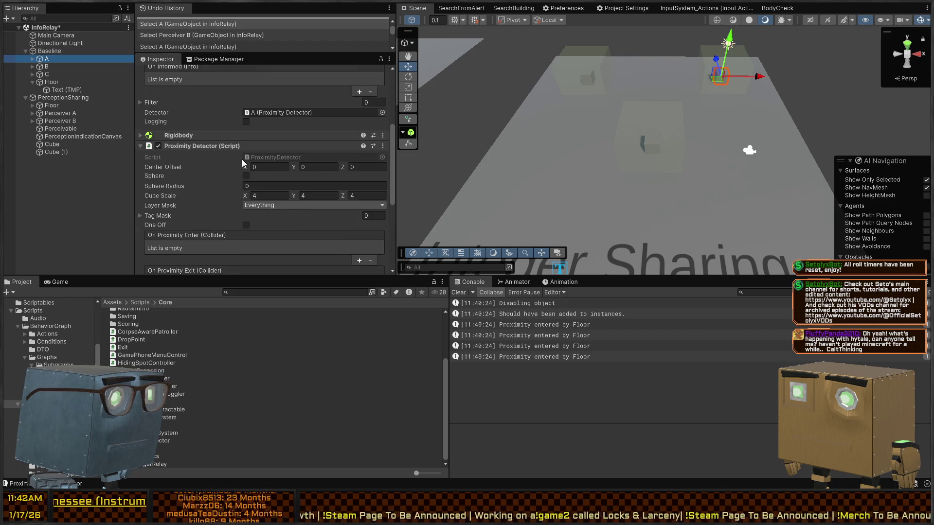
Add an On Informed entry on A targeting its own relay, calling TESTIntegerRelay.TestInformMethod.
{"action": "left_click", "coordinate": [359, 171]}
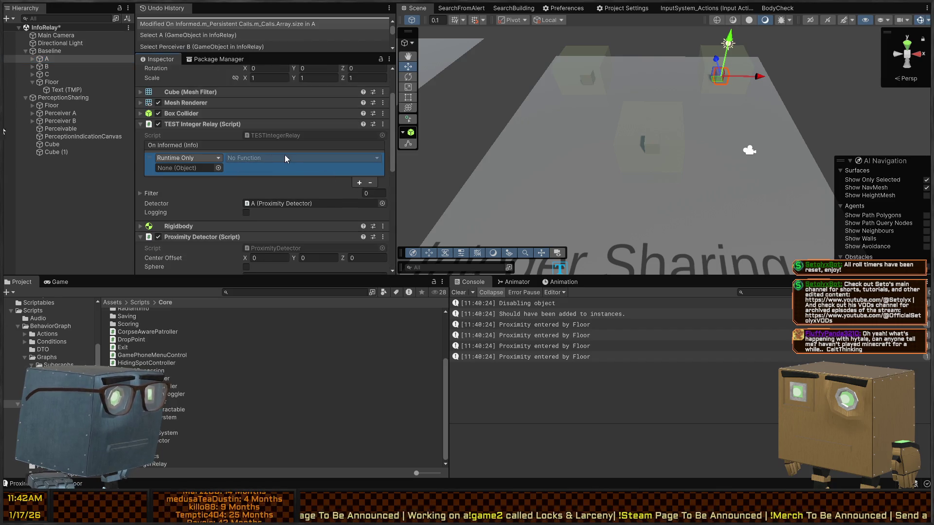
{"action": "left_click_drag", "start_coordinate": [220, 126], "coordinate": [190, 168]}
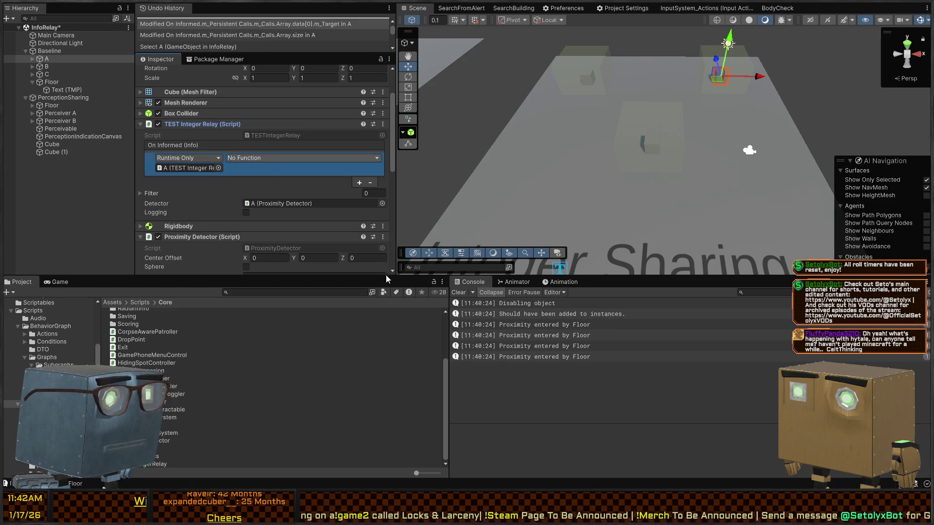
{"action": "left_click", "coordinate": [374, 250]}
{"action": "scroll", "coordinate": [248, 202], "scroll_direction": "down", "scroll_amount": 3}
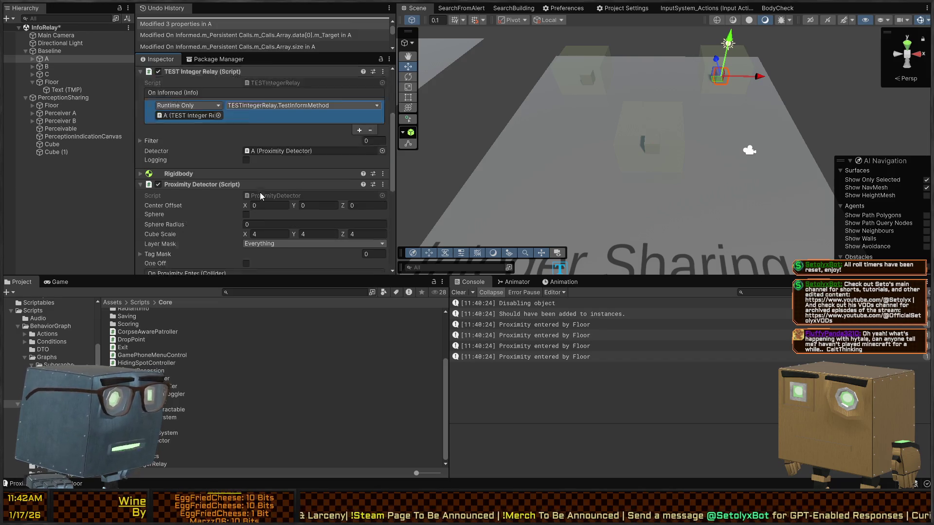
{"action": "scroll", "coordinate": [219, 122], "scroll_direction": "up", "scroll_amount": 2}
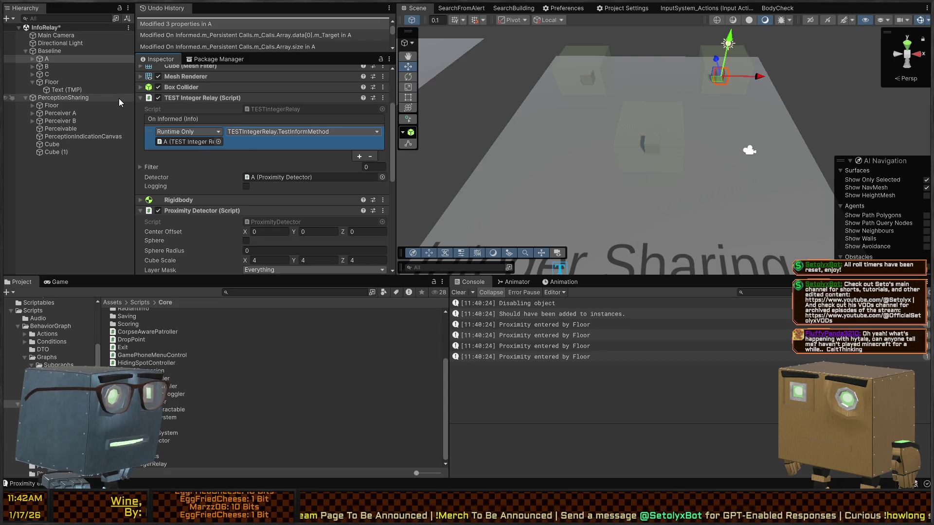
{"action": "left_click", "coordinate": [43, 67]}
{"action": "left_click", "coordinate": [46, 74], "text": "shift"}
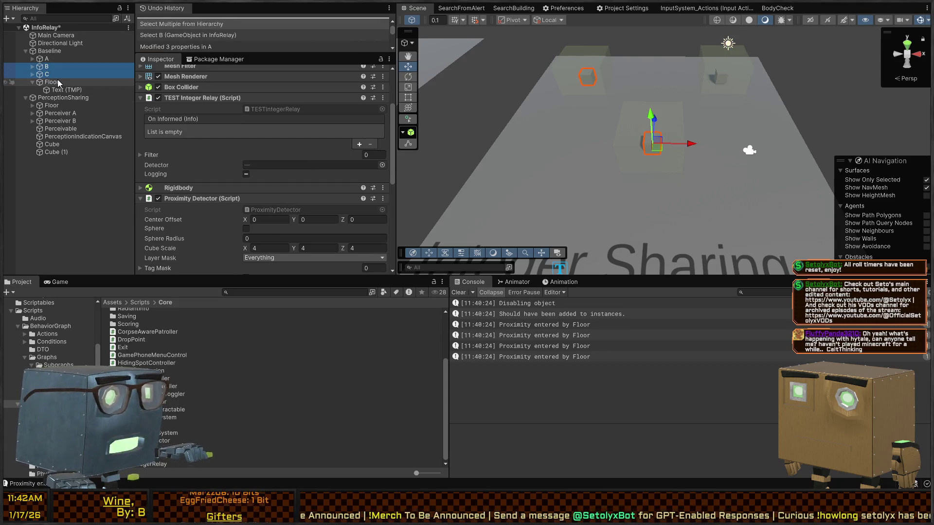
Delete cubes B and C, then paste two copies of A and spread them across the floor.
{"action": "key", "text": "Delete"}
{"action": "left_click", "coordinate": [46, 58]}
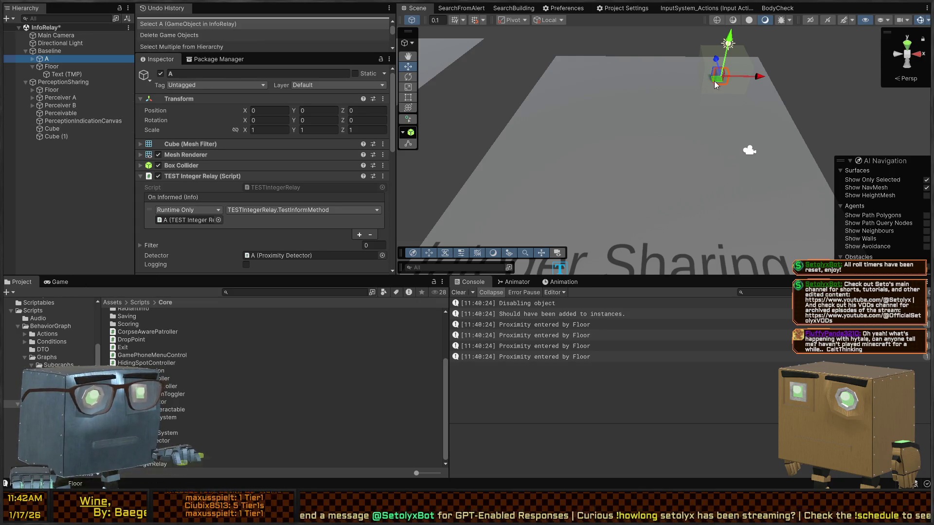
{"action": "key", "text": "ctrl+v"}
{"action": "mouse_move", "coordinate": [668, 82]}
{"action": "left_mouse_down"}
{"action": "mouse_move", "coordinate": [612, 83]}
{"action": "mouse_move", "coordinate": [634, 185]}
{"action": "mouse_move", "coordinate": [682, 233]}
{"action": "left_mouse_up"}
{"action": "key", "text": "ctrl+v"}
{"action": "left_click", "coordinate": [613, 78]}
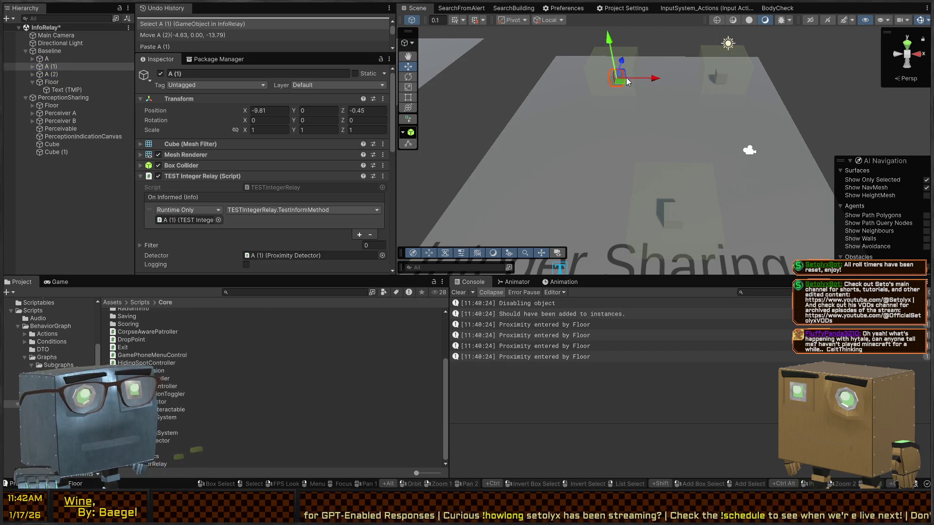
{"action": "left_click_drag", "start_coordinate": [616, 82], "coordinate": [588, 88]}
{"action": "left_click", "coordinate": [665, 213]}
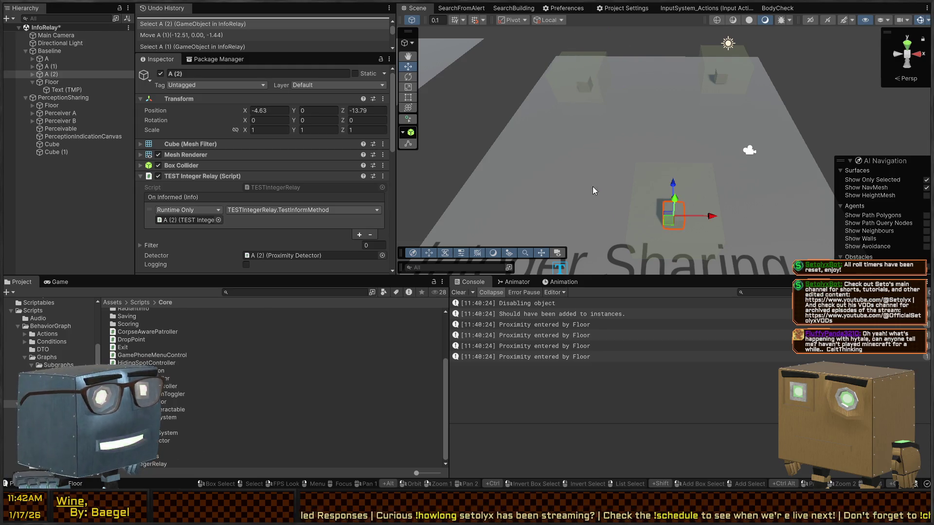
{"action": "scroll", "coordinate": [267, 161], "scroll_direction": "down", "scroll_amount": 5}
{"action": "scroll", "coordinate": [237, 155], "scroll_direction": "down", "scroll_amount": 3}
Play the scene, review the Disabling object log entries, clear the Console, then stop playing.
{"action": "key", "text": "ctrl+p"}
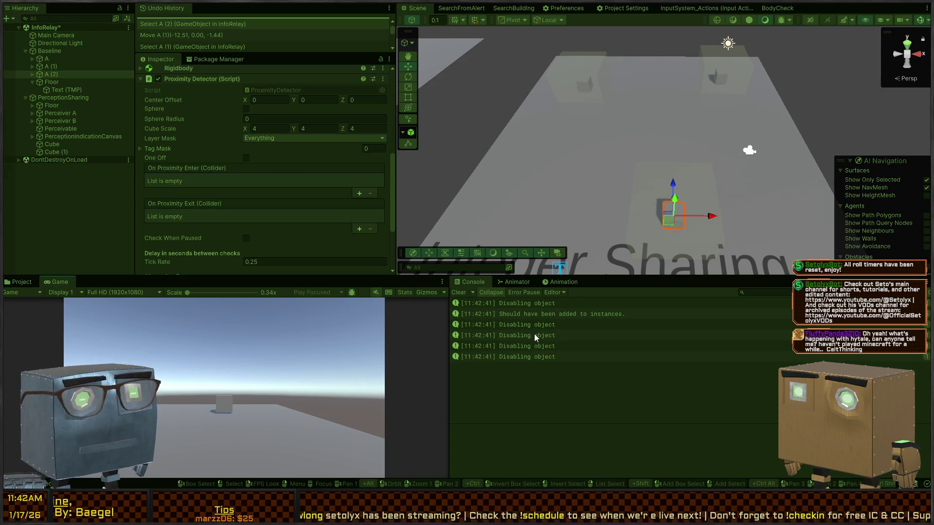
{"action": "left_click", "coordinate": [534, 335]}
{"action": "left_click", "coordinate": [532, 348]}
{"action": "left_click", "coordinate": [533, 326]}
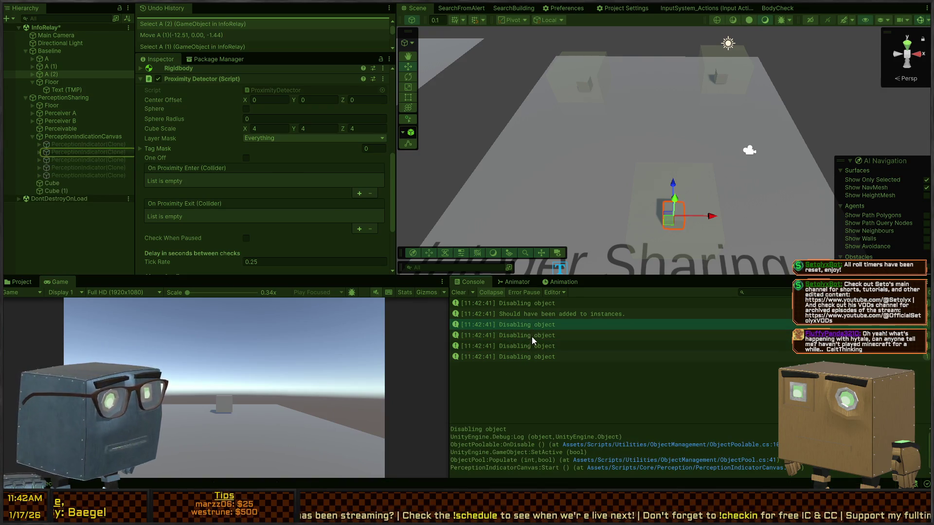
{"action": "left_click", "coordinate": [532, 336]}
{"action": "left_click", "coordinate": [533, 357]}
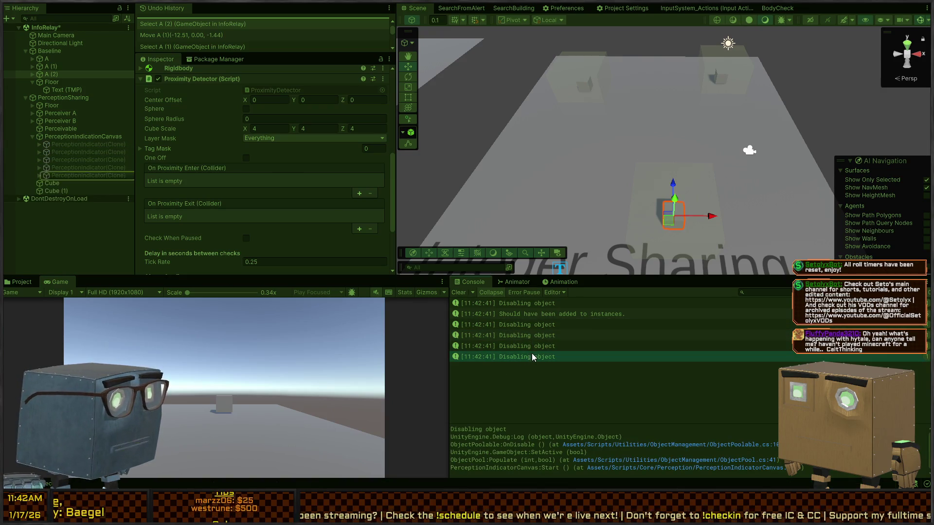
{"action": "left_click", "coordinate": [460, 294]}
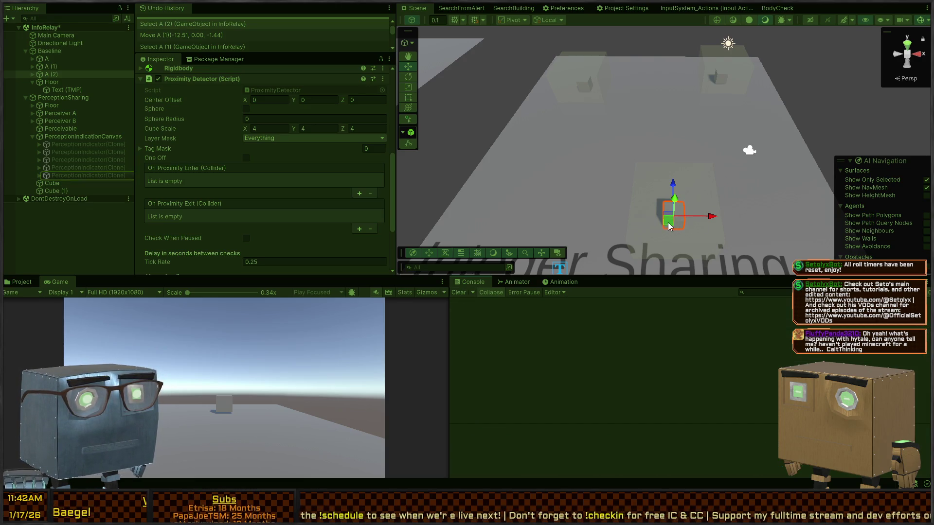
{"action": "mouse_move", "coordinate": [670, 218]}
{"action": "left_mouse_down"}
{"action": "mouse_move", "coordinate": [611, 154]}
{"action": "mouse_move", "coordinate": [584, 95]}
{"action": "mouse_move", "coordinate": [651, 202]}
{"action": "left_mouse_up"}
{"action": "key", "text": "ctrl+p"}
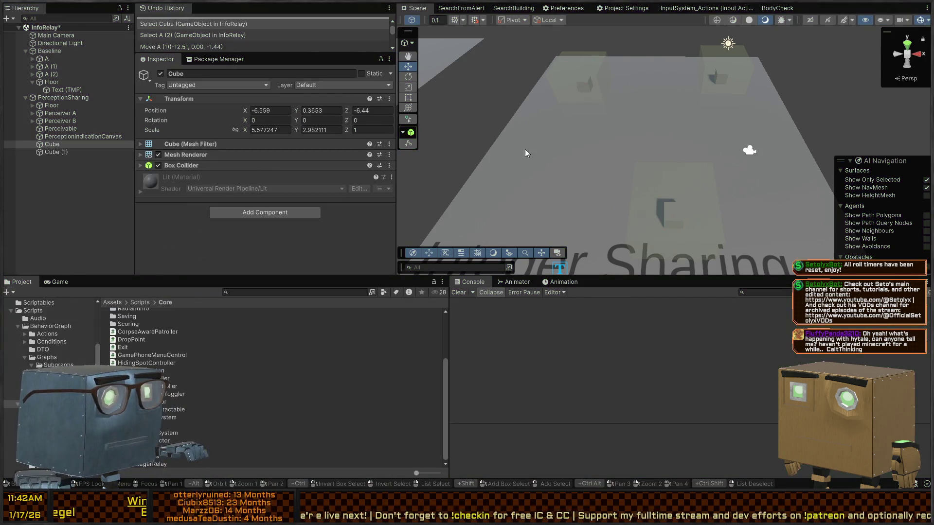
{"action": "left_click", "coordinate": [677, 210]}
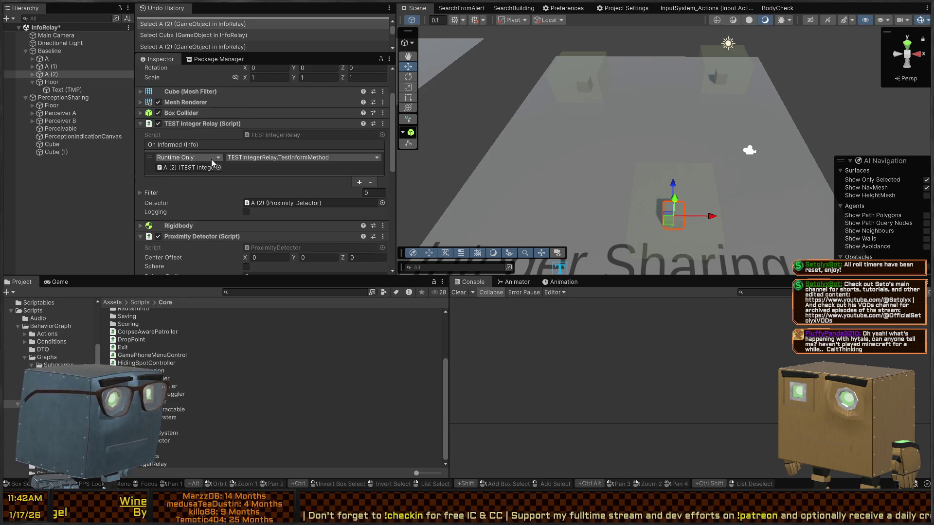
Open the Prefabs folder in the Project window and clear the selection.
{"action": "scroll", "coordinate": [219, 156], "scroll_direction": "down", "scroll_amount": 3}
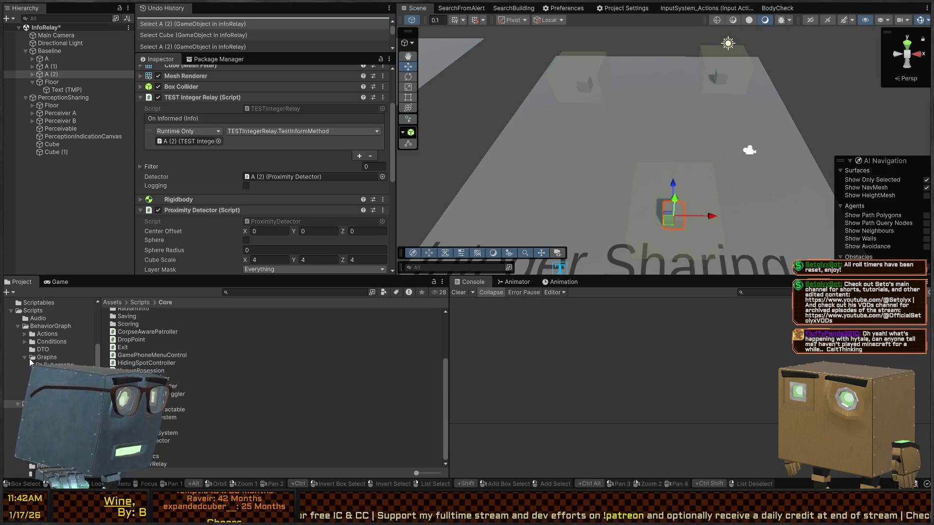
{"action": "scroll", "coordinate": [31, 362], "scroll_direction": "down", "scroll_amount": 10}
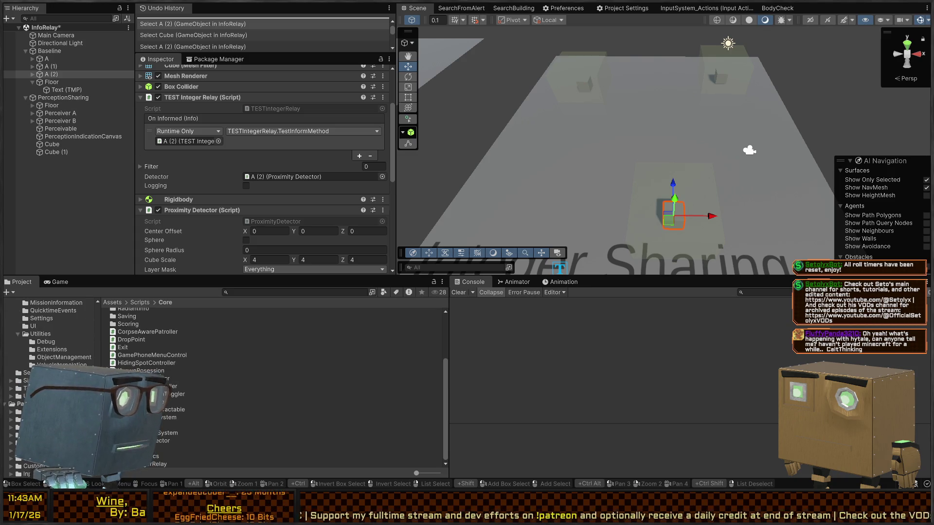
{"action": "scroll", "coordinate": [49, 340], "scroll_direction": "up", "scroll_amount": 5}
{"action": "scroll", "coordinate": [48, 336], "scroll_direction": "up", "scroll_amount": 3}
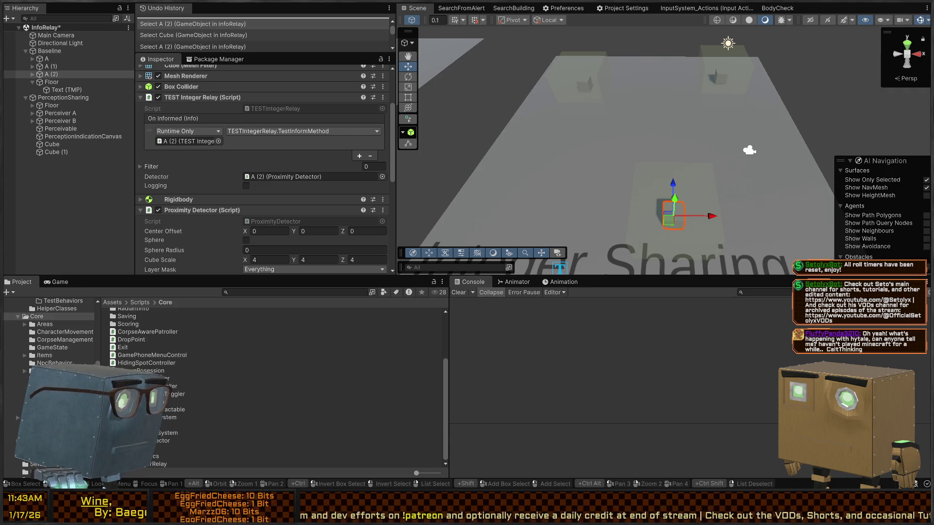
{"action": "scroll", "coordinate": [50, 350], "scroll_direction": "up", "scroll_amount": 5}
{"action": "scroll", "coordinate": [48, 341], "scroll_direction": "up", "scroll_amount": 5}
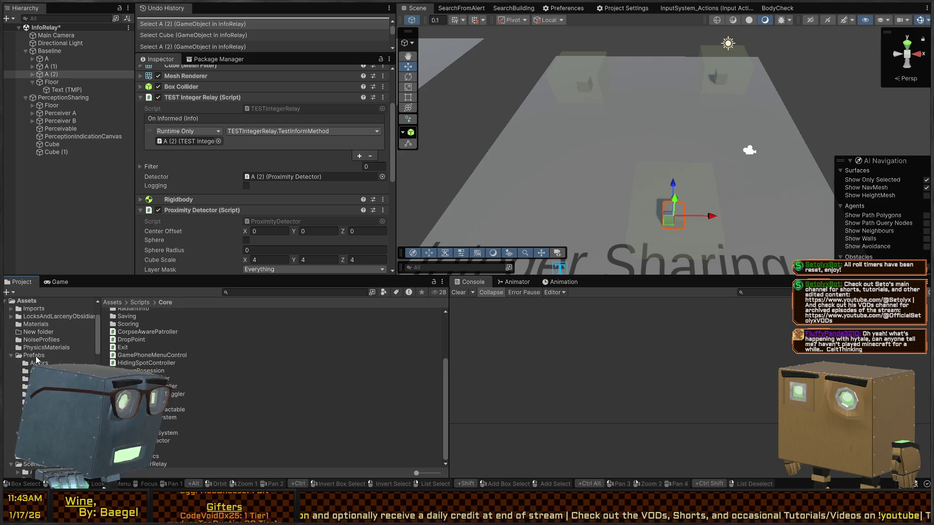
{"action": "left_click", "coordinate": [36, 356]}
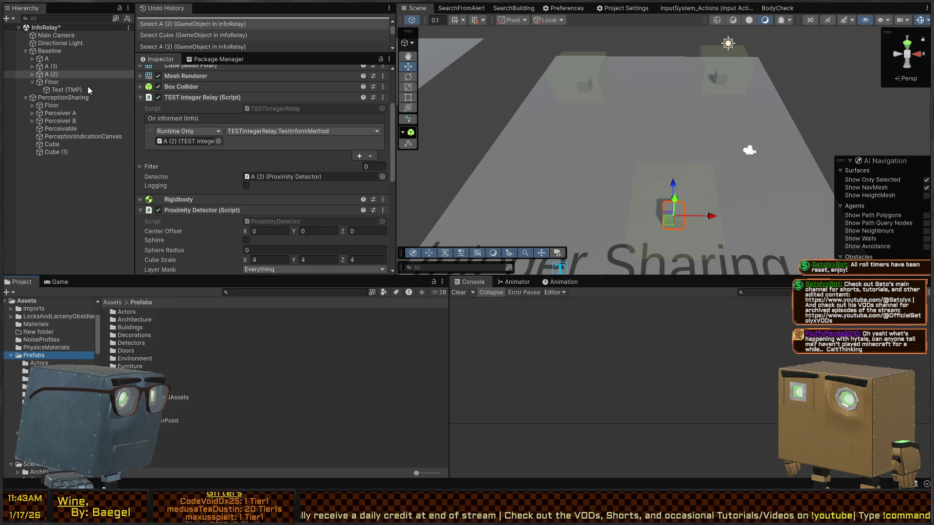
{"action": "key", "text": "shift+d"}
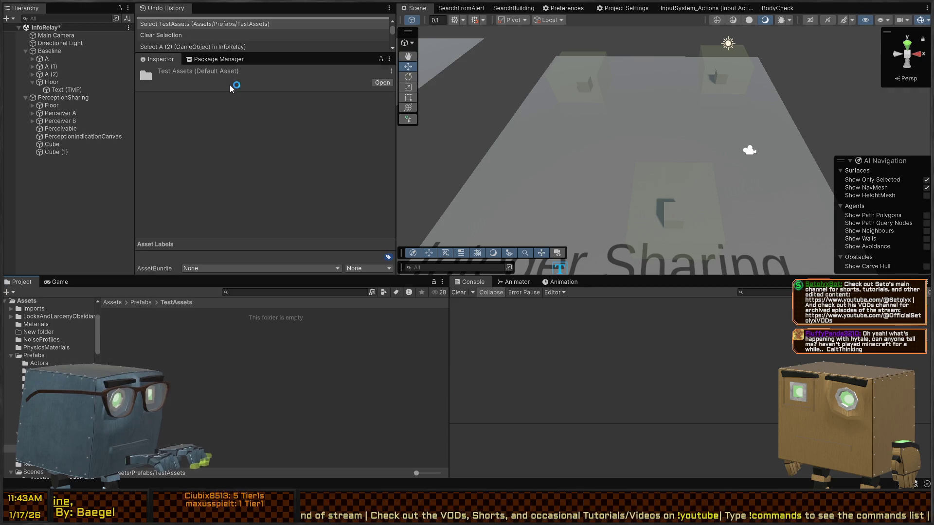
Rename cube A to TestIntegerRelay and select the leftover copies A (1) and A (2).
{"action": "left_click", "coordinate": [48, 59]}
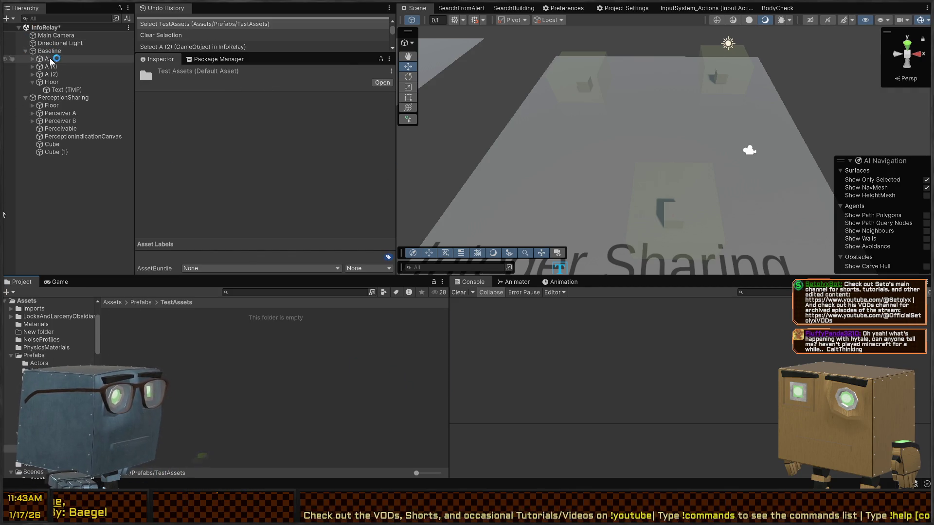
{"action": "type", "text": "Te"}
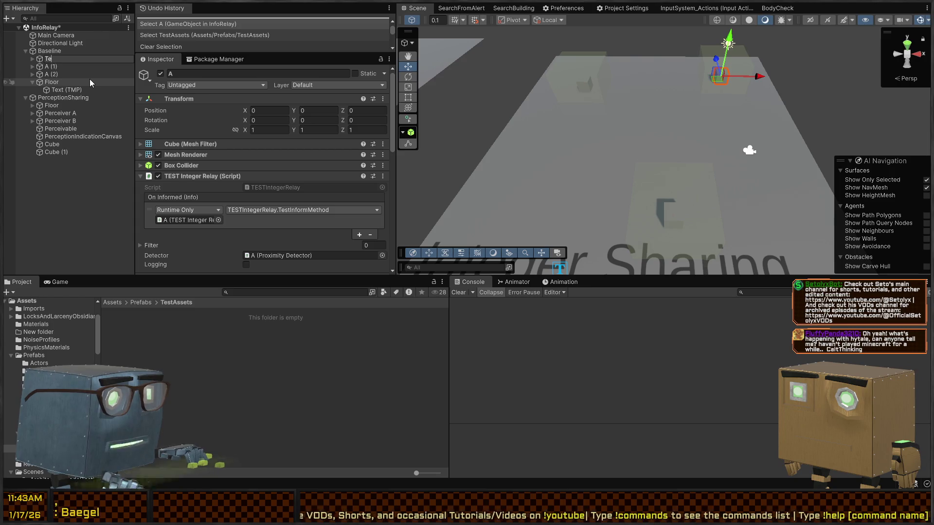
{"action": "type", "text": "stIntegerRelay"}
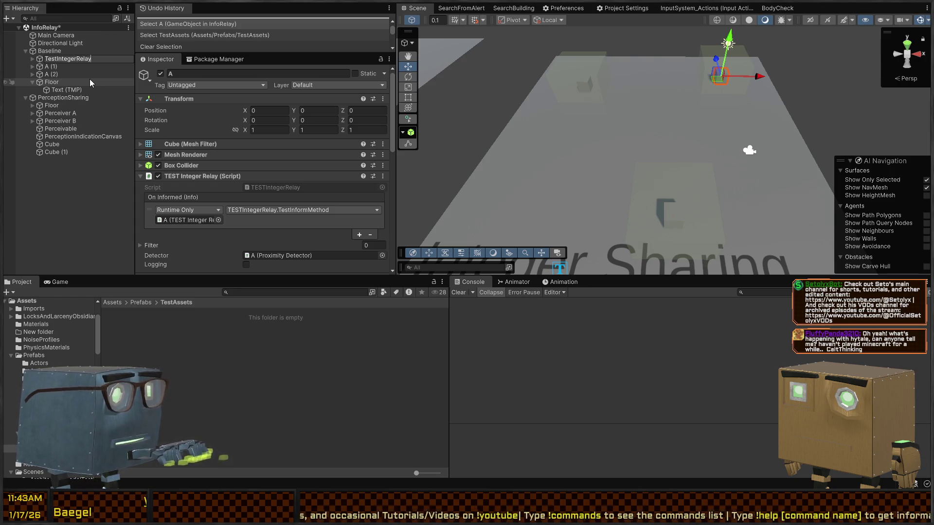
{"action": "key", "text": "Return"}
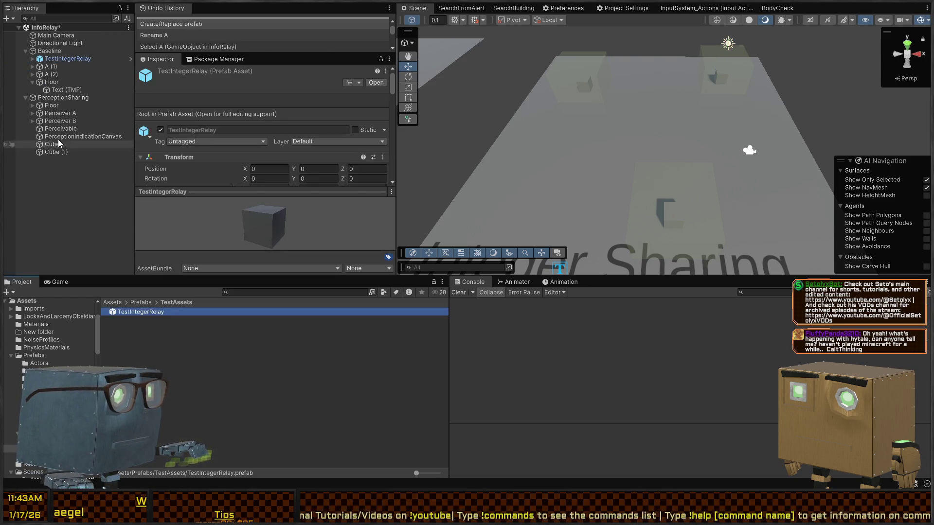
{"action": "left_click", "coordinate": [50, 66]}
{"action": "left_click", "coordinate": [50, 74], "text": "shift"}
Delete copies A (1) and A (2) and paste two copies of TestIntegerRelay.
{"action": "key", "text": "Delete"}
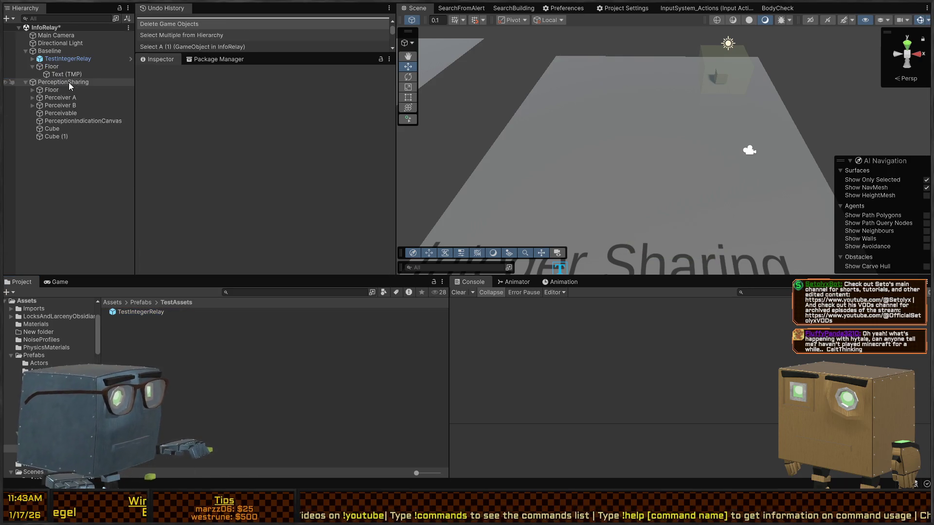
{"action": "left_click", "coordinate": [49, 50]}
{"action": "left_click", "coordinate": [54, 59]}
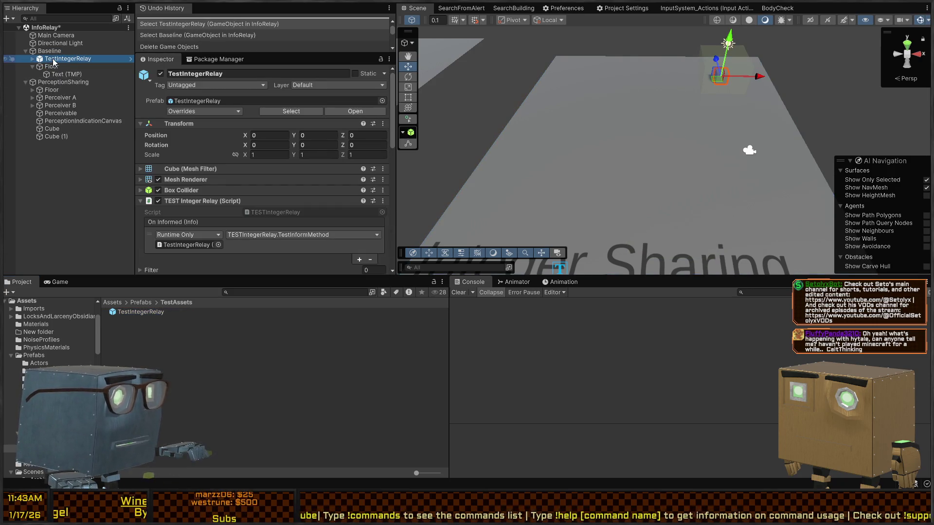
{"action": "key", "text": "ctrl+v"}
{"action": "key", "text": "ctrl+v"}
Rename the three TestIntegerRelay instances to A, B and C.
{"action": "left_click", "coordinate": [54, 59]}
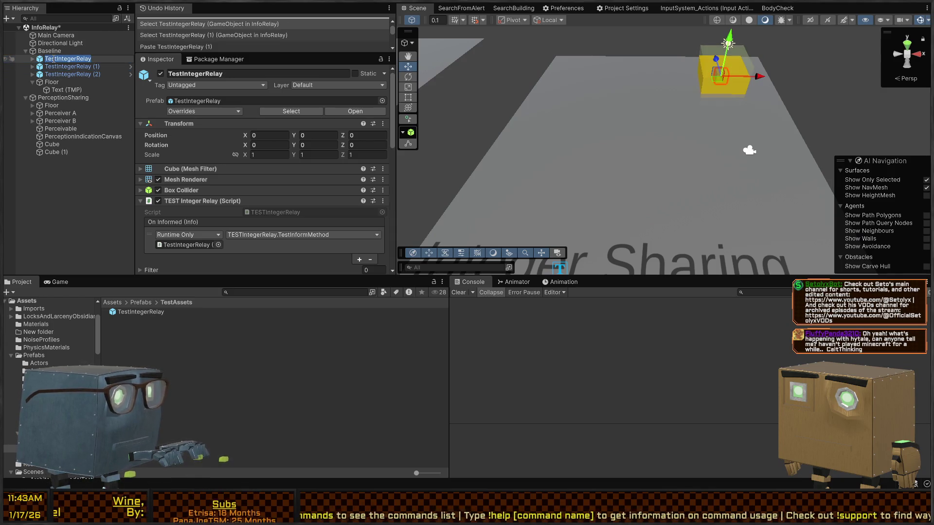
{"action": "key", "text": "F2"}
{"action": "type", "text": "A"}
{"action": "key", "text": "Return"}
{"action": "key", "text": "Down"}
{"action": "key", "text": "Down"}
{"action": "key", "text": "Up"}
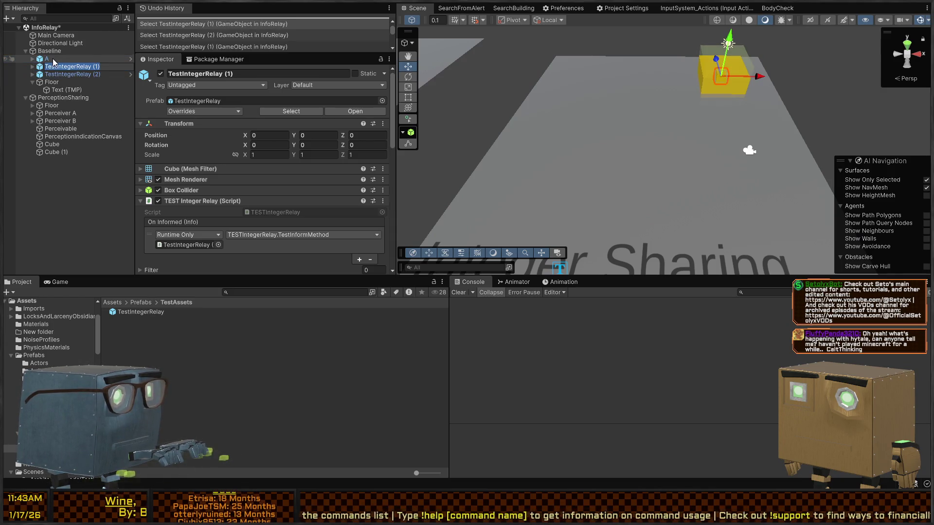
{"action": "key", "text": "F2"}
{"action": "type", "text": "B"}
{"action": "key", "text": "Return"}
{"action": "key", "text": "F2"}
{"action": "type", "text": "C"}
{"action": "key", "text": "Return"}
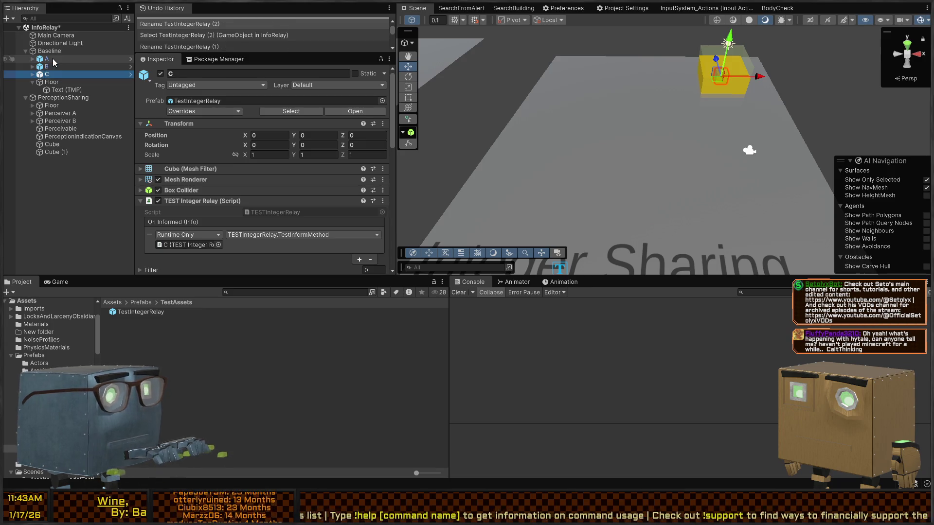
Spread cubes B and C across the floor and nudge A and B into place.
{"action": "left_click", "coordinate": [46, 66]}
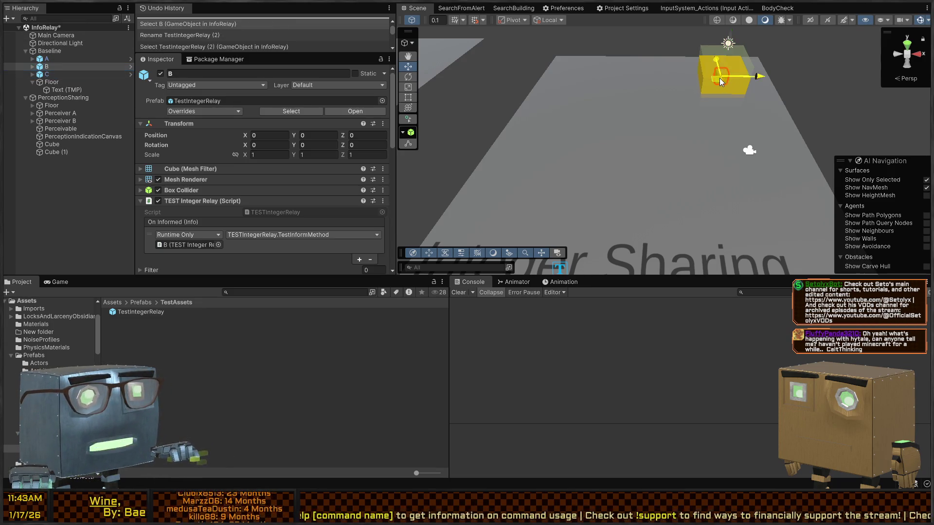
{"action": "left_click_drag", "start_coordinate": [716, 70], "coordinate": [629, 178]}
{"action": "left_click", "coordinate": [67, 74]}
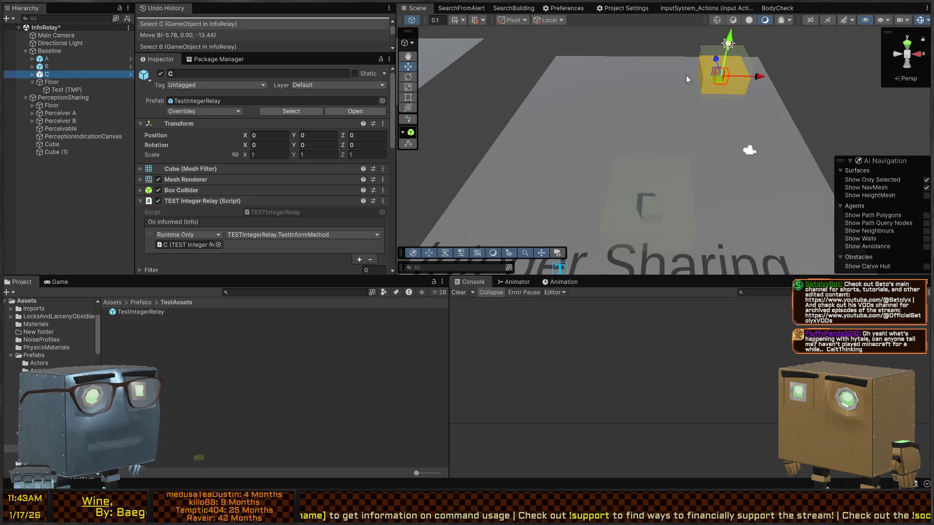
{"action": "mouse_move", "coordinate": [724, 81]}
{"action": "left_mouse_down"}
{"action": "mouse_move", "coordinate": [595, 70]}
{"action": "mouse_move", "coordinate": [610, 86]}
{"action": "left_mouse_up"}
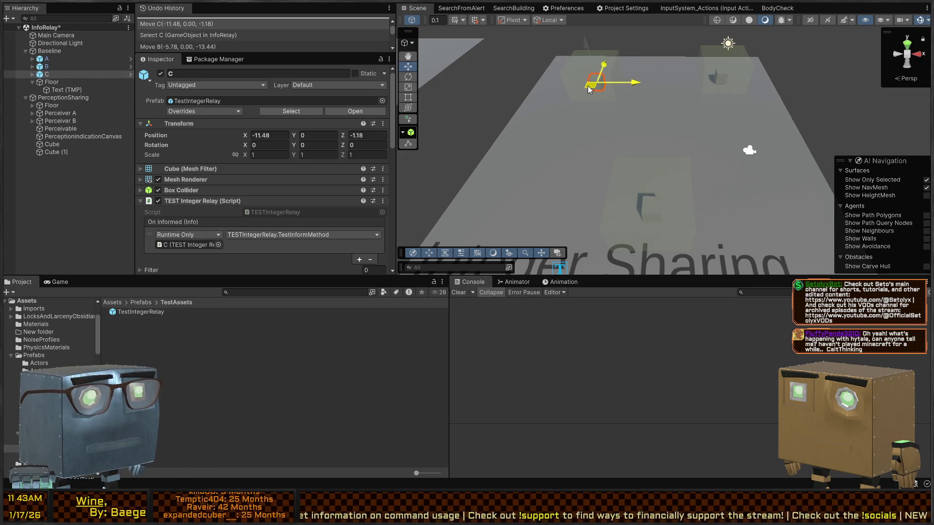
{"action": "mouse_move", "coordinate": [647, 115]}
{"action": "left_mouse_down"}
{"action": "mouse_move", "coordinate": [711, 129]}
{"action": "mouse_move", "coordinate": [696, 90]}
{"action": "mouse_move", "coordinate": [586, 104]}
{"action": "left_mouse_up"}
{"action": "left_click", "coordinate": [710, 103]}
{"action": "left_click_drag", "start_coordinate": [710, 103], "coordinate": [710, 105]}
{"action": "left_click", "coordinate": [658, 236]}
{"action": "left_click_drag", "start_coordinate": [652, 238], "coordinate": [656, 241]}
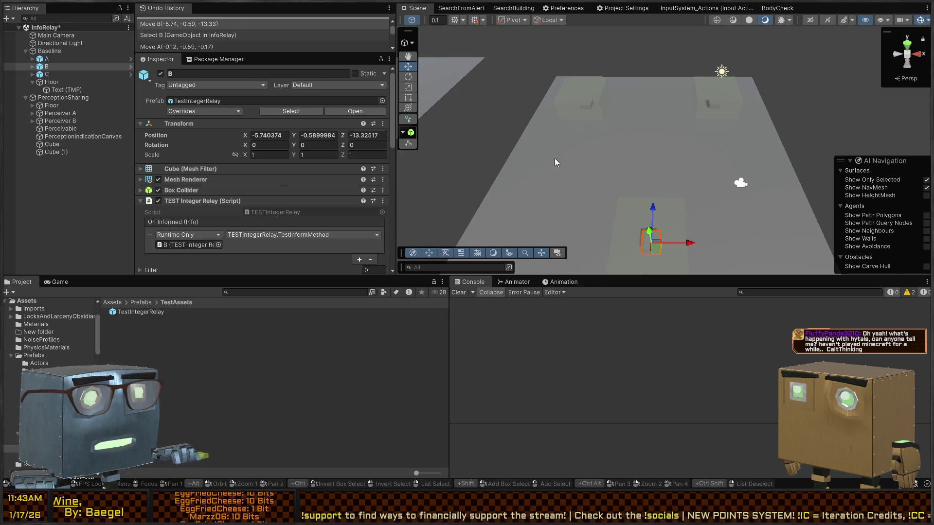
{"action": "mouse_move", "coordinate": [632, 146]}
{"action": "left_mouse_down"}
{"action": "mouse_move", "coordinate": [651, 129]}
{"action": "mouse_move", "coordinate": [650, 103]}
{"action": "left_mouse_up"}
Use undo and redo to land cube C at -11.48, 0, -1.18.
{"action": "key", "text": "ctrl+z"}
{"action": "key", "text": "ctrl+z"}
{"action": "key", "text": "ctrl+z"}
{"action": "left_click", "coordinate": [645, 110]}
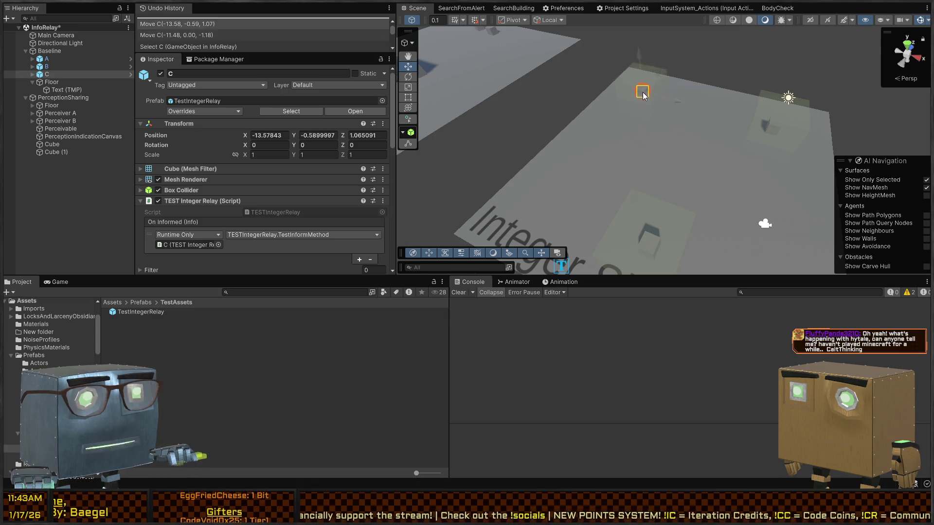
{"action": "left_click", "coordinate": [783, 125]}
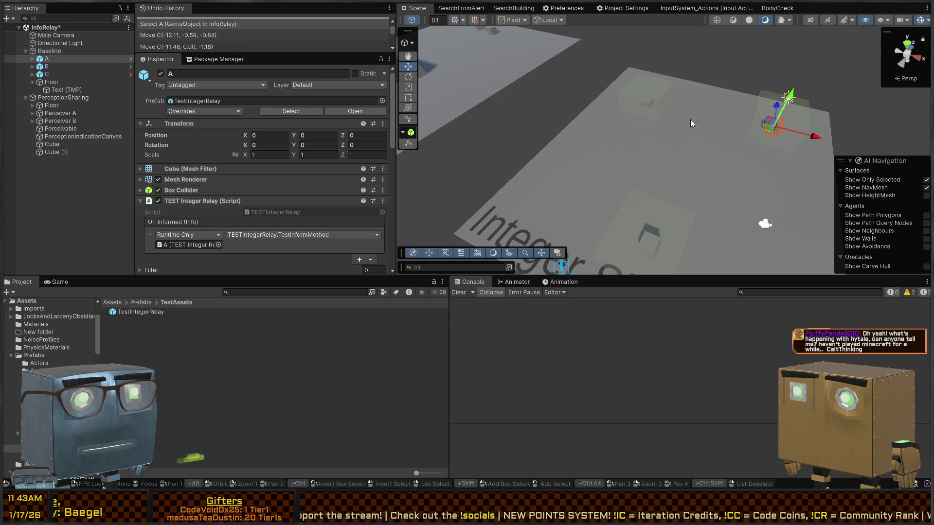
{"action": "left_click", "coordinate": [640, 101]}
{"action": "left_click_drag", "start_coordinate": [647, 103], "coordinate": [646, 100]}
{"action": "key", "text": "ctrl+z"}
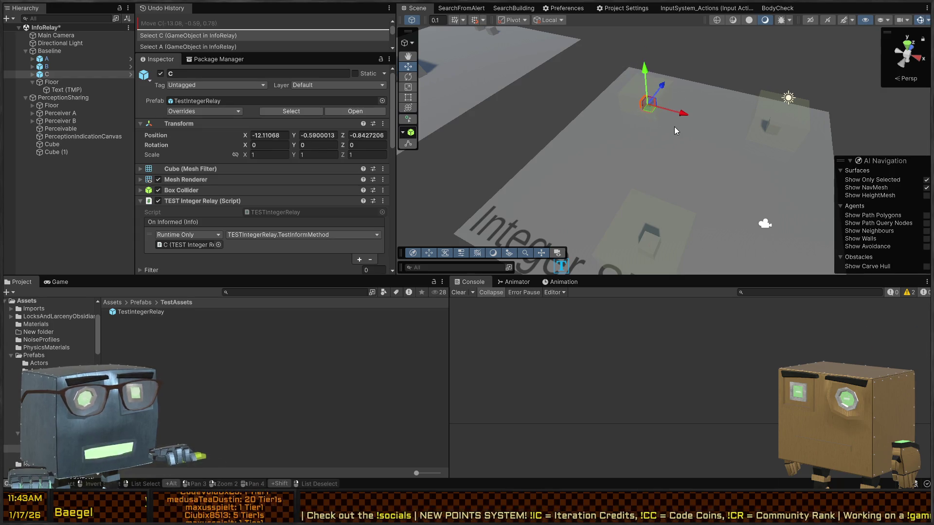
{"action": "key", "text": "ctrl+z"}
{"action": "key", "text": "ctrl+y"}
{"action": "key", "text": "ctrl+y"}
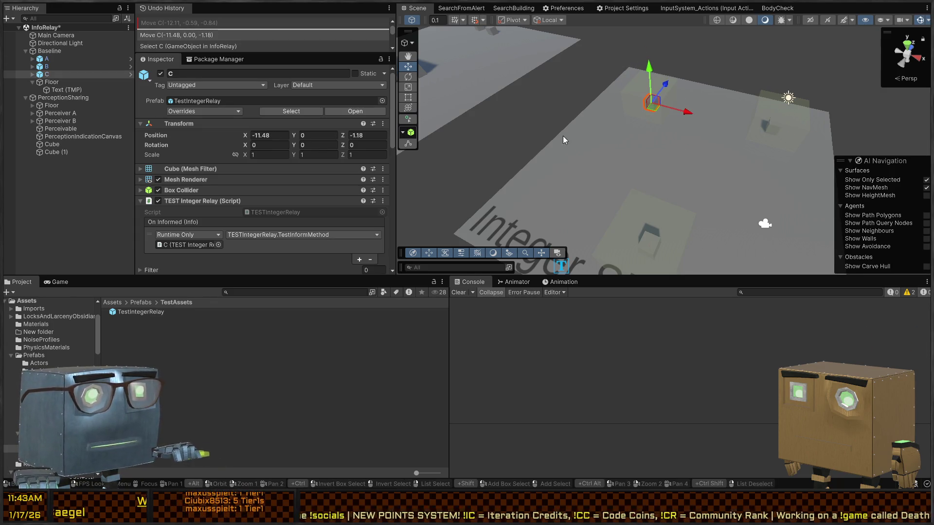
Select relay cube A and switch to its script in Visual Studio.
{"action": "scroll", "coordinate": [256, 159], "scroll_direction": "down", "scroll_amount": 5}
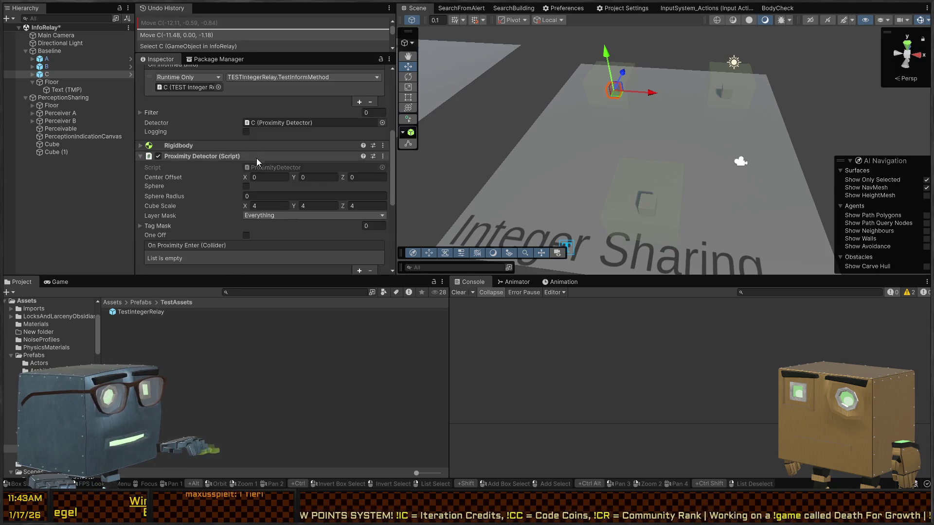
{"action": "scroll", "coordinate": [256, 158], "scroll_direction": "down", "scroll_amount": 5}
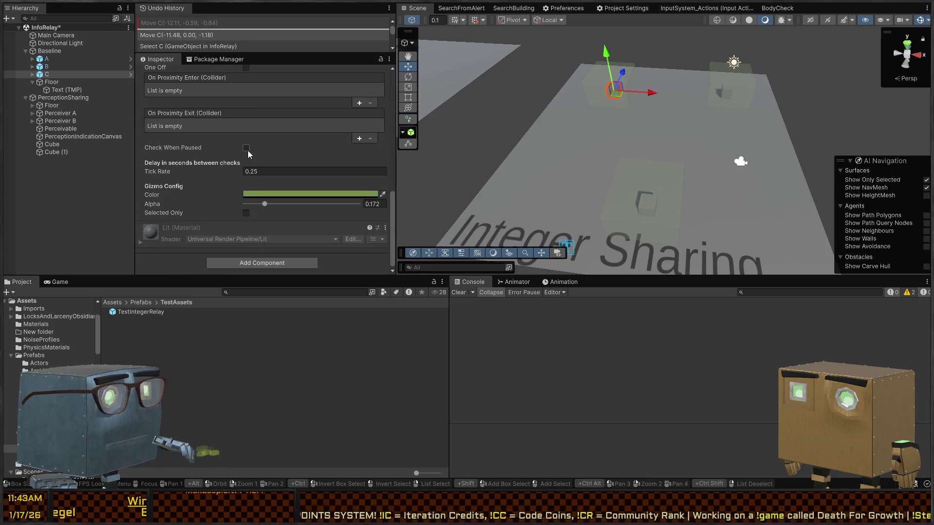
{"action": "left_click", "coordinate": [58, 59]}
{"action": "scroll", "coordinate": [198, 184], "scroll_direction": "up", "scroll_amount": 5}
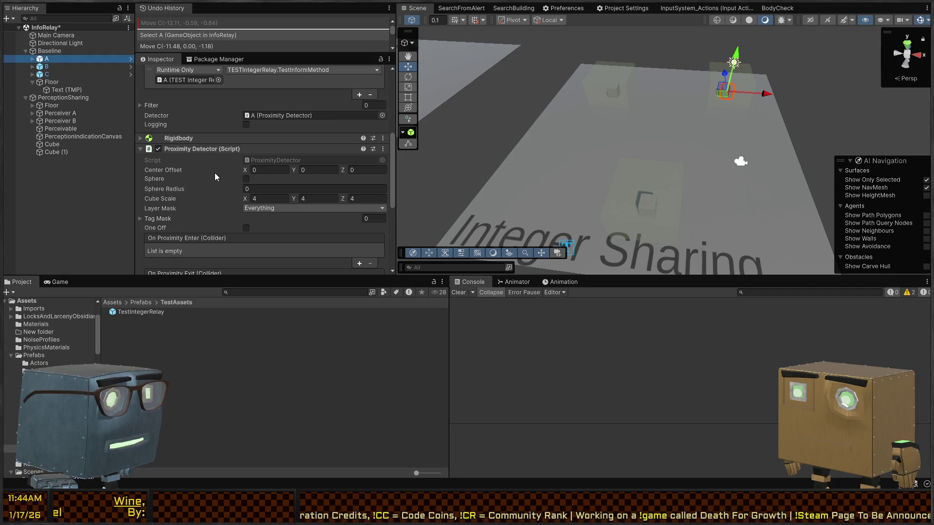
{"action": "key", "text": "alt+Tab"}
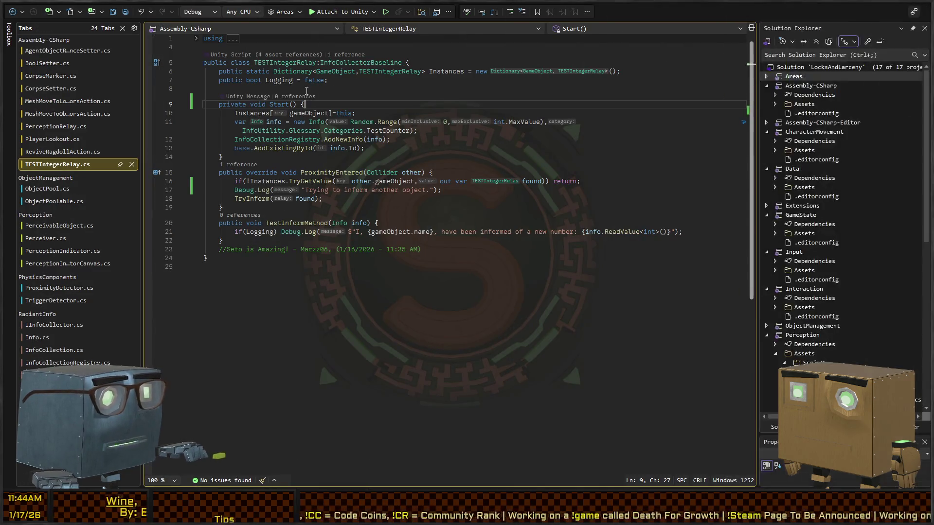
Jump to the InfoCollectorBaseline definition and locate its _detector field.
{"action": "double_click", "coordinate": [368, 63]}
{"action": "key", "text": "F12"}
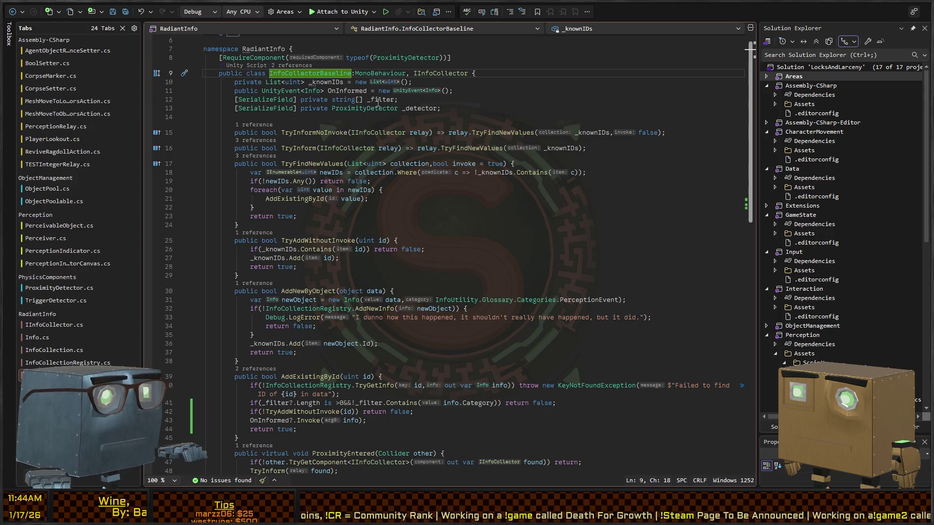
{"action": "double_click", "coordinate": [424, 108]}
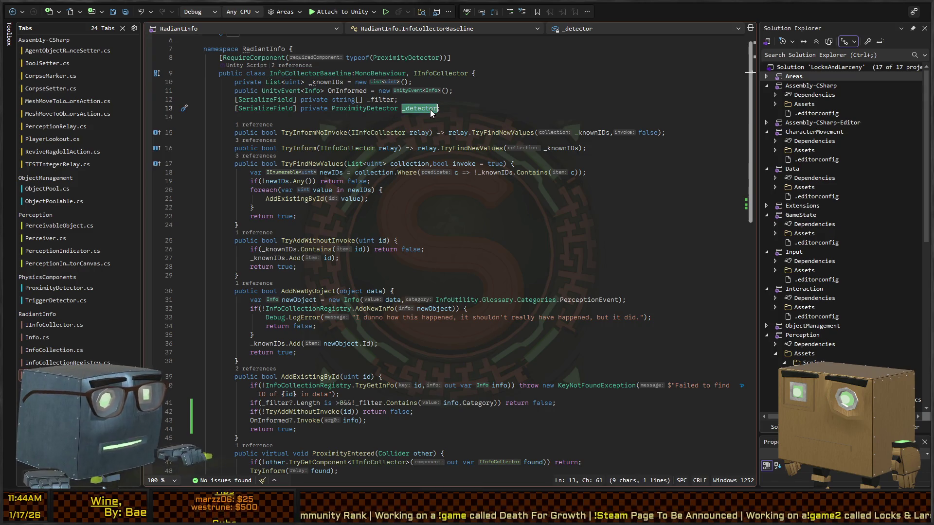
{"action": "scroll", "coordinate": [331, 129], "scroll_direction": "down", "scroll_amount": 5}
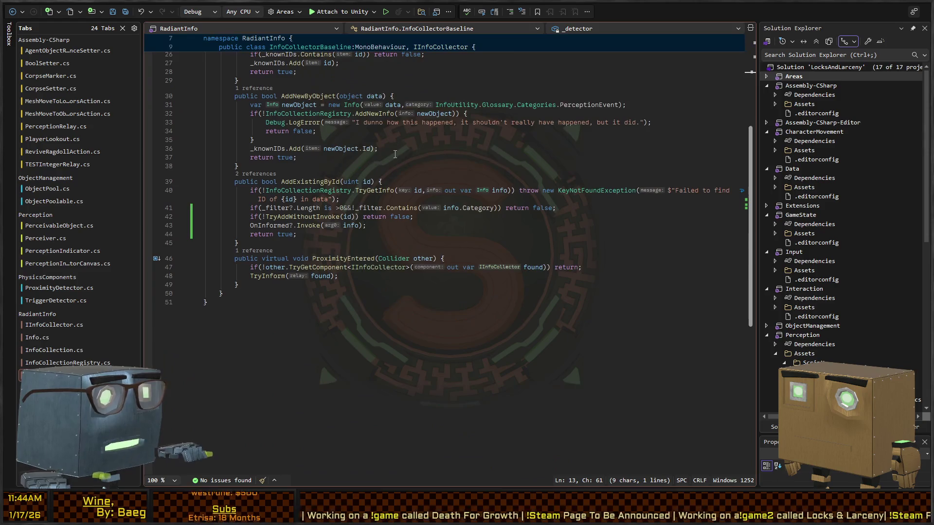
{"action": "scroll", "coordinate": [380, 232], "scroll_direction": "up", "scroll_amount": 5}
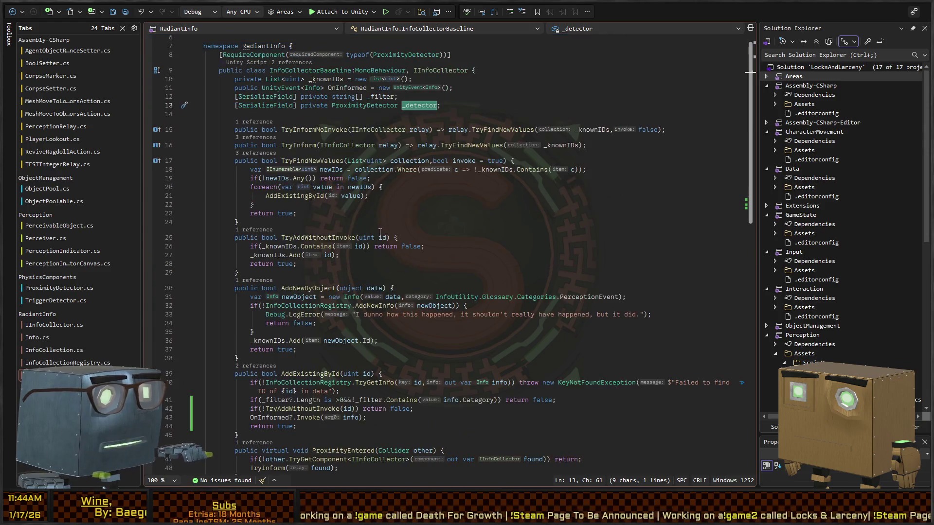
Start typing a Start method below _detector, then delete the unfinished method.
{"action": "left_click", "coordinate": [427, 117]}
{"action": "type", "text": "tar"}
{"action": "key", "text": "Tab"}
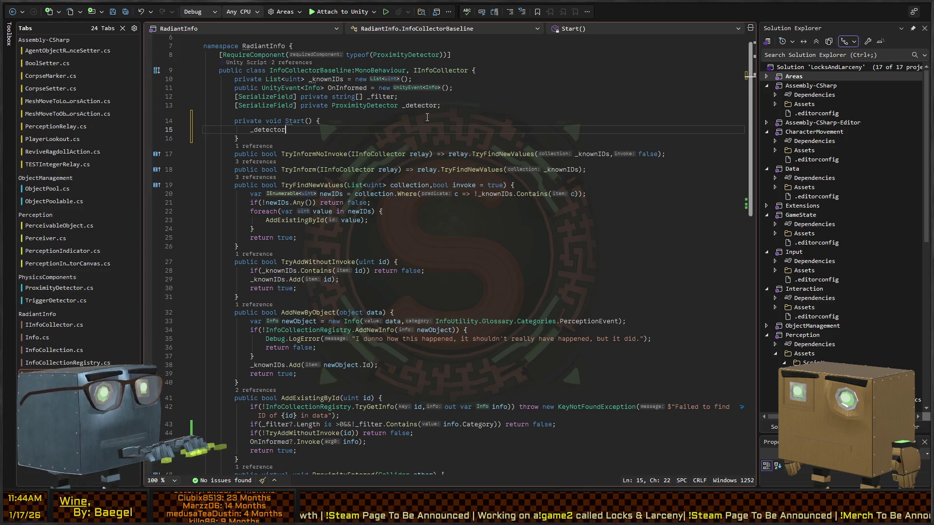
{"action": "type", "text": "."}
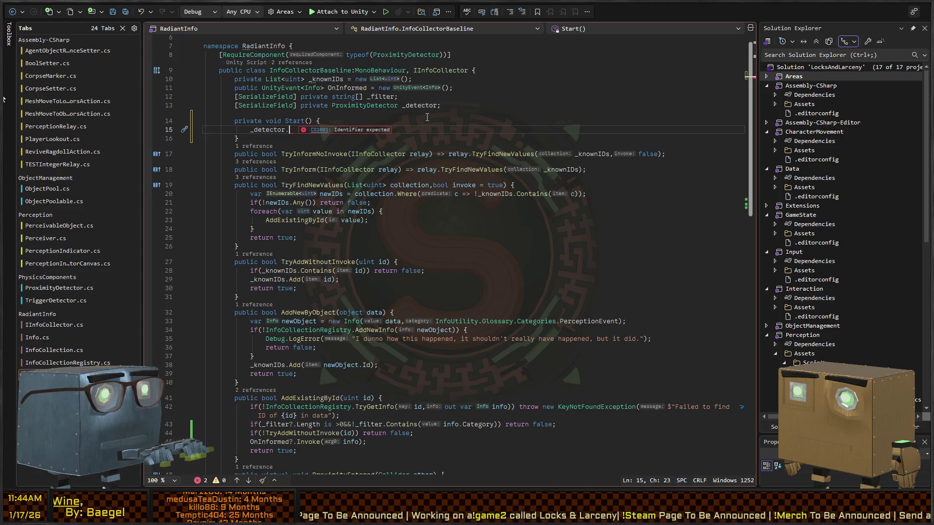
{"action": "key", "text": "Down"}
{"action": "key", "text": "End"}
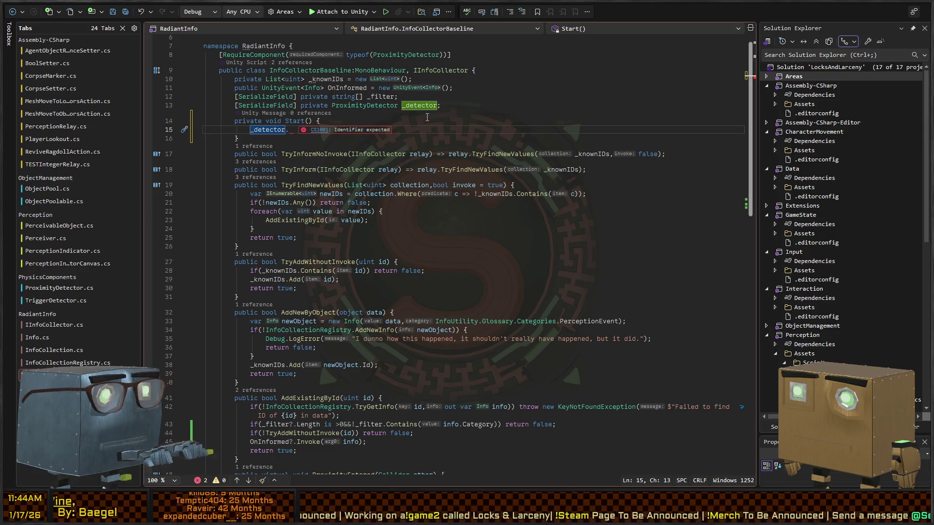
{"action": "key", "text": "shift+Up"}
{"action": "key", "text": "shift+Up"}
{"action": "key", "text": "shift+Home"}
{"action": "key", "text": "BackSpace"}
Delete the _detector field line and the [RequireComponent(typeof(ProximityDetector))] attribute.
{"action": "key", "text": "BackSpace"}
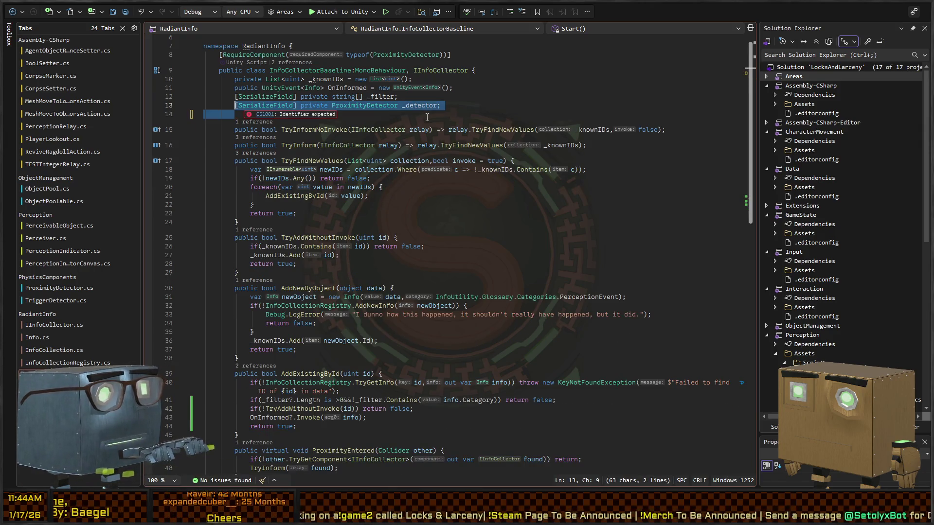
{"action": "key", "text": "shift+Up"}
{"action": "key", "text": "BackSpace"}
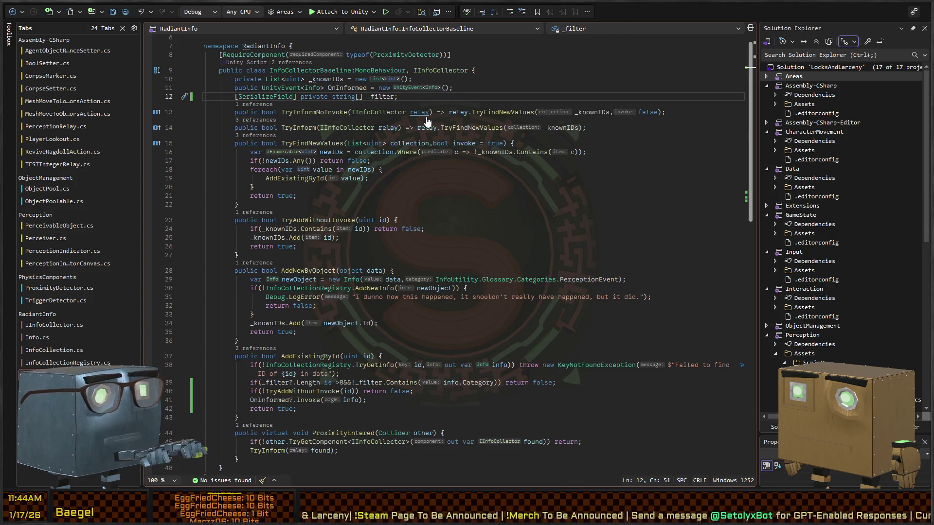
{"action": "key", "text": "Up"}
{"action": "key", "text": "Up"}
{"action": "key", "text": "Up"}
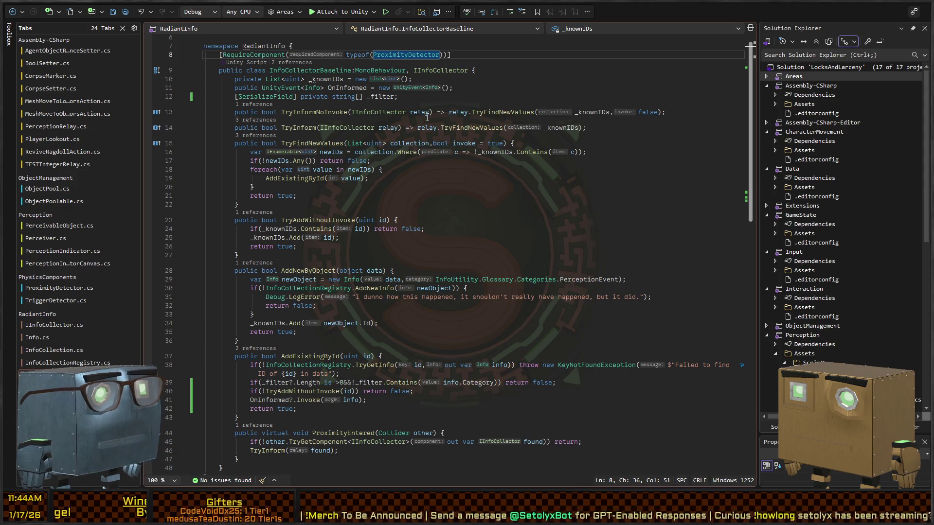
{"action": "key", "text": "shift+End"}
{"action": "key", "text": "BackSpace"}
{"action": "key", "text": "BackSpace"}
{"action": "key", "text": "BackSpace"}
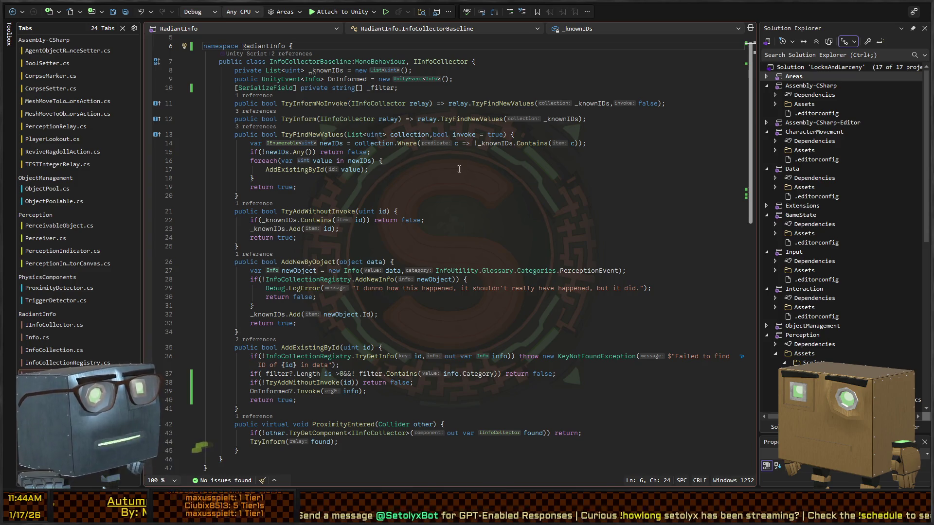
Review the ProximityEntered method, then return to the Unity Editor.
{"action": "scroll", "coordinate": [405, 184], "scroll_direction": "up", "scroll_amount": 2}
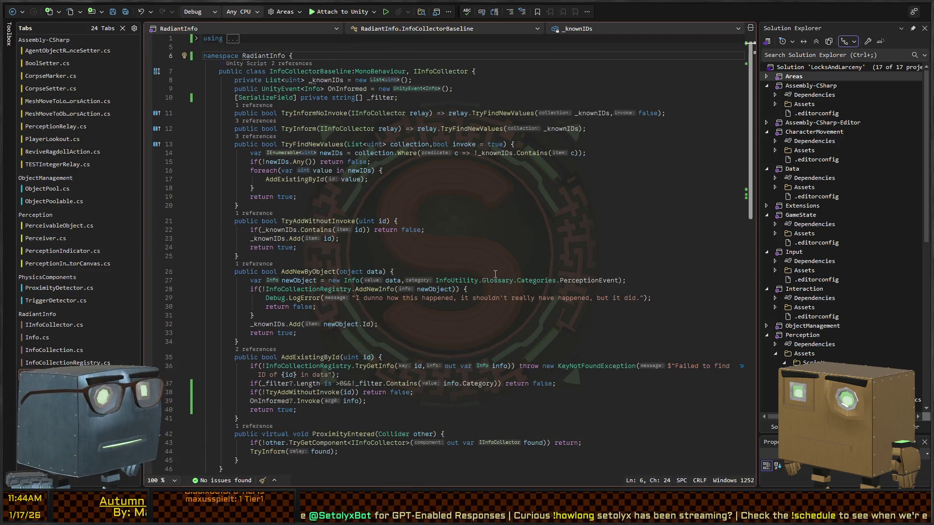
{"action": "scroll", "coordinate": [517, 272], "scroll_direction": "down", "scroll_amount": 3}
{"action": "left_click", "coordinate": [353, 346]}
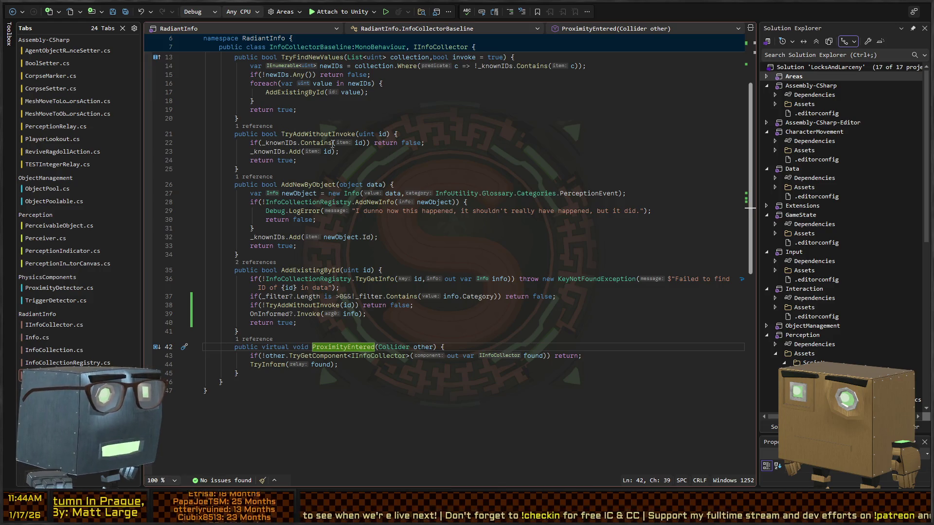
{"action": "scroll", "coordinate": [335, 136], "scroll_direction": "up", "scroll_amount": 4}
{"action": "key", "text": "alt+Tab"}
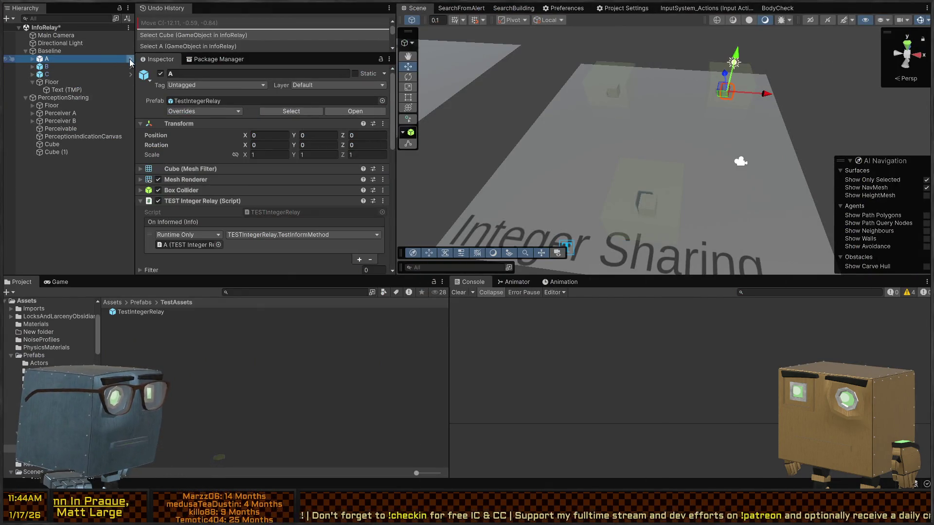
Open the TestIntegerRelay prefab and add an entry to its On Proximity Enter event.
{"action": "left_click", "coordinate": [131, 59]}
{"action": "scroll", "coordinate": [232, 134], "scroll_direction": "down", "scroll_amount": 5}
{"action": "scroll", "coordinate": [217, 124], "scroll_direction": "down", "scroll_amount": 2}
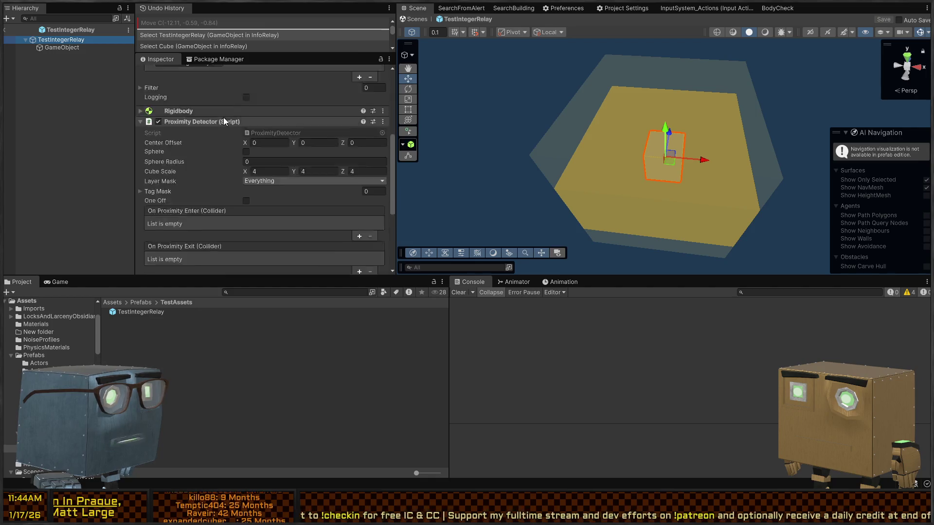
{"action": "scroll", "coordinate": [223, 121], "scroll_direction": "down", "scroll_amount": 4}
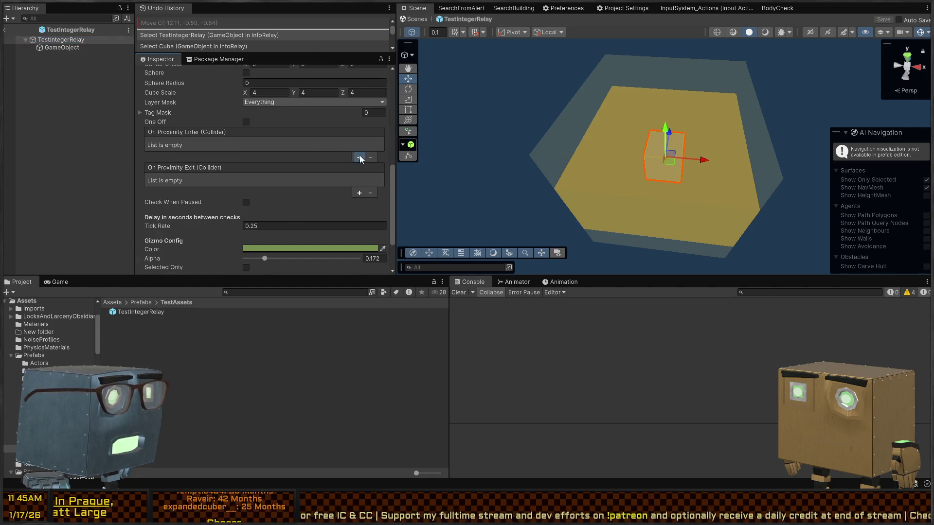
{"action": "left_click", "coordinate": [359, 157]}
{"action": "scroll", "coordinate": [186, 147], "scroll_direction": "up", "scroll_amount": 10}
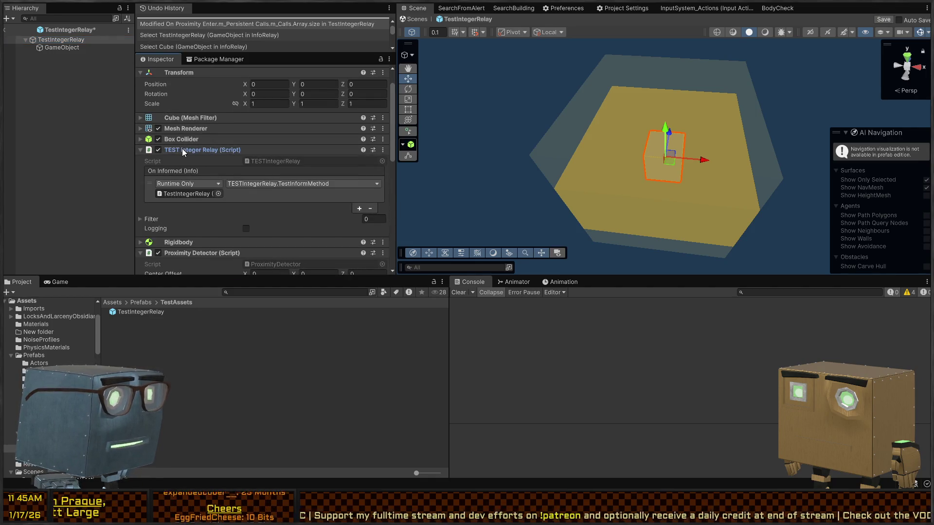
Target the prefab root calling TESTIntegerRelay.ProximityEntered, save, and return to InfoRelay.
{"action": "left_click", "coordinate": [182, 149]}
{"action": "scroll", "coordinate": [199, 117], "scroll_direction": "down", "scroll_amount": 4}
{"action": "mouse_move", "coordinate": [193, 152]}
{"action": "left_mouse_down"}
{"action": "mouse_move", "coordinate": [200, 117]}
{"action": "mouse_move", "coordinate": [190, 108]}
{"action": "left_mouse_up"}
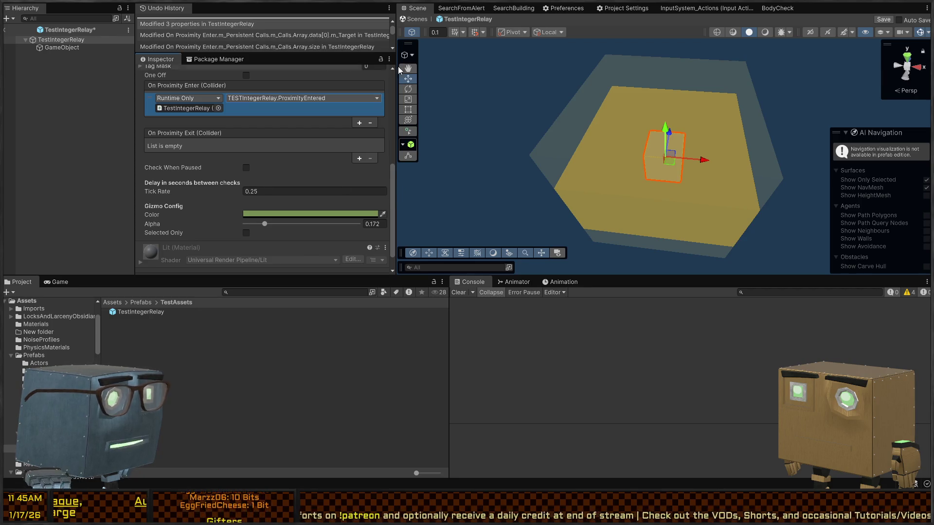
{"action": "scroll", "coordinate": [293, 172], "scroll_direction": "up", "scroll_amount": 5}
{"action": "left_click", "coordinate": [205, 154]}
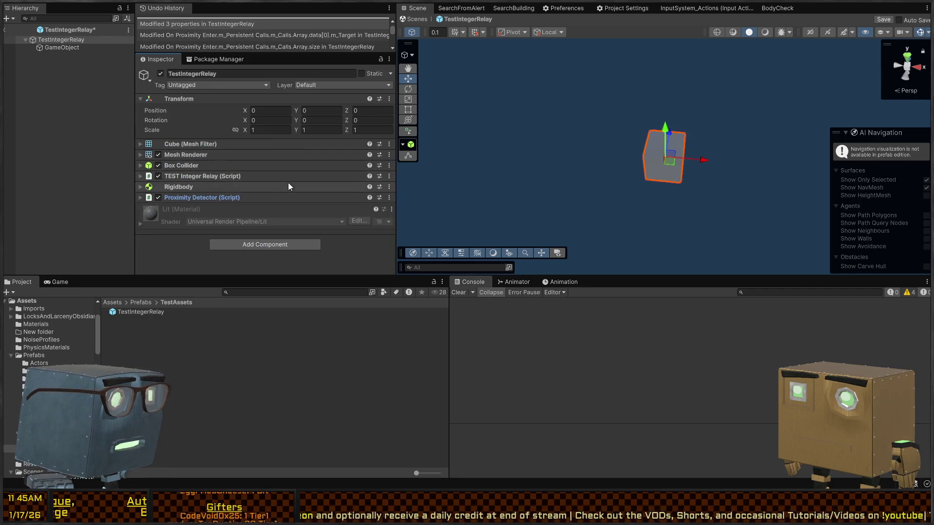
{"action": "key", "text": "ctrl+s"}
{"action": "left_click", "coordinate": [414, 21]}
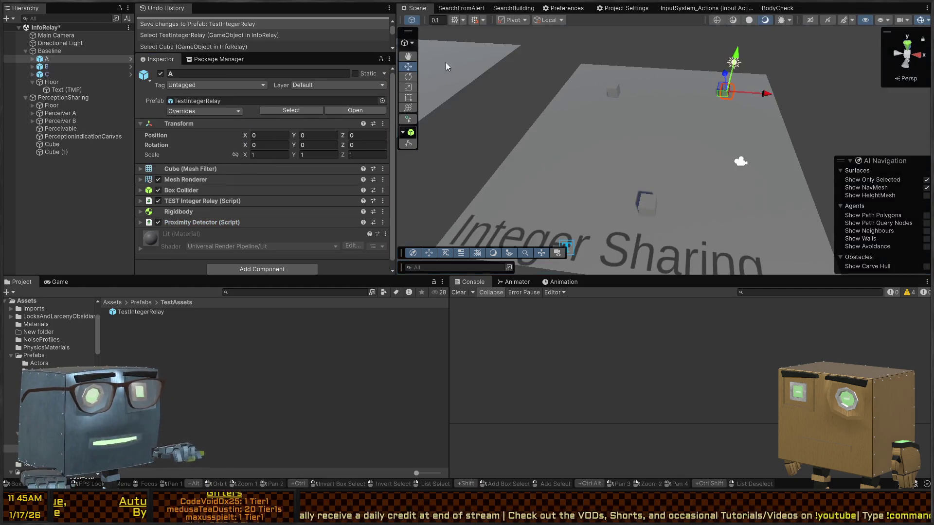
Play the scene, drag cube A toward the other relays until the inform message logs, then stop.
{"action": "key", "text": "ctrl+p"}
{"action": "mouse_move", "coordinate": [724, 97]}
{"action": "left_mouse_down"}
{"action": "mouse_move", "coordinate": [608, 91]}
{"action": "mouse_move", "coordinate": [639, 146]}
{"action": "mouse_move", "coordinate": [646, 203]}
{"action": "mouse_move", "coordinate": [721, 112]}
{"action": "mouse_move", "coordinate": [704, 115]}
{"action": "left_mouse_up"}
{"action": "key", "text": "ctrl+p"}
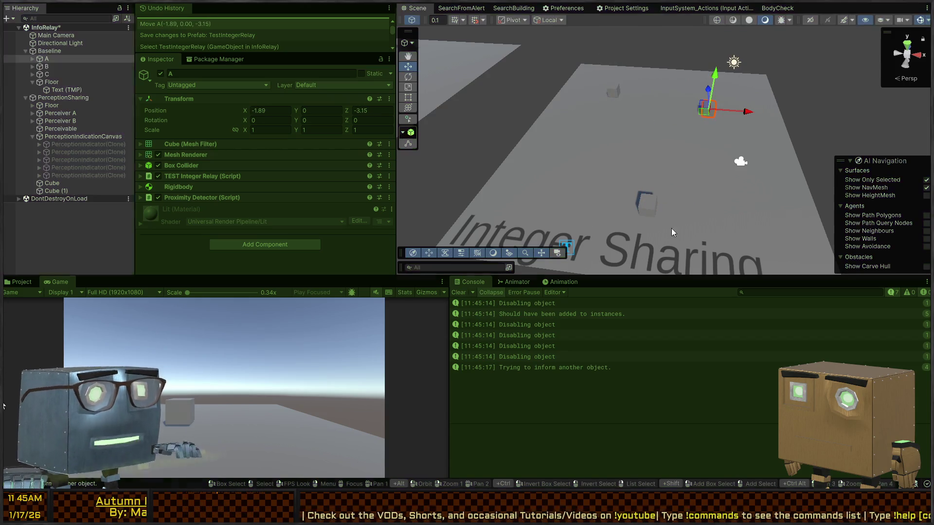
{"action": "mouse_move", "coordinate": [676, 154]}
{"action": "left_mouse_down"}
{"action": "mouse_move", "coordinate": [691, 148]}
{"action": "mouse_move", "coordinate": [580, 157]}
{"action": "left_mouse_up"}
{"action": "left_click", "coordinate": [581, 158]}
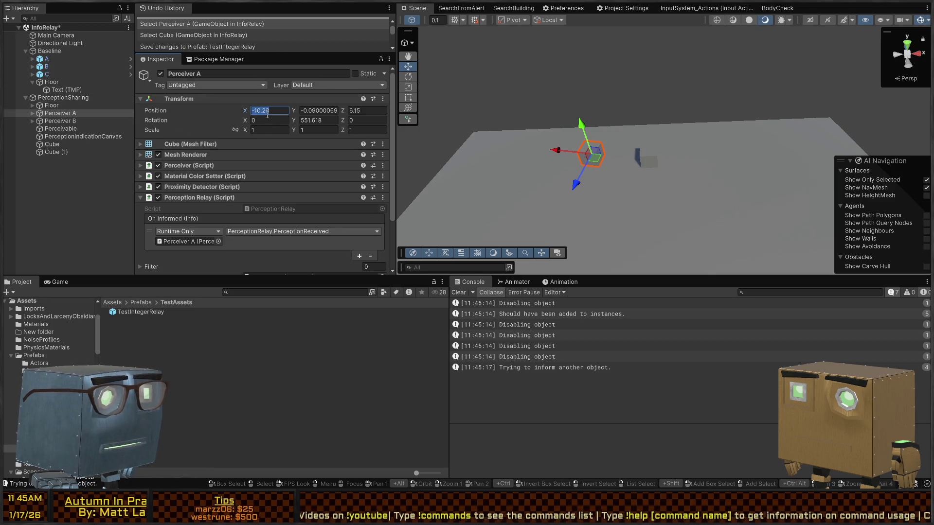
Zero Perceiver A's position (0, 0, 0) and centre it in the Scene view.
{"action": "type", "text": "0"}
{"action": "key", "text": "Tab"}
{"action": "type", "text": "0"}
{"action": "key", "text": "Tab"}
{"action": "type", "text": "0"}
{"action": "key", "text": "Tab"}
{"action": "key", "text": "Tab"}
{"action": "type", "text": "0"}
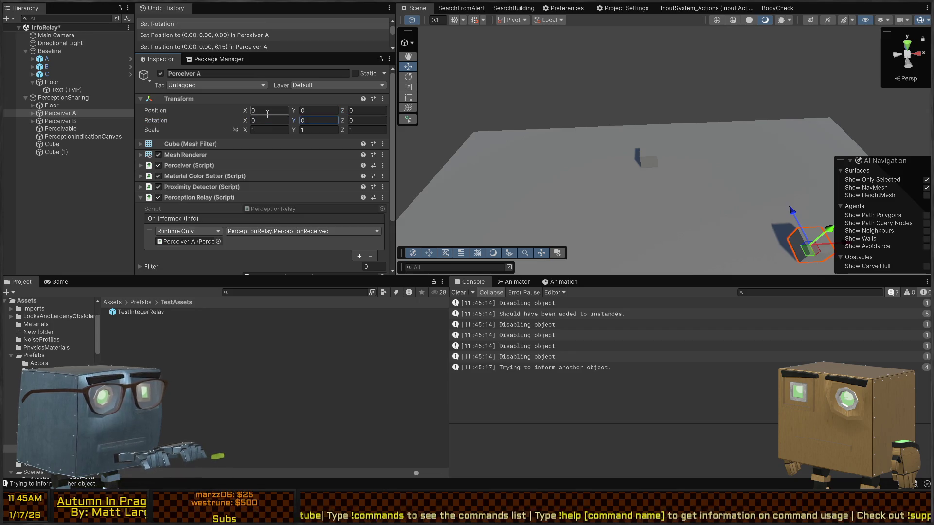
{"action": "left_click_drag", "start_coordinate": [741, 236], "coordinate": [723, 186]}
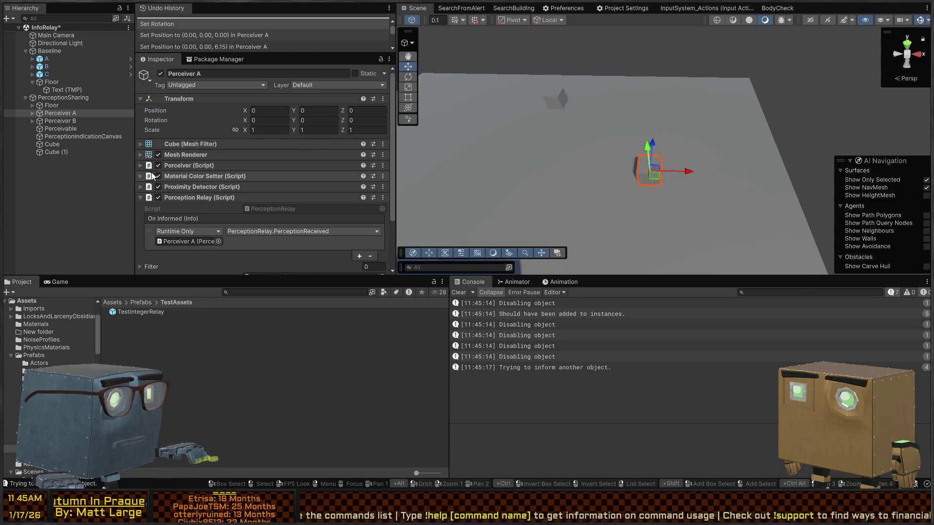
Rename Perceiver A to TestPerceptionRelay and save it as a prefab in Prefabs/TestAssets.
{"action": "left_click", "coordinate": [209, 73]}
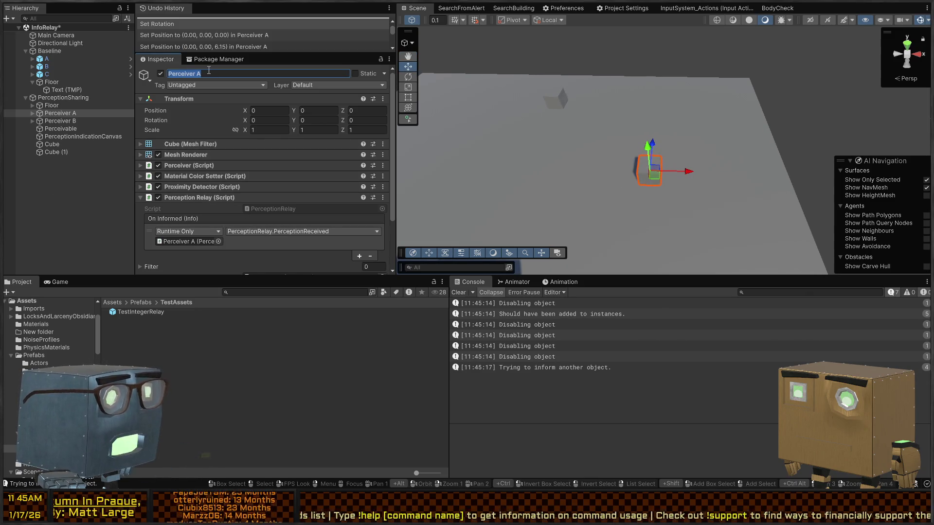
{"action": "type", "text": "Test"}
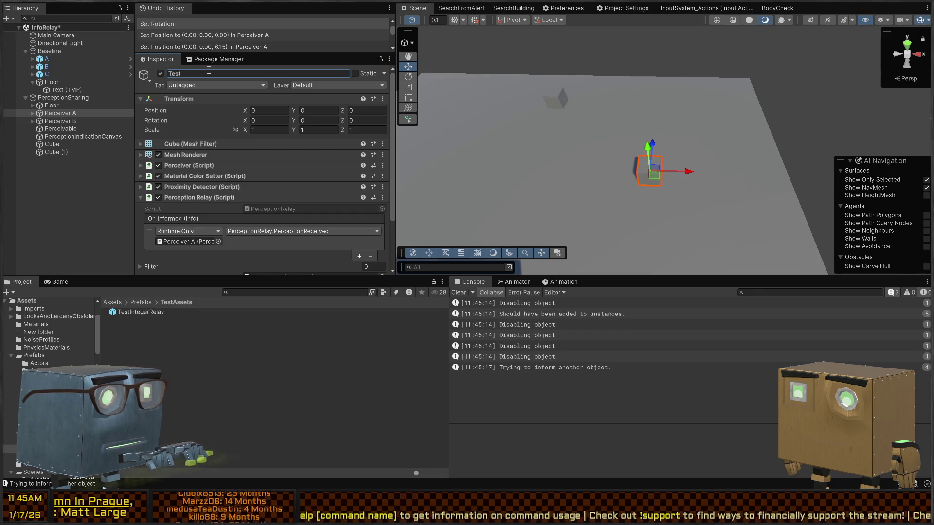
{"action": "type", "text": "ay"}
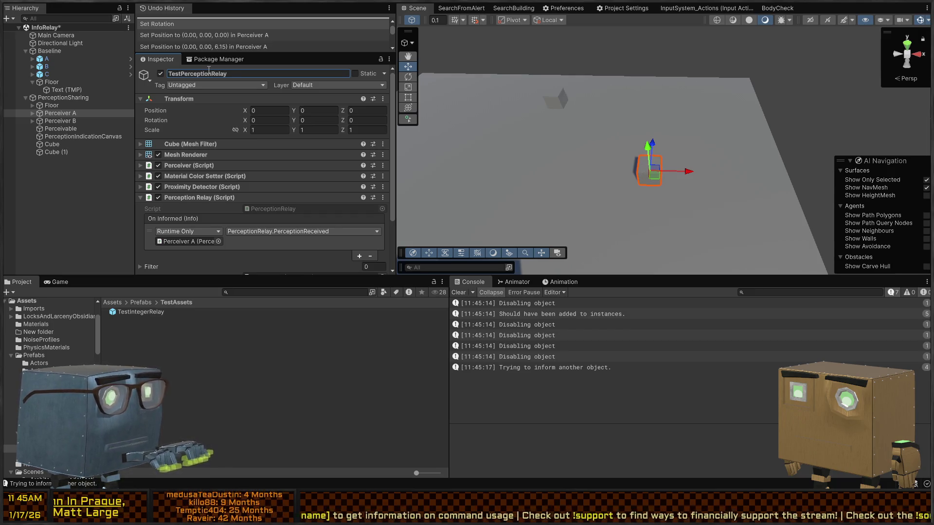
{"action": "key", "text": "Return"}
{"action": "mouse_move", "coordinate": [69, 115]}
{"action": "left_mouse_down"}
{"action": "mouse_move", "coordinate": [174, 332]}
{"action": "mouse_move", "coordinate": [161, 338]}
{"action": "left_mouse_up"}
Delete Perceiver B and rename the TestPerceptionRelay scene instance to A.
{"action": "left_click", "coordinate": [73, 121]}
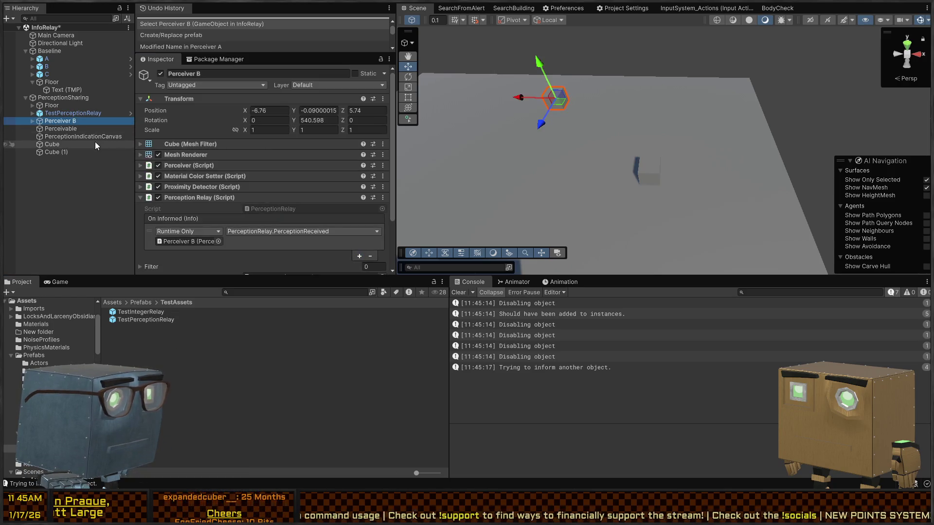
{"action": "key", "text": "Delete"}
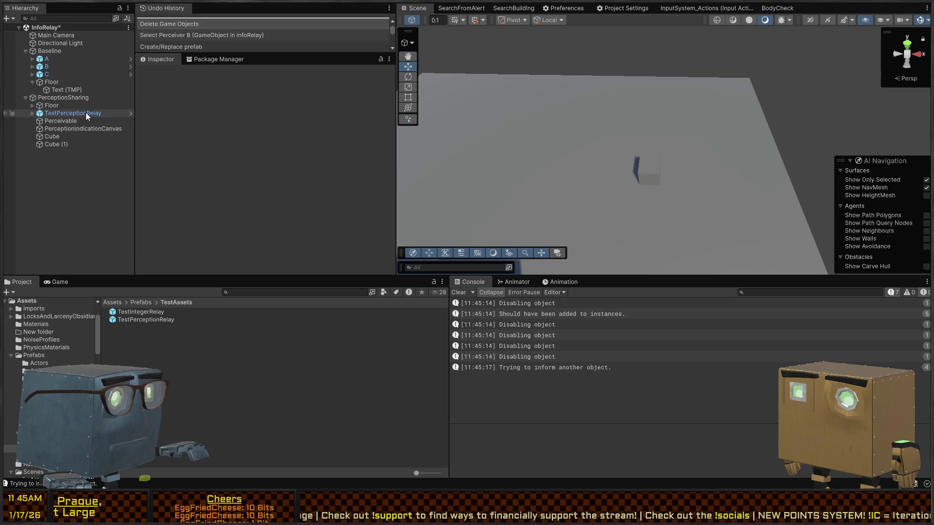
{"action": "left_click", "coordinate": [107, 115]}
{"action": "left_click", "coordinate": [108, 115]}
{"action": "type", "text": "A"}
{"action": "key", "text": "Return"}
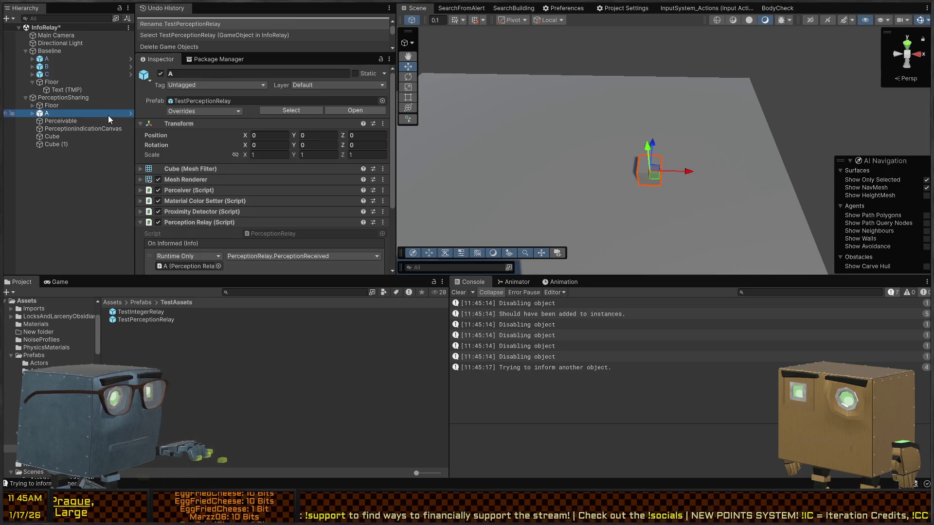
Duplicate A as B, move it toward the back-left of the floor, and turn it around.
{"action": "key", "text": "ctrl+c"}
{"action": "key", "text": "ctrl+v"}
{"action": "type", "text": "B"}
{"action": "key", "text": "Return"}
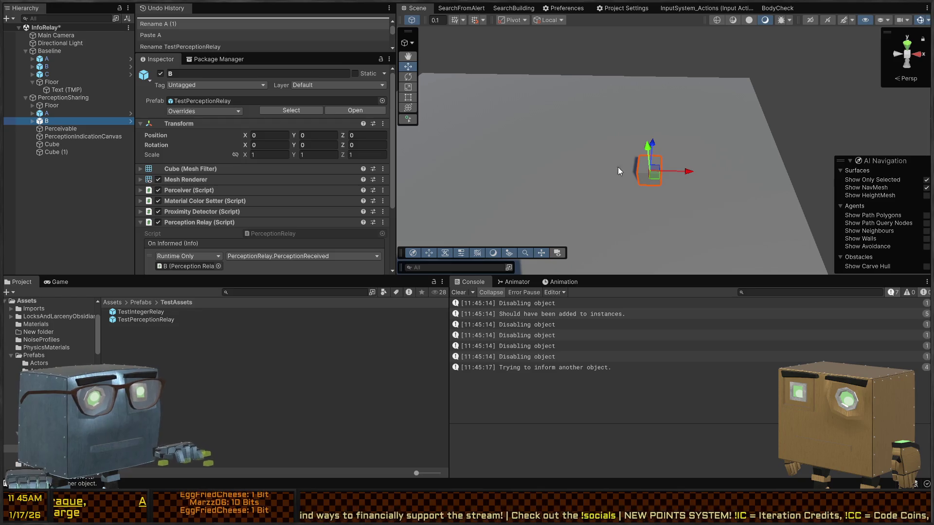
{"action": "mouse_move", "coordinate": [649, 170]}
{"action": "left_mouse_down"}
{"action": "mouse_move", "coordinate": [466, 119]}
{"action": "mouse_move", "coordinate": [472, 103]}
{"action": "left_mouse_up"}
{"action": "key", "text": "e"}
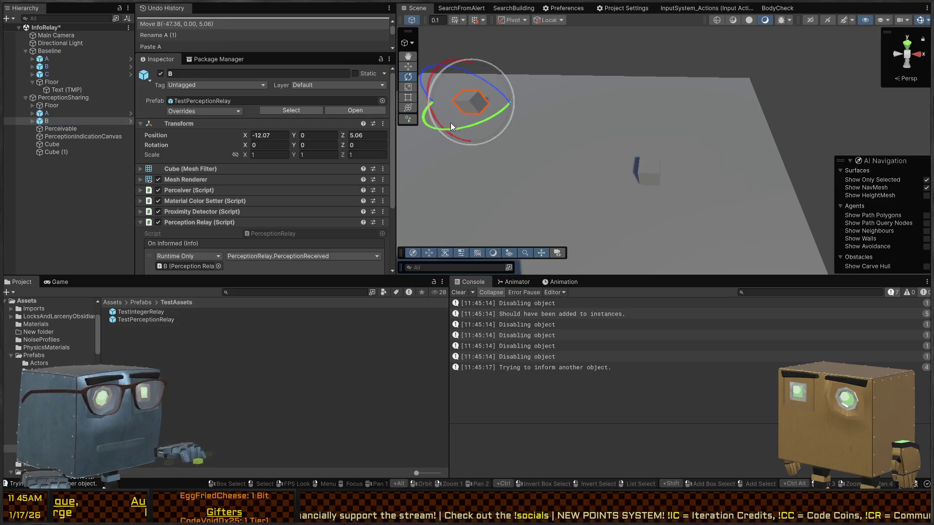
{"action": "scroll", "coordinate": [205, 185], "scroll_direction": "down", "scroll_amount": 3}
{"action": "left_click", "coordinate": [205, 103]}
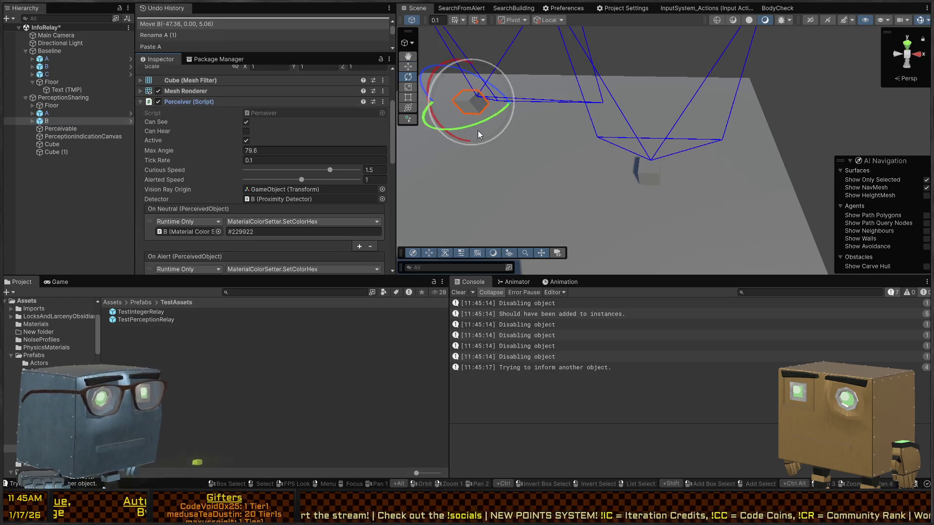
{"action": "mouse_move", "coordinate": [479, 124]}
{"action": "left_mouse_down"}
{"action": "mouse_move", "coordinate": [173, 136]}
{"action": "mouse_move", "coordinate": [253, 137]}
{"action": "left_mouse_up"}
Turn cube A to face the other way and move it forward along the floor.
{"action": "left_click", "coordinate": [668, 171]}
{"action": "left_click", "coordinate": [652, 170]}
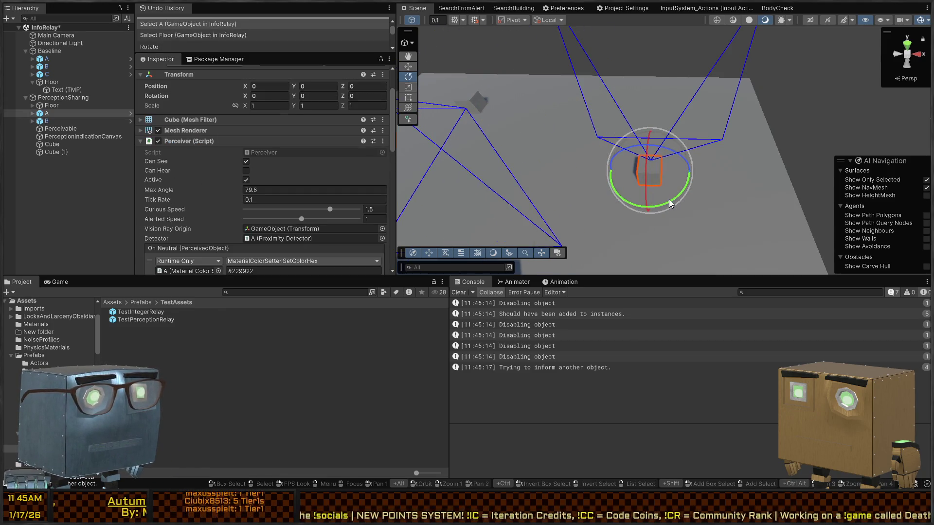
{"action": "mouse_move", "coordinate": [669, 200]}
{"action": "left_mouse_down"}
{"action": "mouse_move", "coordinate": [441, 189]}
{"action": "mouse_move", "coordinate": [360, 167]}
{"action": "mouse_move", "coordinate": [378, 173]}
{"action": "left_mouse_up"}
{"action": "key", "text": "w"}
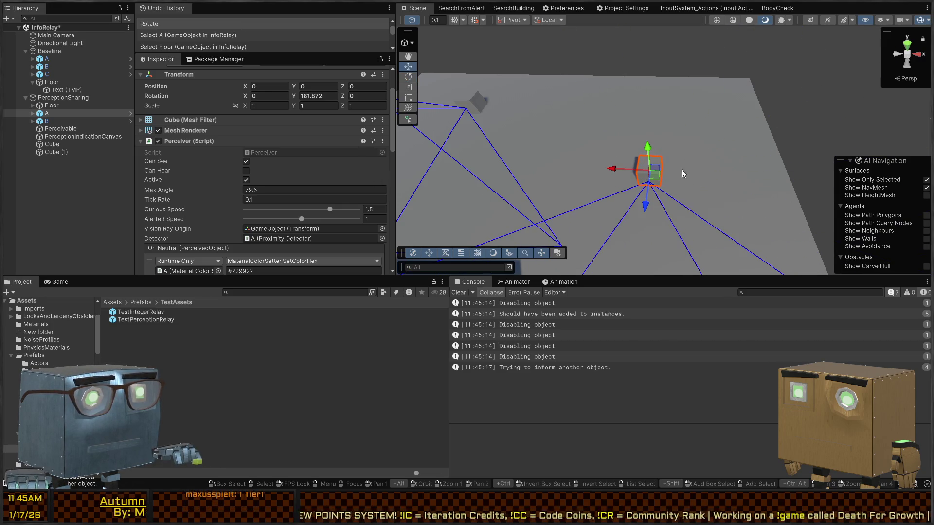
{"action": "left_click_drag", "start_coordinate": [658, 182], "coordinate": [672, 97]}
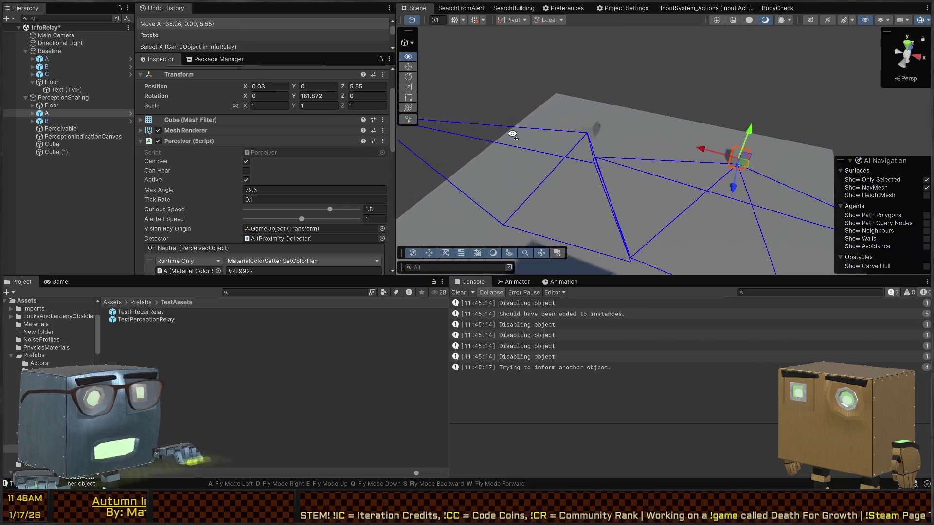
{"action": "mouse_move", "coordinate": [440, 111]}
{"action": "left_mouse_down"}
{"action": "mouse_move", "coordinate": [336, 91]}
{"action": "mouse_move", "coordinate": [524, 79]}
{"action": "mouse_move", "coordinate": [788, 118]}
{"action": "mouse_move", "coordinate": [633, 105]}
{"action": "mouse_move", "coordinate": [523, 124]}
{"action": "left_mouse_up"}
{"action": "mouse_move", "coordinate": [572, 155]}
{"action": "left_mouse_down"}
{"action": "mouse_move", "coordinate": [537, 174]}
{"action": "mouse_move", "coordinate": [542, 150]}
{"action": "mouse_move", "coordinate": [415, 161]}
{"action": "mouse_move", "coordinate": [308, 141]}
{"action": "left_mouse_up"}
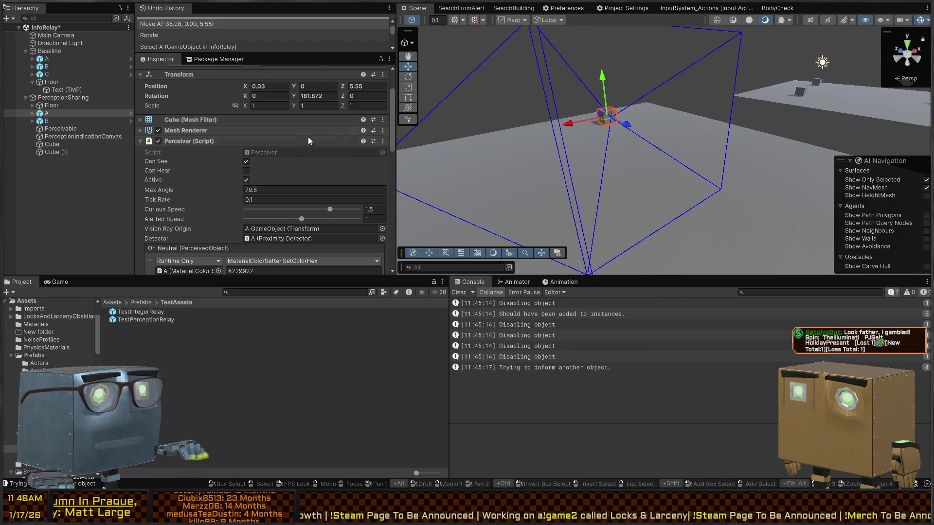
Inspect cube A's Proximity Detector settings.
{"action": "scroll", "coordinate": [207, 156], "scroll_direction": "down", "scroll_amount": 10}
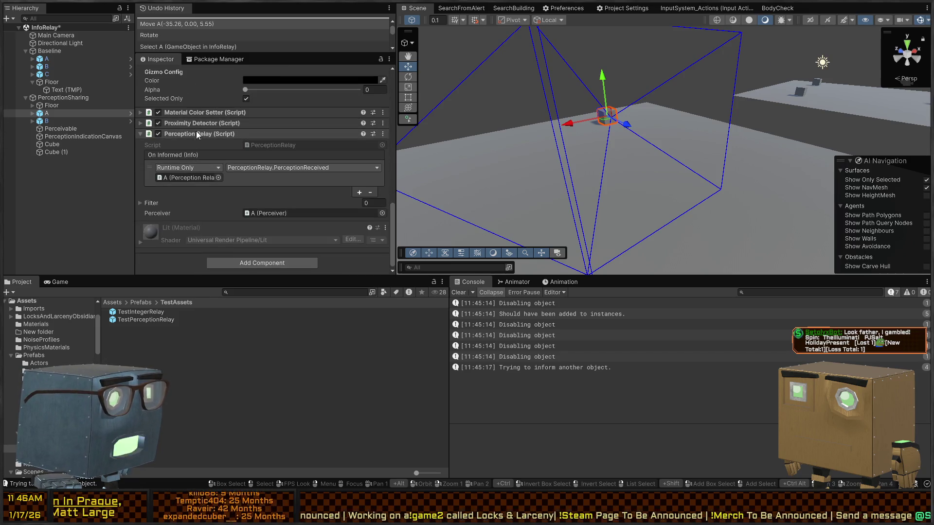
{"action": "left_click", "coordinate": [203, 125]}
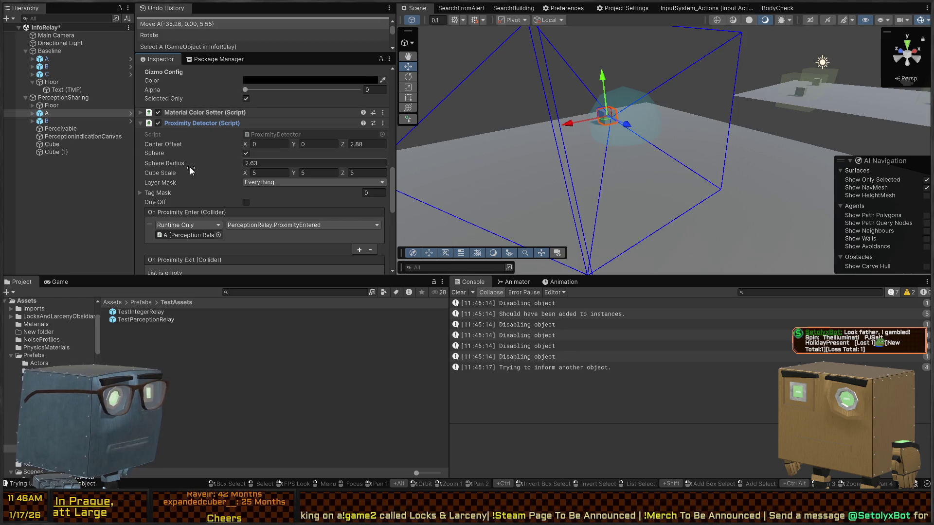
{"action": "scroll", "coordinate": [191, 170], "scroll_direction": "down", "scroll_amount": 3}
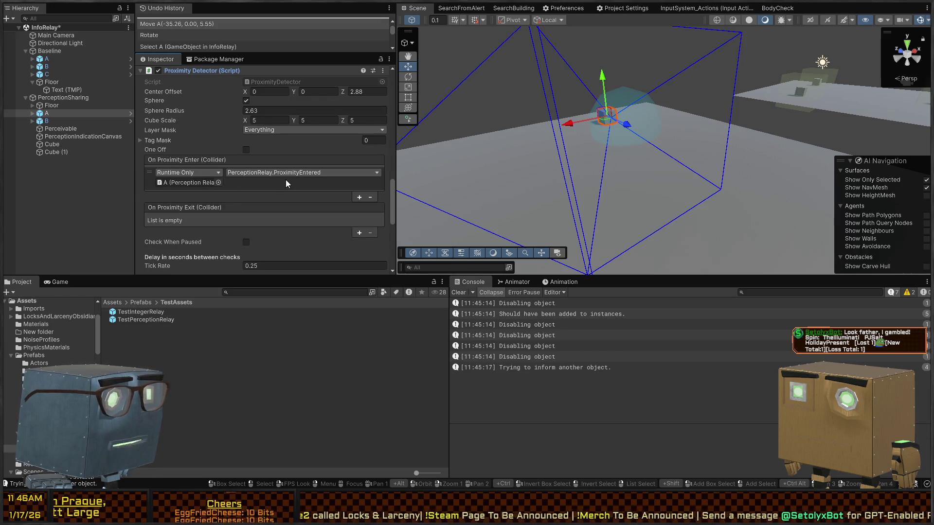
{"action": "scroll", "coordinate": [243, 172], "scroll_direction": "down", "scroll_amount": 2}
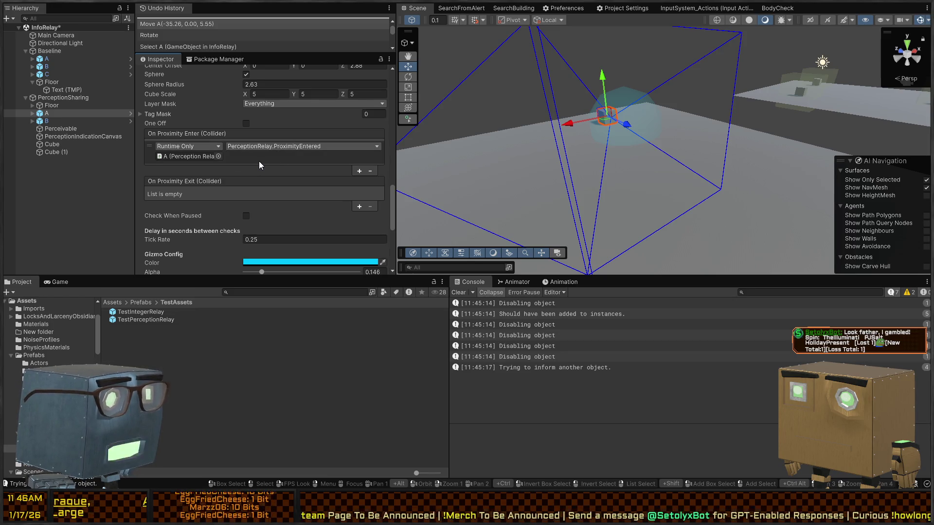
{"action": "scroll", "coordinate": [255, 172], "scroll_direction": "up", "scroll_amount": 10}
{"action": "scroll", "coordinate": [209, 176], "scroll_direction": "up", "scroll_amount": 6}
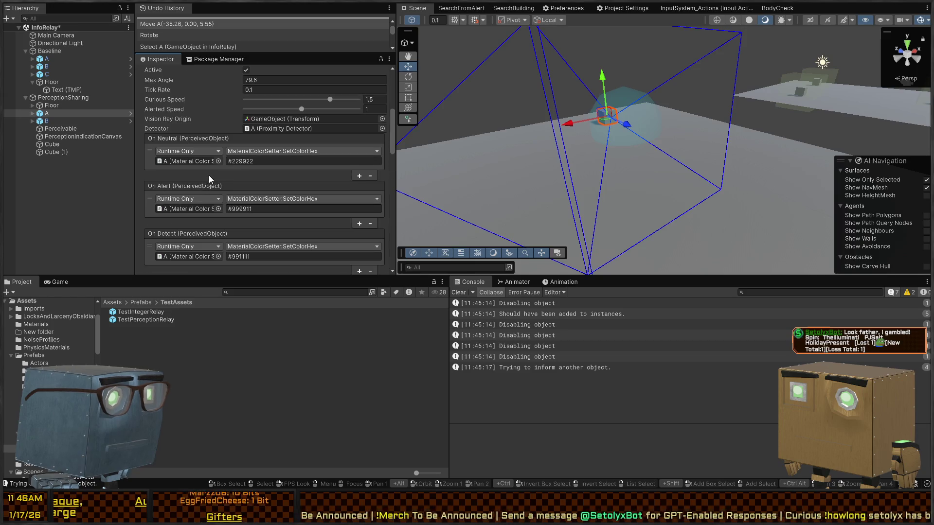
{"action": "scroll", "coordinate": [191, 166], "scroll_direction": "down", "scroll_amount": 20}
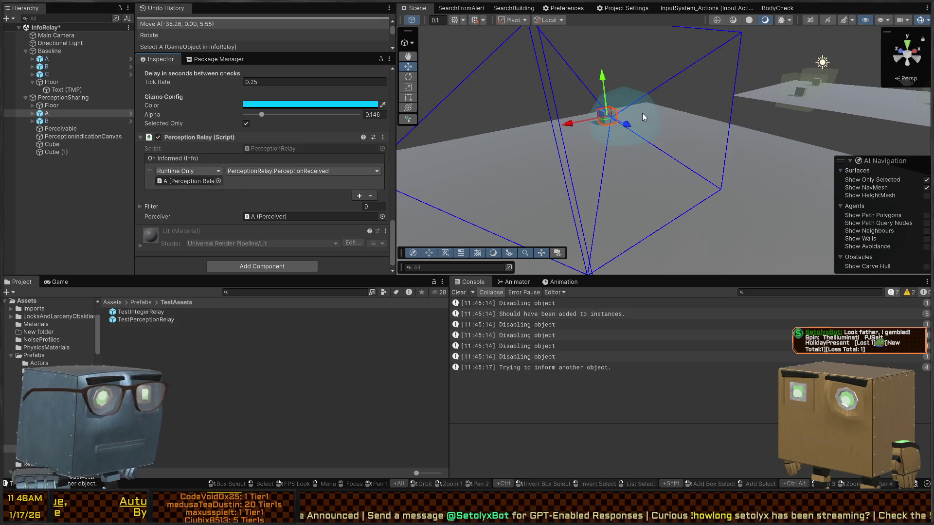
{"action": "left_click_drag", "start_coordinate": [642, 116], "coordinate": [634, 126]}
Check cube C's TEST Integer Relay settings, reselect A, and enter Play mode.
{"action": "left_click", "coordinate": [709, 133]}
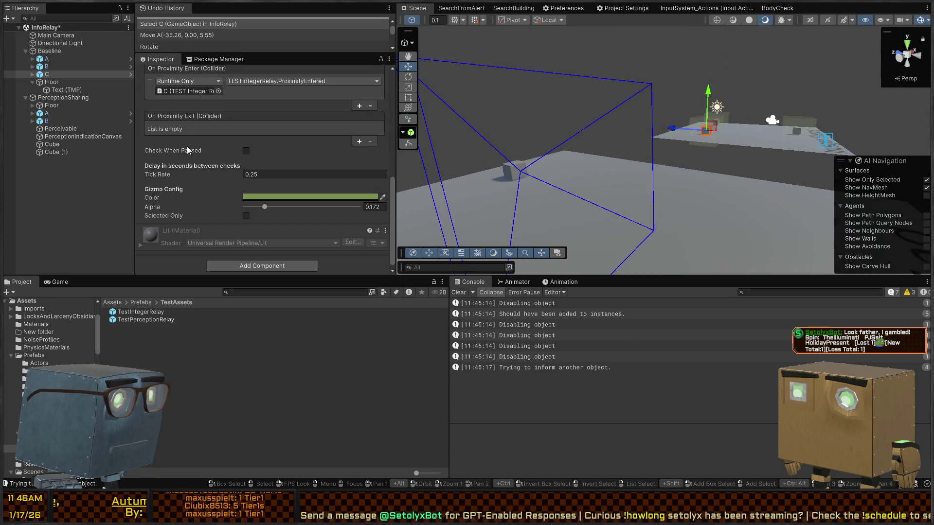
{"action": "scroll", "coordinate": [235, 101], "scroll_direction": "up", "scroll_amount": 20}
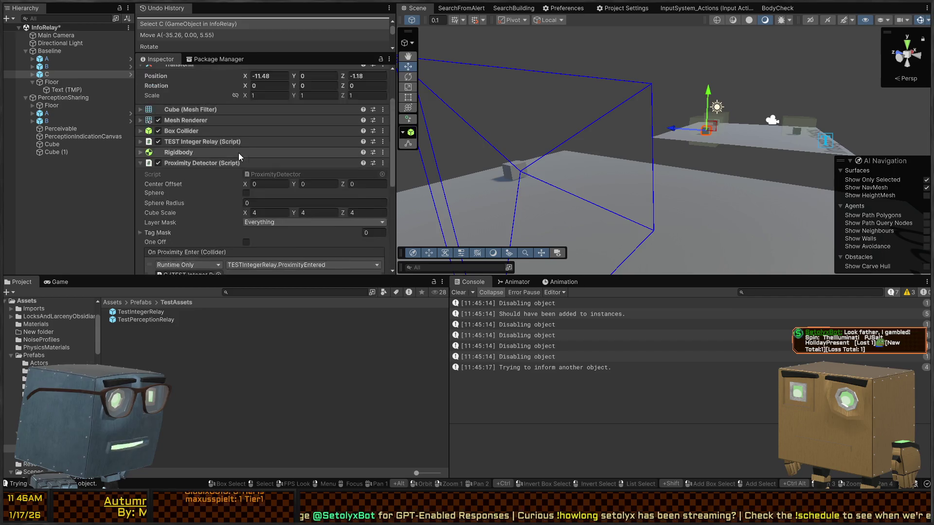
{"action": "scroll", "coordinate": [198, 200], "scroll_direction": "down", "scroll_amount": 2}
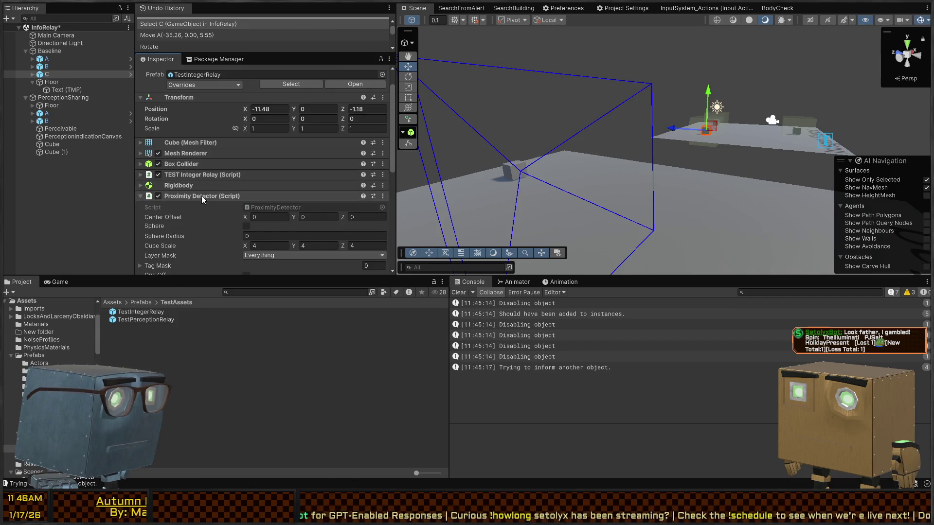
{"action": "left_click", "coordinate": [214, 174]}
{"action": "scroll", "coordinate": [214, 174], "scroll_direction": "down", "scroll_amount": 3}
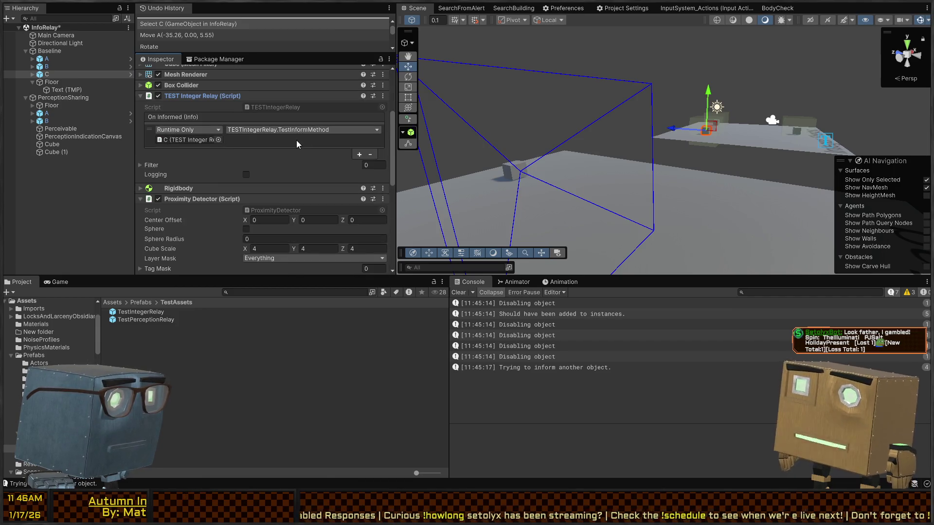
{"action": "left_click", "coordinate": [516, 172]}
{"action": "scroll", "coordinate": [211, 141], "scroll_direction": "down", "scroll_amount": 5}
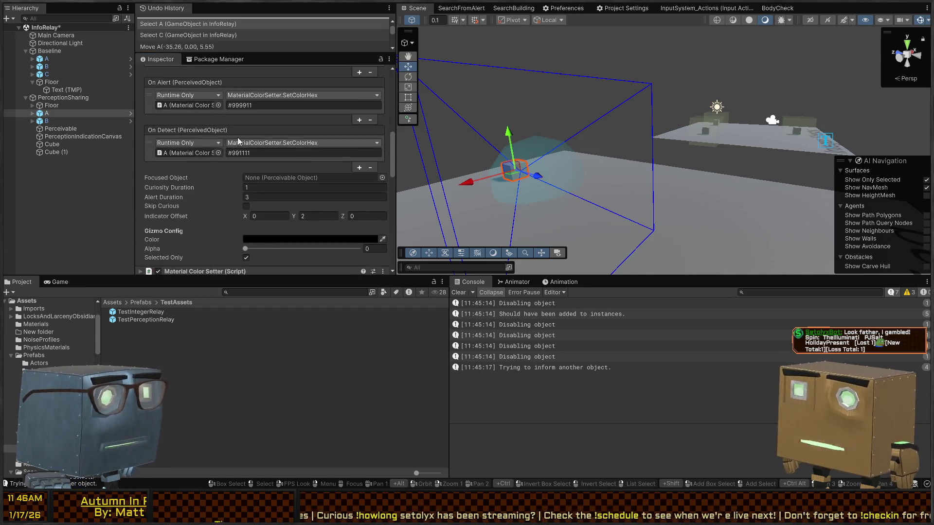
{"action": "key", "text": "ctrl+p"}
{"action": "mouse_move", "coordinate": [671, 136]}
{"action": "left_mouse_down"}
{"action": "mouse_move", "coordinate": [558, 151]}
{"action": "mouse_move", "coordinate": [717, 127]}
{"action": "mouse_move", "coordinate": [618, 168]}
{"action": "mouse_move", "coordinate": [678, 183]}
{"action": "mouse_move", "coordinate": [694, 208]}
{"action": "mouse_move", "coordinate": [613, 219]}
{"action": "left_mouse_up"}
Deactivate the plank Cube (1) during play mode.
{"action": "key", "text": "e"}
{"action": "left_click", "coordinate": [576, 236]}
{"action": "key", "text": "alt+shift+a"}
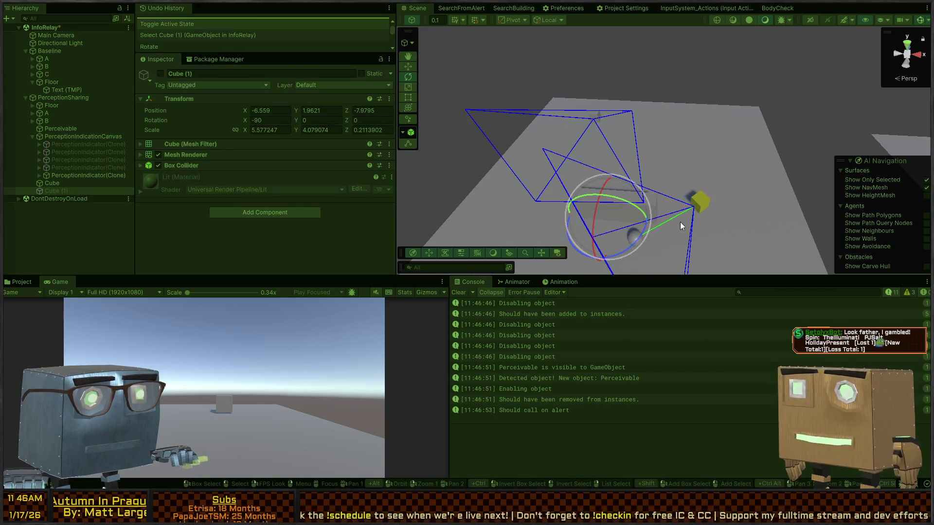
Move cube A toward the perceivable until the console logs 'Should call on detect'.
{"action": "left_click", "coordinate": [697, 212]}
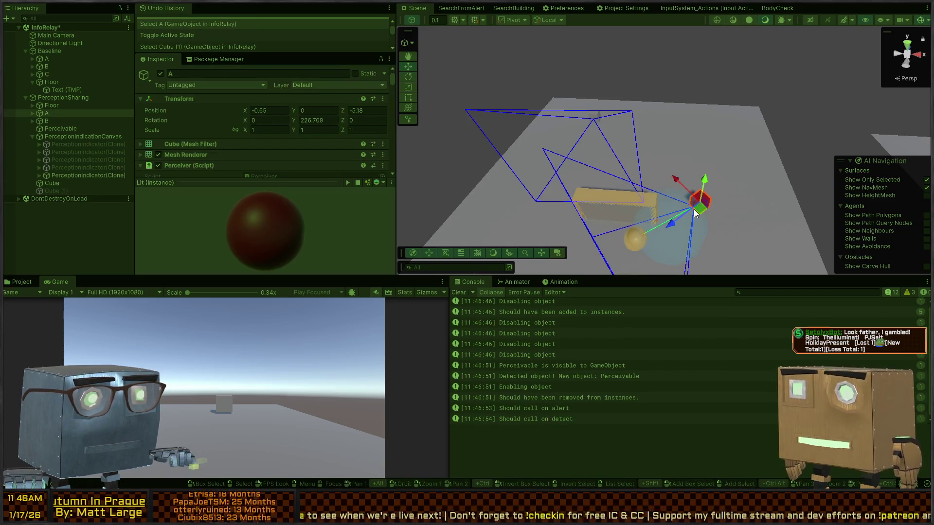
{"action": "left_click_drag", "start_coordinate": [697, 212], "coordinate": [619, 113]}
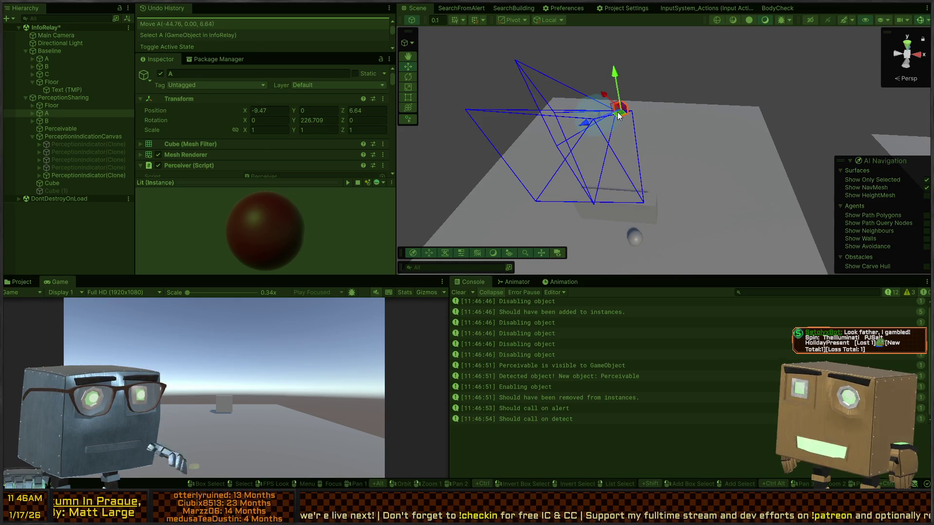
{"action": "key", "text": "ctrl+5"}
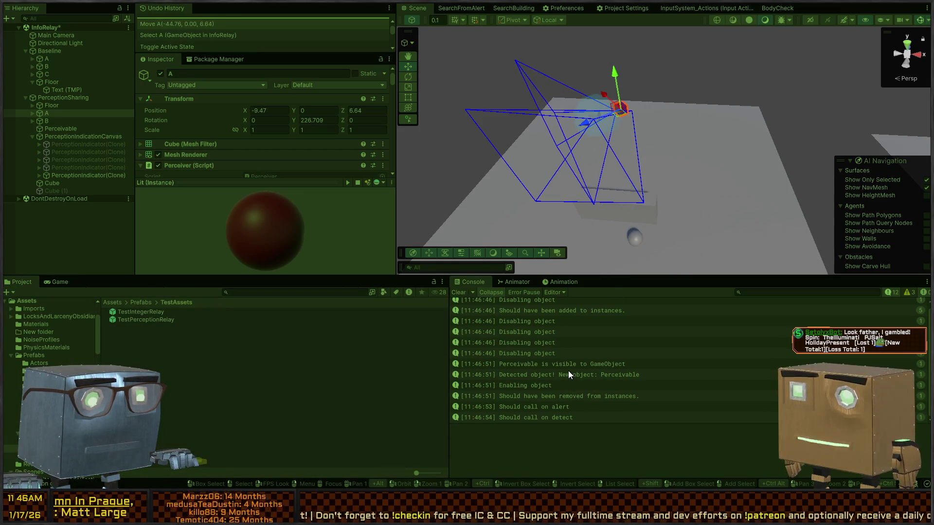
{"action": "scroll", "coordinate": [568, 371], "scroll_direction": "up", "scroll_amount": 1}
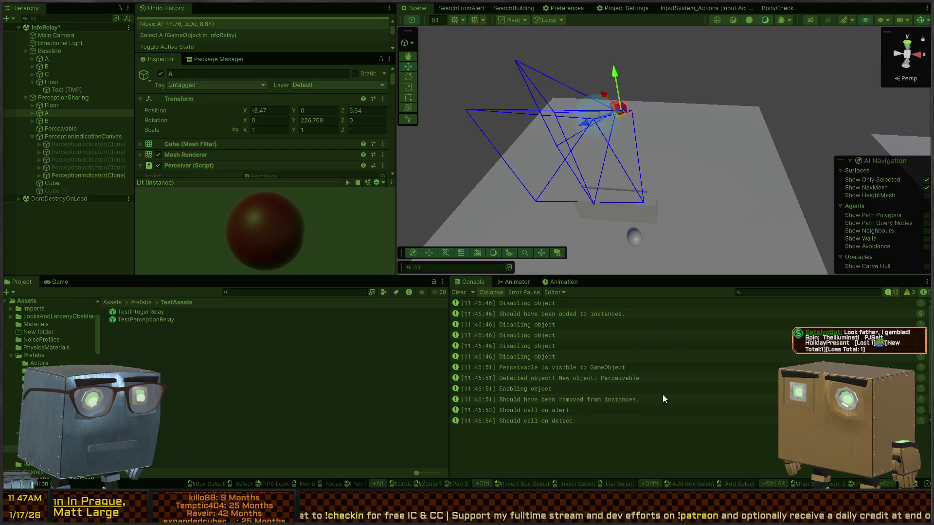
{"action": "scroll", "coordinate": [663, 395], "scroll_direction": "down", "scroll_amount": 1}
{"action": "mouse_move", "coordinate": [640, 147]}
{"action": "left_mouse_down"}
{"action": "mouse_move", "coordinate": [597, 132]}
{"action": "mouse_move", "coordinate": [616, 198]}
{"action": "mouse_move", "coordinate": [423, 130]}
{"action": "mouse_move", "coordinate": [551, 145]}
{"action": "left_mouse_up"}
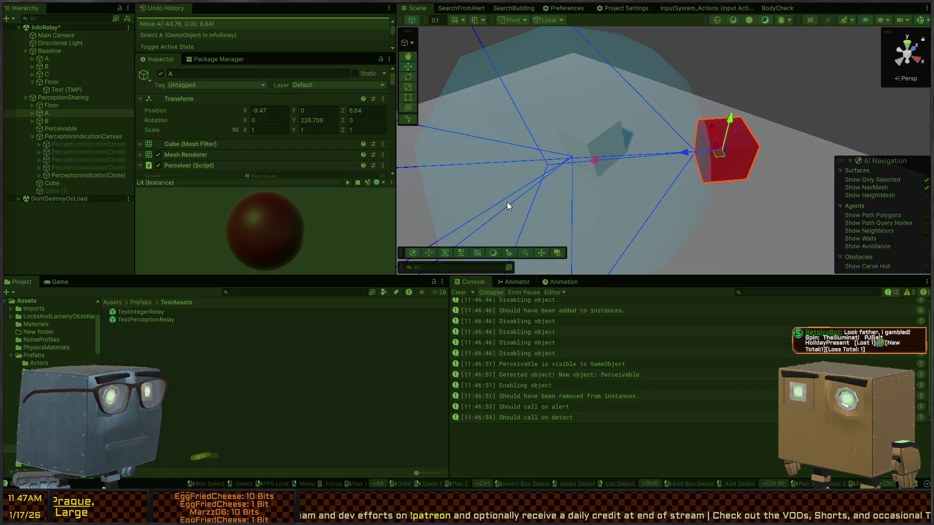
{"action": "scroll", "coordinate": [277, 119], "scroll_direction": "down", "scroll_amount": 5}
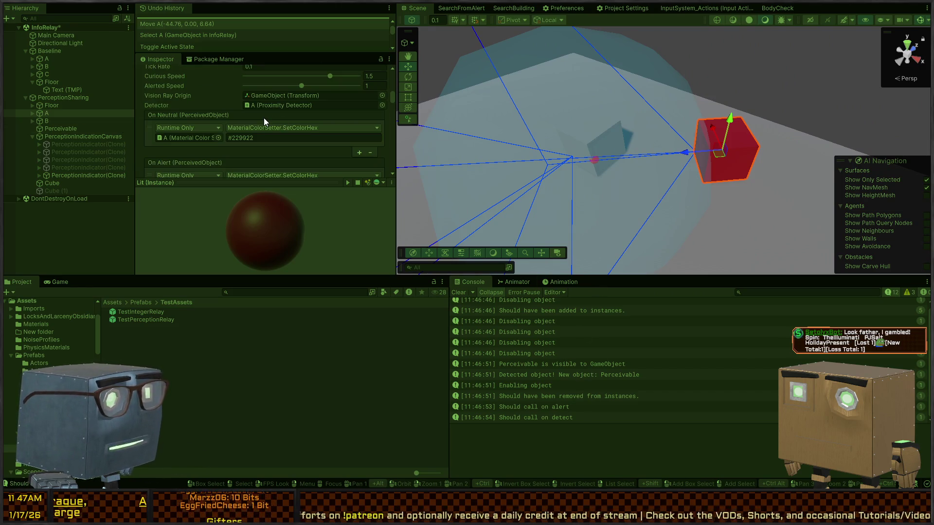
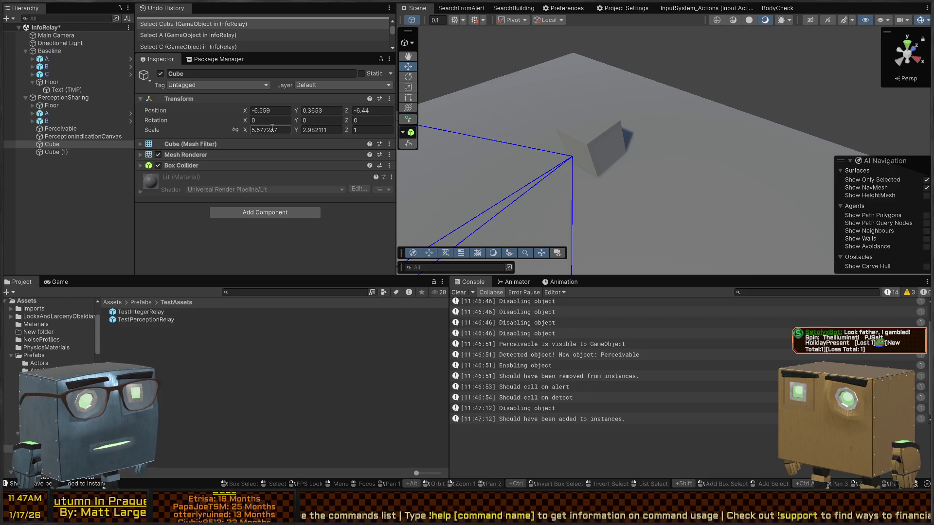
Trace in ProximityDetector where Check is called and review OnDrawGizmos' early return.
{"action": "key", "text": "alt+Tab"}
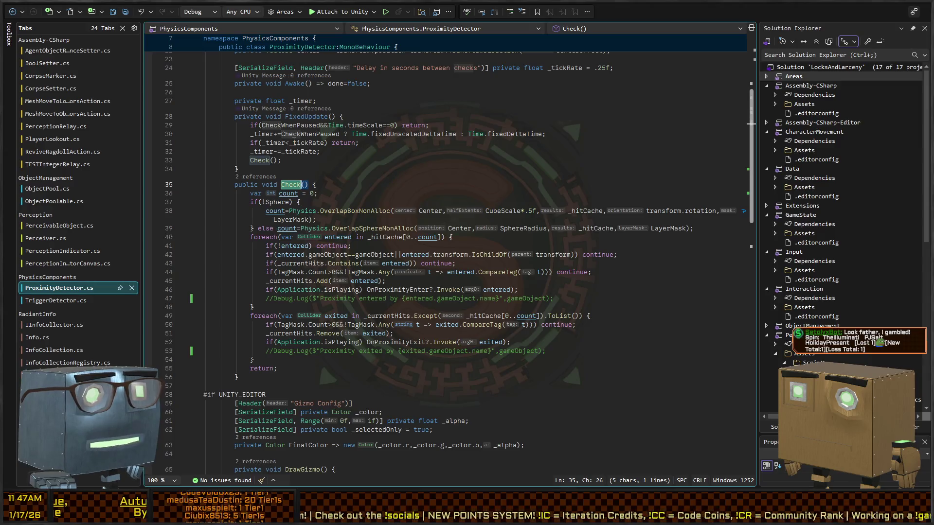
{"action": "scroll", "coordinate": [266, 136], "scroll_direction": "down", "scroll_amount": 10}
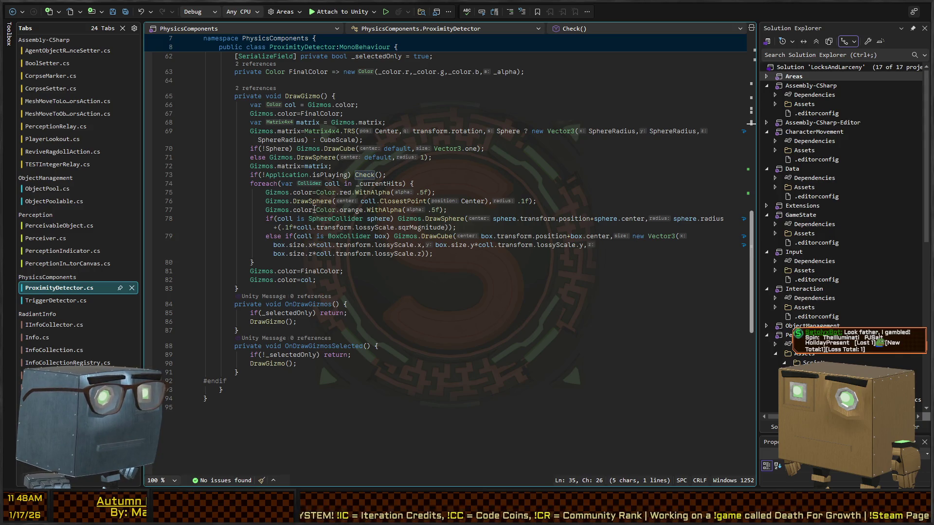
{"action": "scroll", "coordinate": [310, 239], "scroll_direction": "up", "scroll_amount": 13}
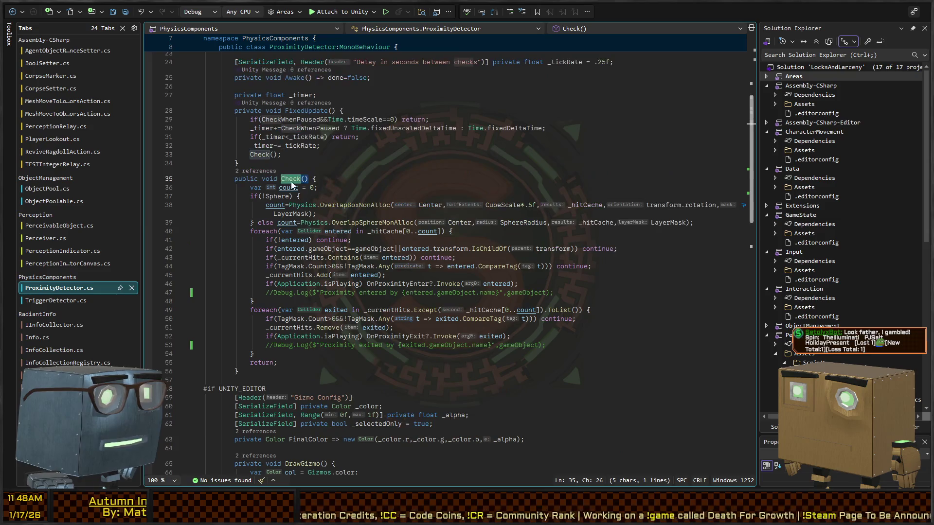
{"action": "left_click", "coordinate": [294, 179]}
{"action": "key", "text": "ctrl+shift+Down"}
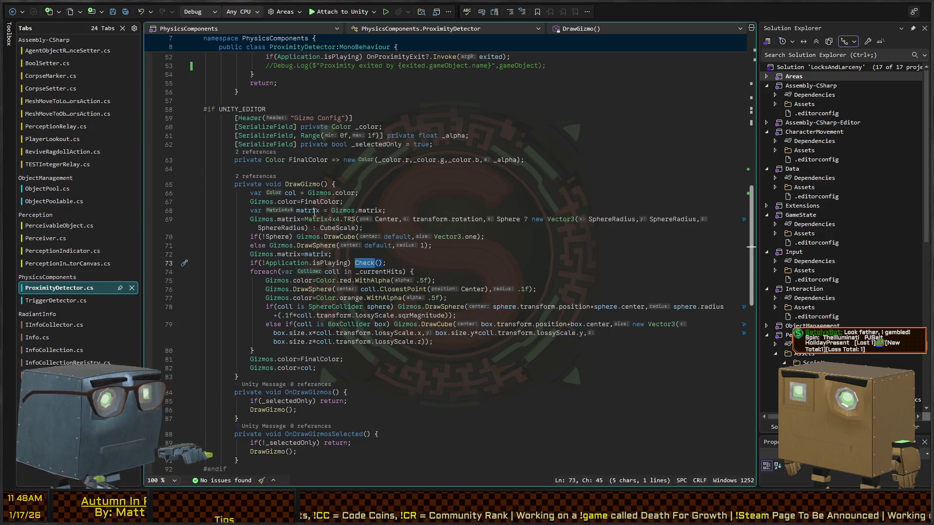
{"action": "left_click", "coordinate": [274, 263]}
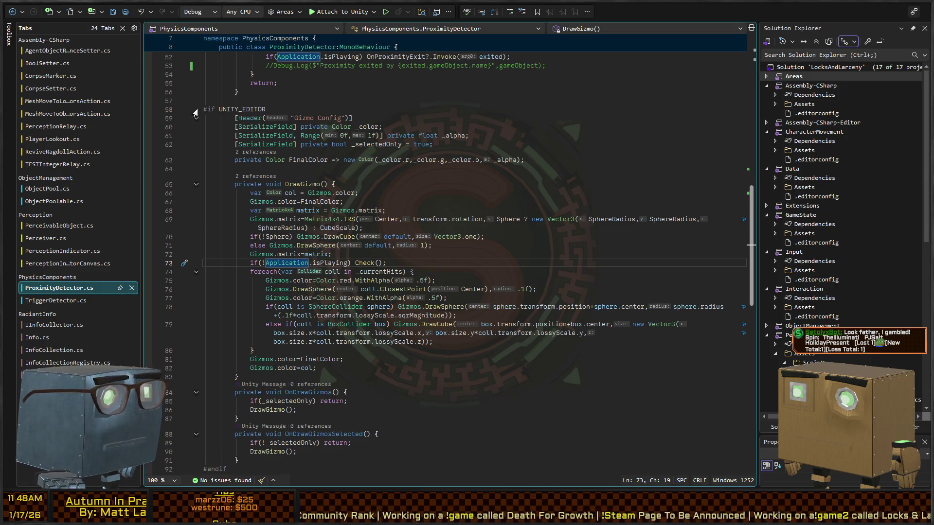
{"action": "mouse_move", "coordinate": [205, 109]}
{"action": "left_mouse_down"}
{"action": "mouse_move", "coordinate": [340, 250]}
{"action": "mouse_move", "coordinate": [370, 428]}
{"action": "mouse_move", "coordinate": [423, 446]}
{"action": "left_mouse_up"}
{"action": "left_click", "coordinate": [369, 383]}
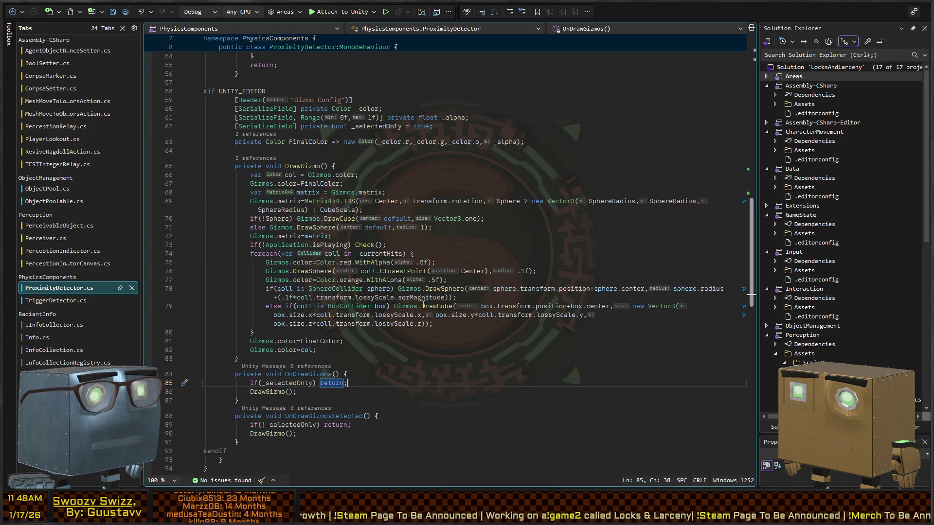
Move object B to (-41.42, 0.00, 7.68) and open A's TestPerceptionRelay prefab.
{"action": "key", "text": "alt+Tab"}
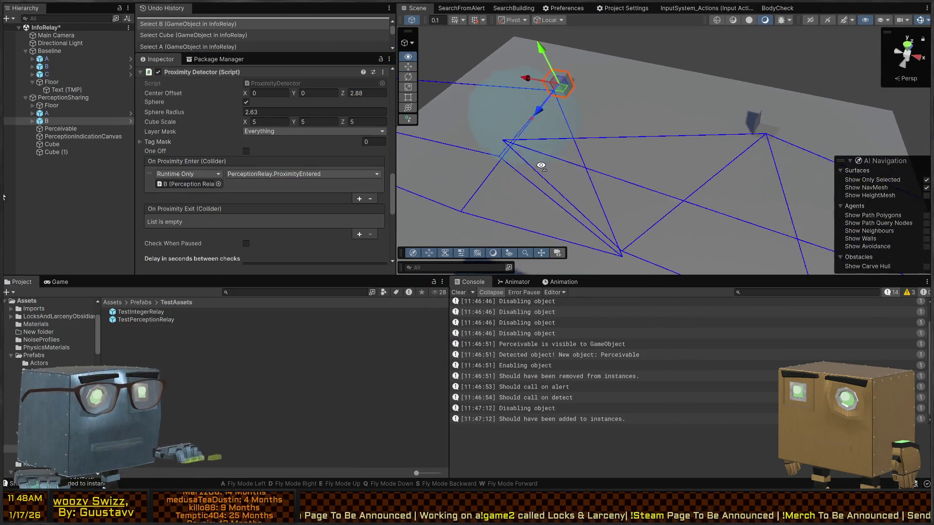
{"action": "mouse_move", "coordinate": [520, 133]}
{"action": "left_mouse_down"}
{"action": "mouse_move", "coordinate": [710, 146]}
{"action": "mouse_move", "coordinate": [688, 127]}
{"action": "mouse_move", "coordinate": [501, 138]}
{"action": "mouse_move", "coordinate": [554, 150]}
{"action": "mouse_move", "coordinate": [766, 141]}
{"action": "mouse_move", "coordinate": [542, 132]}
{"action": "mouse_move", "coordinate": [484, 141]}
{"action": "mouse_move", "coordinate": [803, 156]}
{"action": "mouse_move", "coordinate": [771, 148]}
{"action": "mouse_move", "coordinate": [757, 192]}
{"action": "left_mouse_up"}
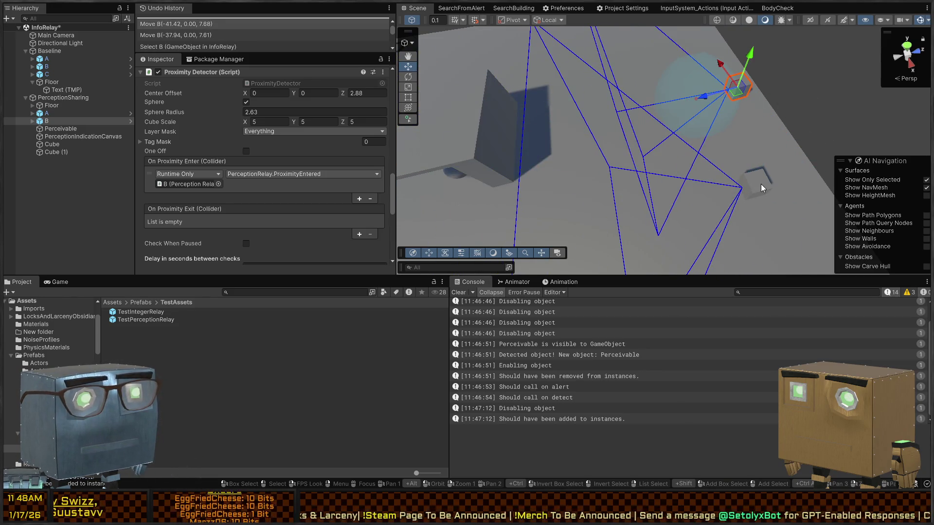
{"action": "left_click", "coordinate": [761, 187]}
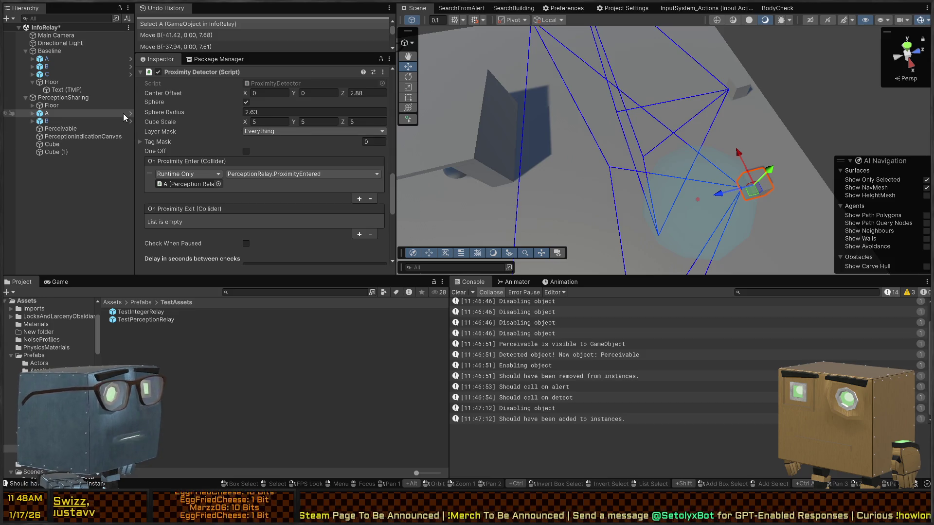
{"action": "left_click", "coordinate": [130, 113]}
{"action": "scroll", "coordinate": [229, 125], "scroll_direction": "up", "scroll_amount": 10}
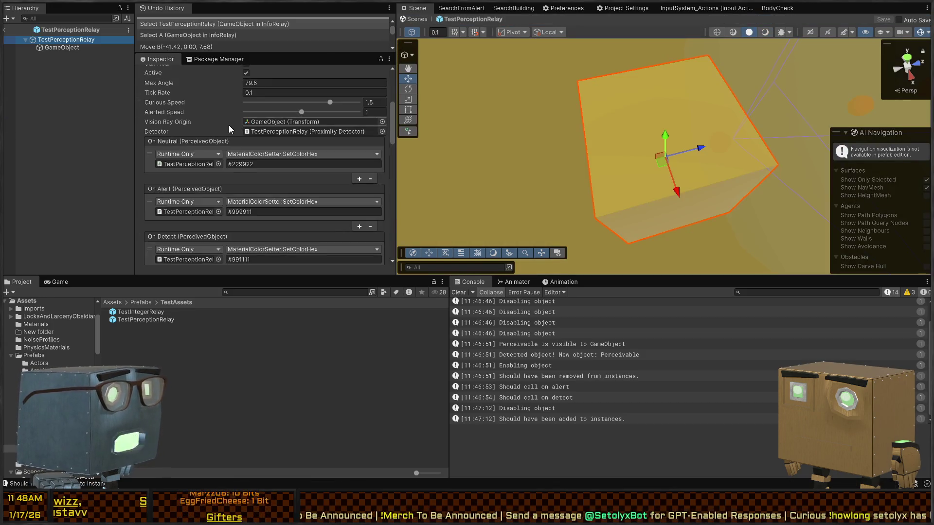
Collapse the Proximity Detector and Perception Relay components and delete the empty child GameObject.
{"action": "scroll", "coordinate": [192, 165], "scroll_direction": "down", "scroll_amount": 10}
{"action": "scroll", "coordinate": [192, 165], "scroll_direction": "up", "scroll_amount": 10}
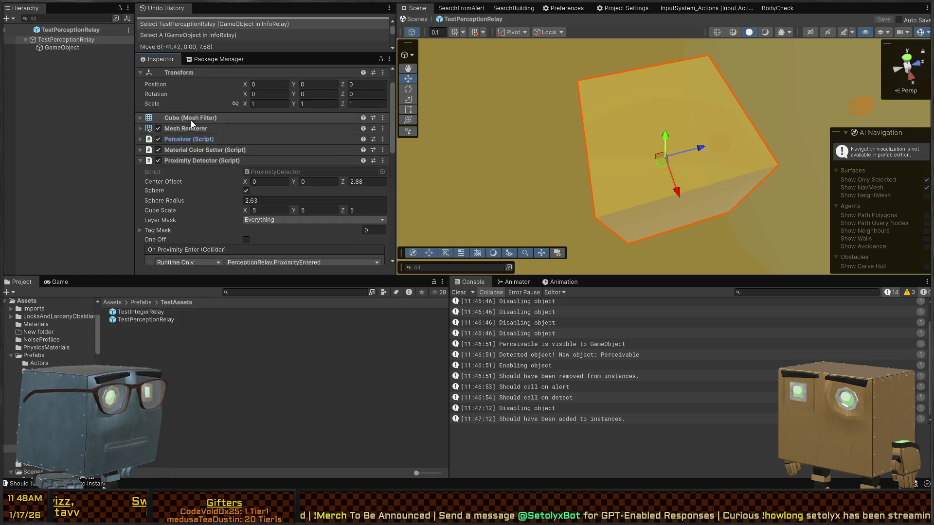
{"action": "left_click", "coordinate": [188, 159]}
{"action": "left_click", "coordinate": [211, 172]}
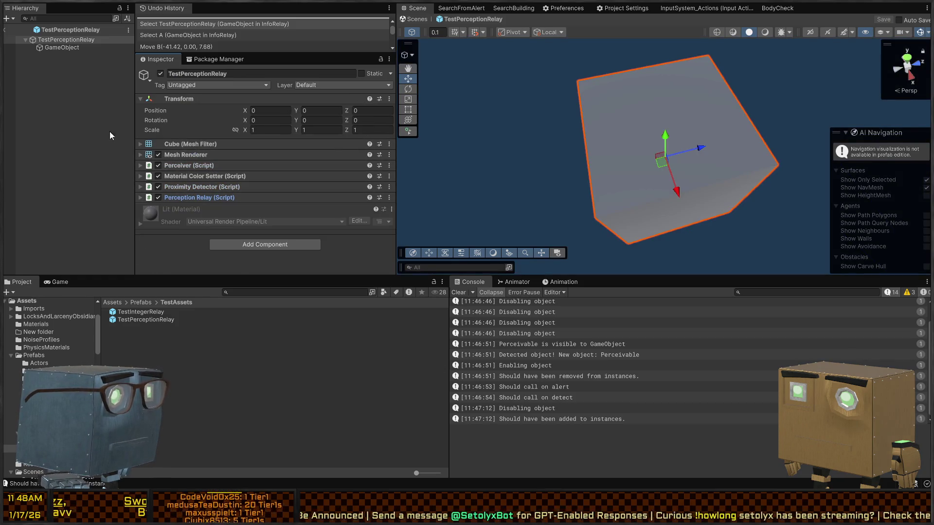
{"action": "left_click", "coordinate": [61, 48]}
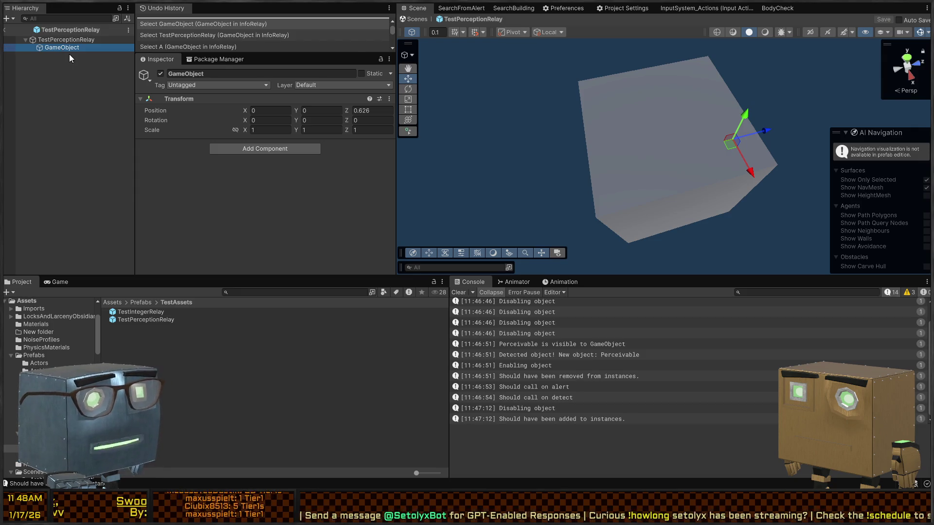
{"action": "key", "text": "Delete"}
Add a Box Collider to the prefab root, save, and return to InfoRelay.
{"action": "left_click", "coordinate": [48, 40]}
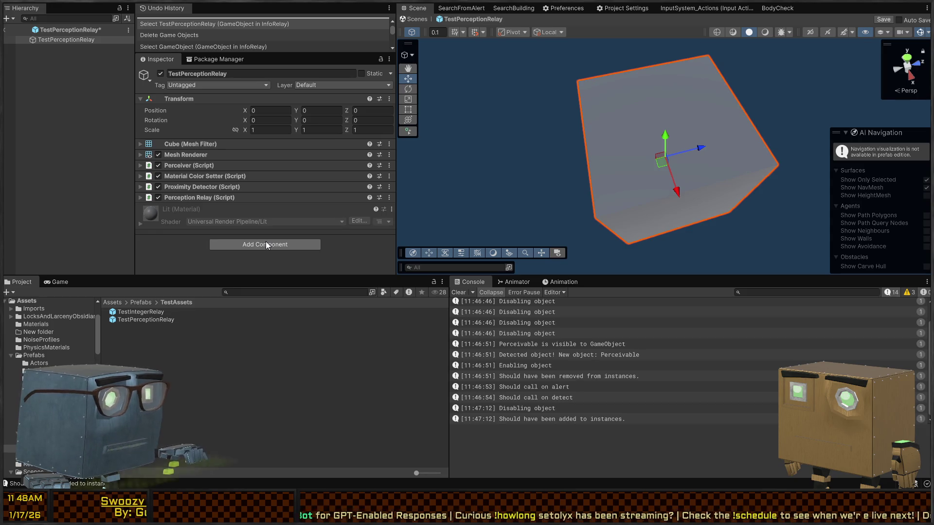
{"action": "key", "text": "Return"}
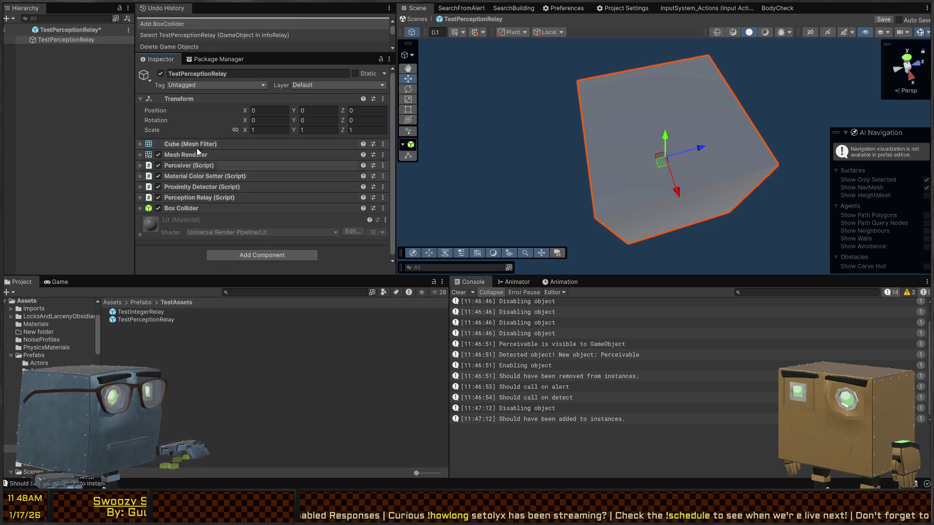
{"action": "key", "text": "ctrl+s"}
{"action": "left_click", "coordinate": [418, 19]}
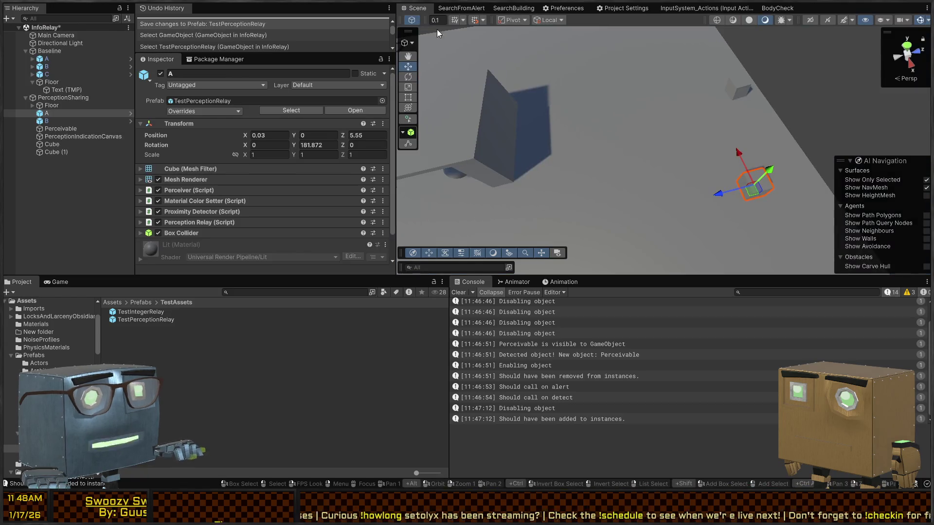
Expand the Proximity Detector settings to show its range, collapsing Perceiver and Perception Relay.
{"action": "left_click_drag", "start_coordinate": [628, 129], "coordinate": [676, 128]}
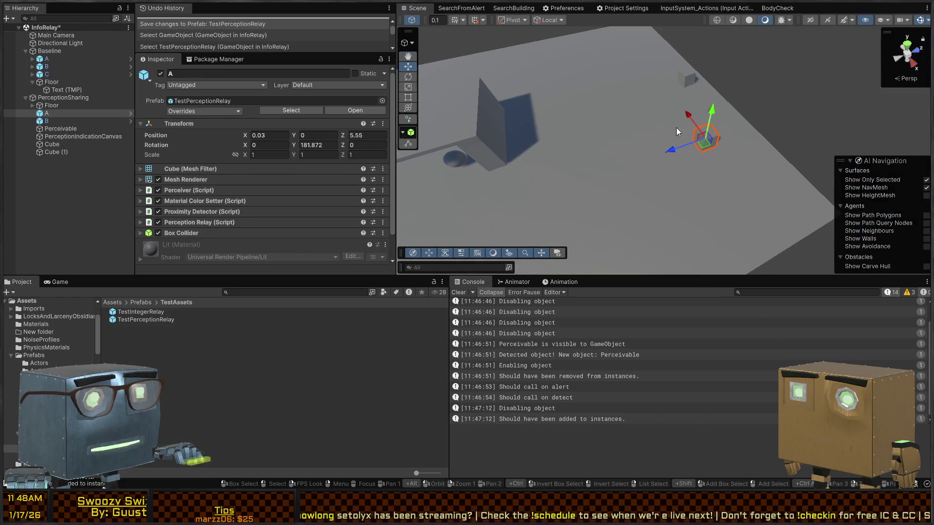
{"action": "left_click", "coordinate": [194, 191]}
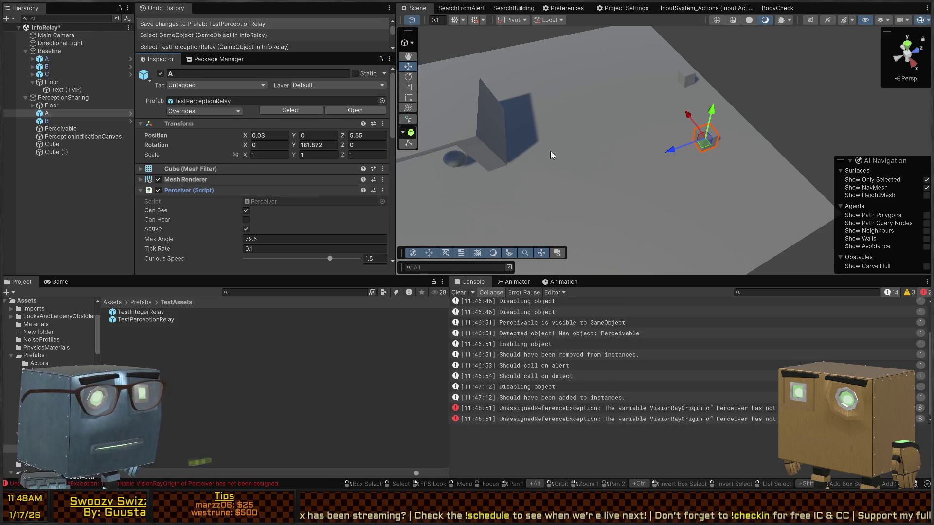
{"action": "left_click", "coordinate": [195, 190]}
{"action": "left_click", "coordinate": [198, 222]}
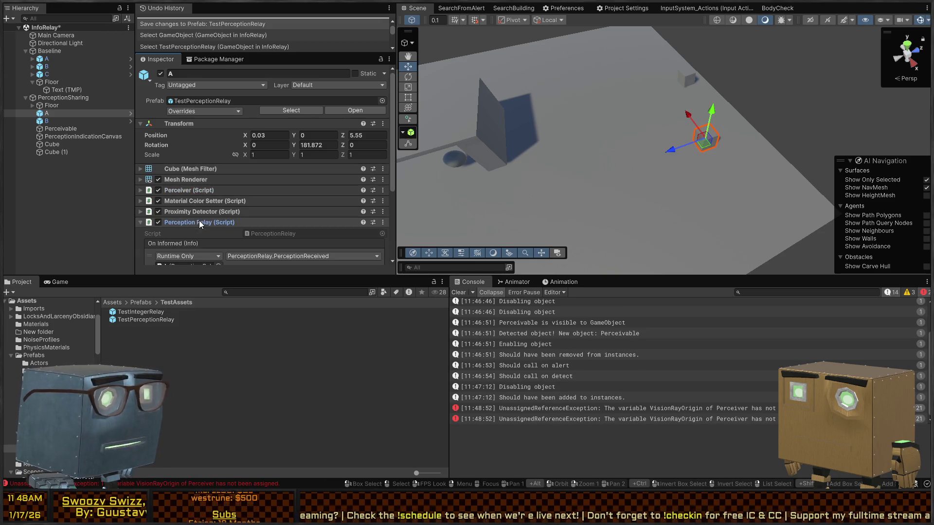
{"action": "scroll", "coordinate": [243, 190], "scroll_direction": "down", "scroll_amount": 3}
{"action": "left_click", "coordinate": [195, 116]}
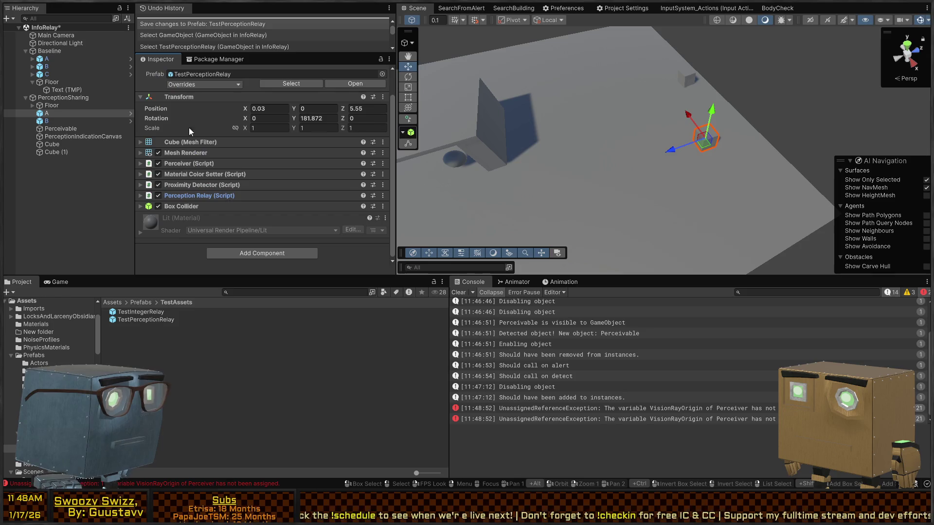
{"action": "left_click", "coordinate": [202, 185]}
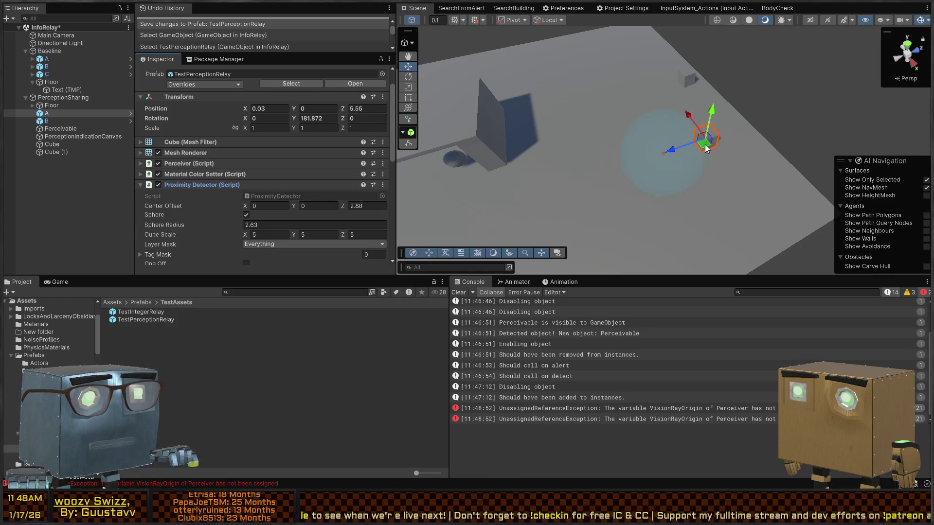
Move A to about (-0.15, 0, 6.71) near the wall and start play mode.
{"action": "mouse_move", "coordinate": [705, 146]}
{"action": "left_mouse_down"}
{"action": "mouse_move", "coordinate": [688, 122]}
{"action": "mouse_move", "coordinate": [698, 80]}
{"action": "mouse_move", "coordinate": [715, 110]}
{"action": "mouse_move", "coordinate": [720, 83]}
{"action": "mouse_move", "coordinate": [727, 102]}
{"action": "mouse_move", "coordinate": [700, 87]}
{"action": "mouse_move", "coordinate": [721, 135]}
{"action": "mouse_move", "coordinate": [494, 109]}
{"action": "left_mouse_up"}
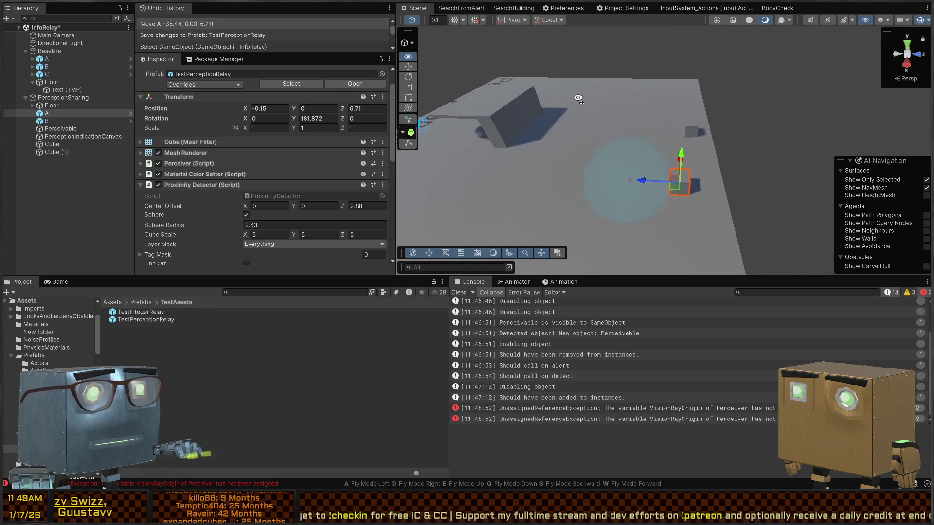
{"action": "left_click_drag", "start_coordinate": [577, 99], "coordinate": [593, 120]}
{"action": "key", "text": "ctrl+p"}
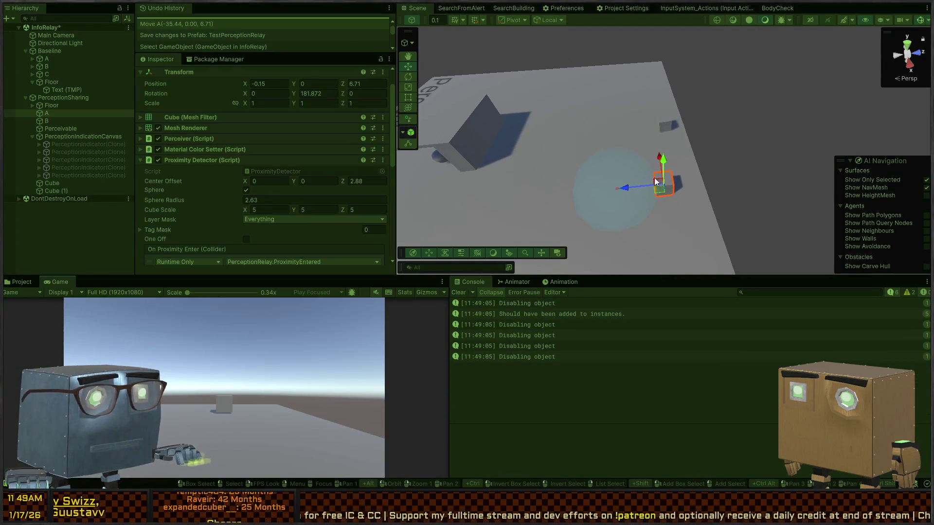
Move and rotate A while playing, open the VisionRayOrigin UnassignedReferenceException details, and stop playing.
{"action": "left_click_drag", "start_coordinate": [664, 194], "coordinate": [435, 200]}
{"action": "key", "text": "e"}
{"action": "mouse_move", "coordinate": [470, 225]}
{"action": "left_mouse_down"}
{"action": "mouse_move", "coordinate": [365, 248]}
{"action": "mouse_move", "coordinate": [546, 167]}
{"action": "mouse_move", "coordinate": [519, 159]}
{"action": "mouse_move", "coordinate": [559, 146]}
{"action": "mouse_move", "coordinate": [663, 164]}
{"action": "mouse_move", "coordinate": [699, 186]}
{"action": "mouse_move", "coordinate": [641, 182]}
{"action": "mouse_move", "coordinate": [652, 209]}
{"action": "mouse_move", "coordinate": [609, 215]}
{"action": "mouse_move", "coordinate": [602, 232]}
{"action": "left_mouse_up"}
{"action": "key", "text": "w"}
{"action": "key", "text": "e"}
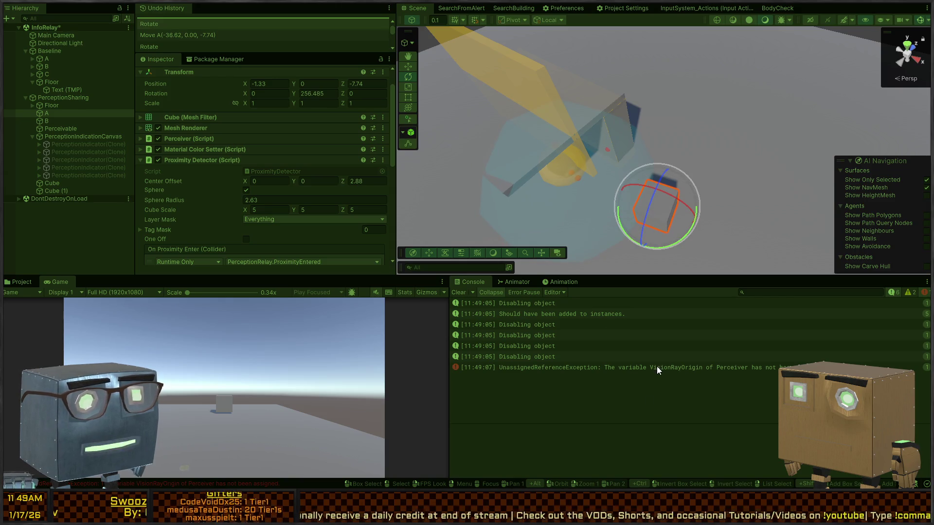
{"action": "left_click", "coordinate": [657, 366]}
{"action": "key", "text": "ctrl+p"}
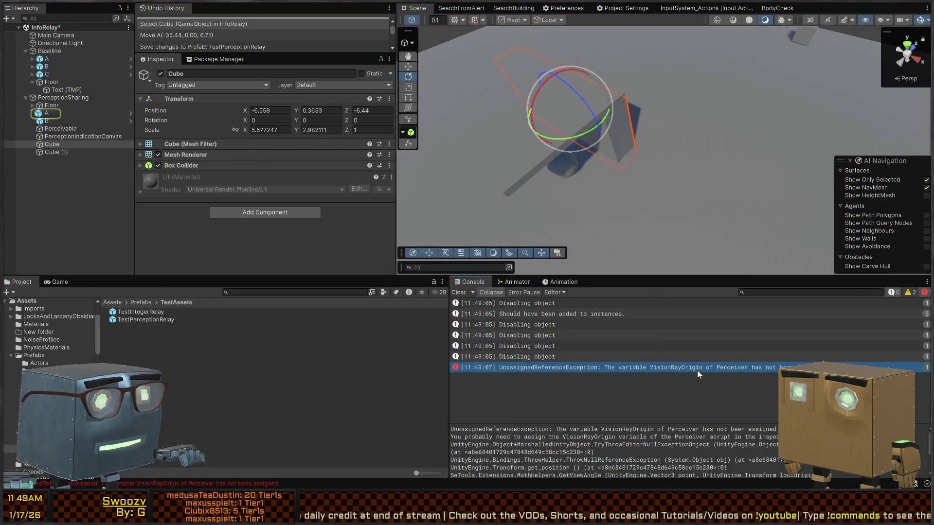
Open A's TestPerceptionRelay prefab, jump to the error's code line, then select the prefab root.
{"action": "left_click", "coordinate": [122, 113]}
{"action": "left_click", "coordinate": [131, 113]}
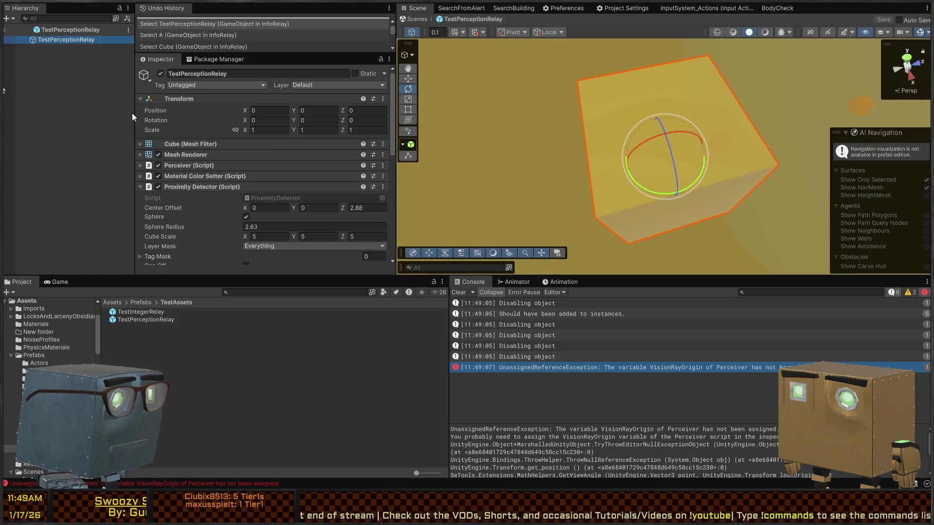
{"action": "scroll", "coordinate": [239, 136], "scroll_direction": "down", "scroll_amount": 10}
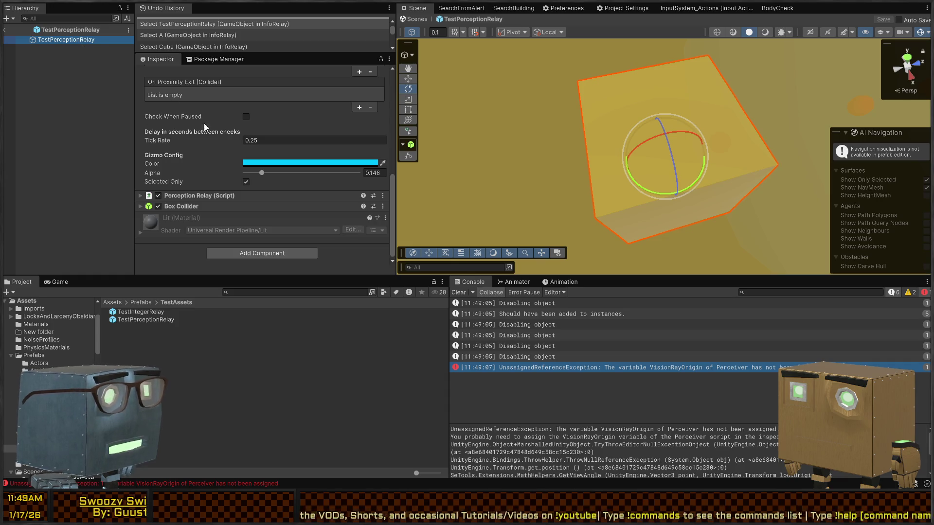
{"action": "scroll", "coordinate": [208, 168], "scroll_direction": "up", "scroll_amount": 5}
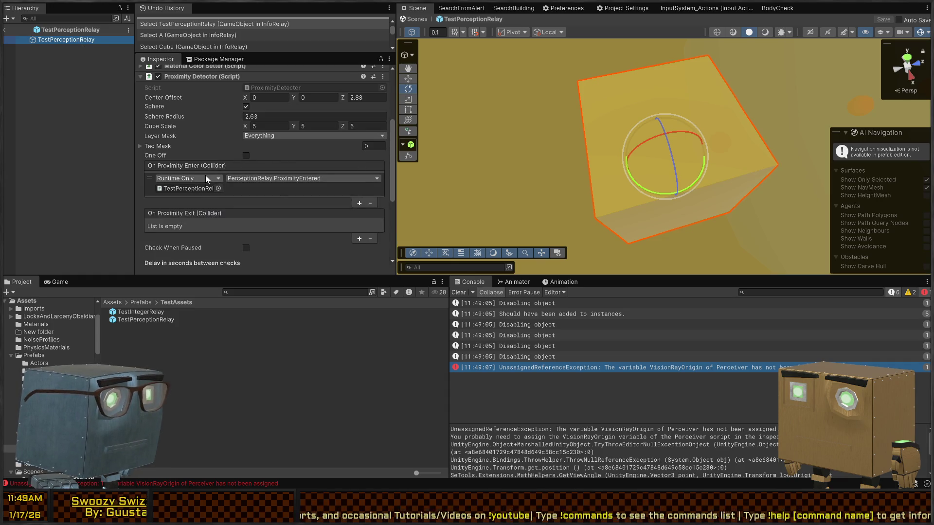
{"action": "scroll", "coordinate": [205, 175], "scroll_direction": "up", "scroll_amount": 1}
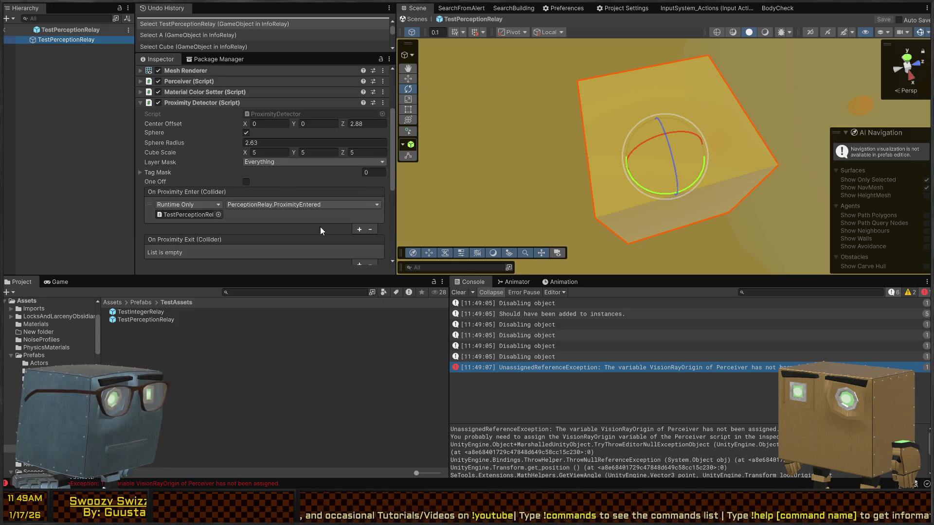
{"action": "double_click", "coordinate": [555, 365]}
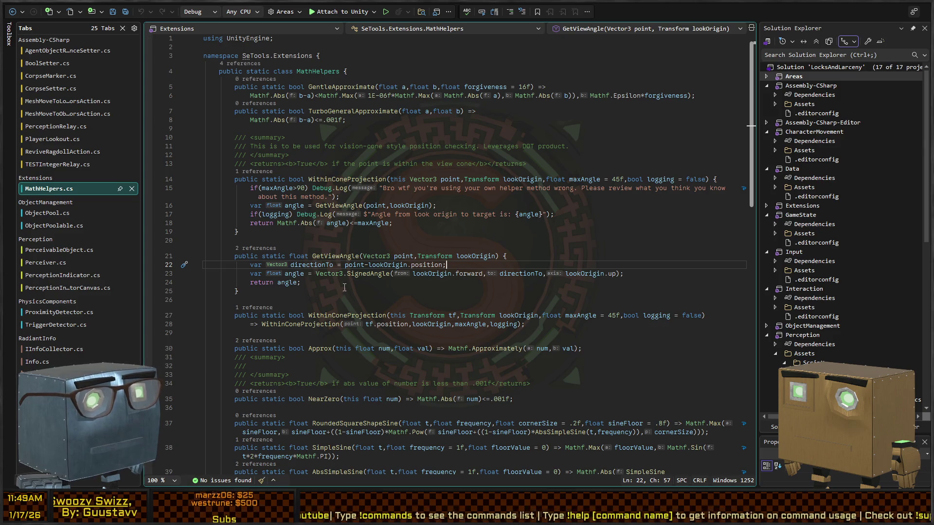
{"action": "key", "text": "alt+Tab"}
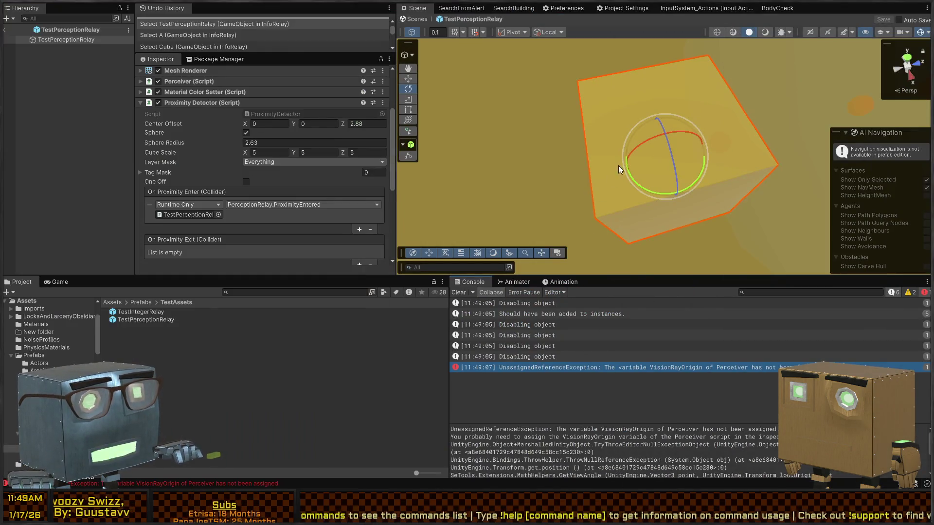
{"action": "left_click", "coordinate": [57, 40]}
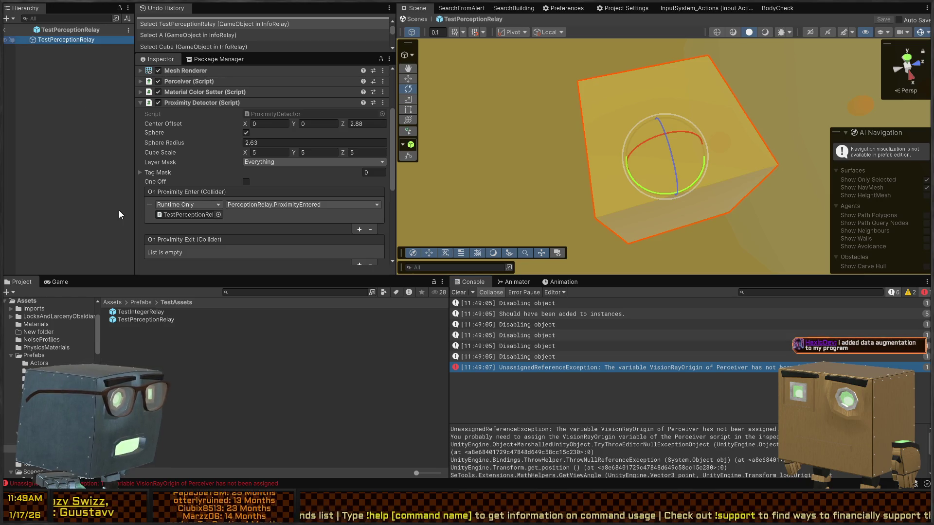
Create an empty child named RaycastOrigin and move it forward to Z 0.55.
{"action": "key", "text": "ctrl+shift+n"}
{"action": "type", "text": "RaycastOrigin"}
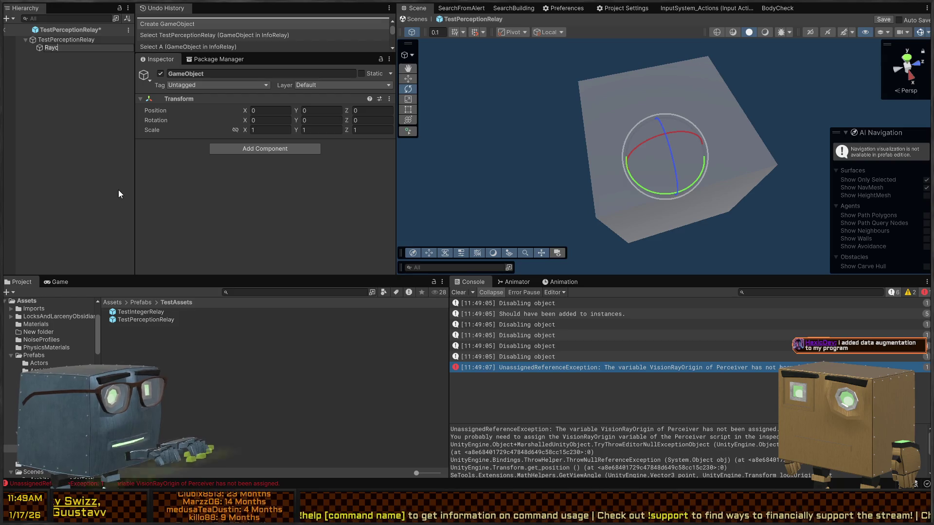
{"action": "key", "text": "Return"}
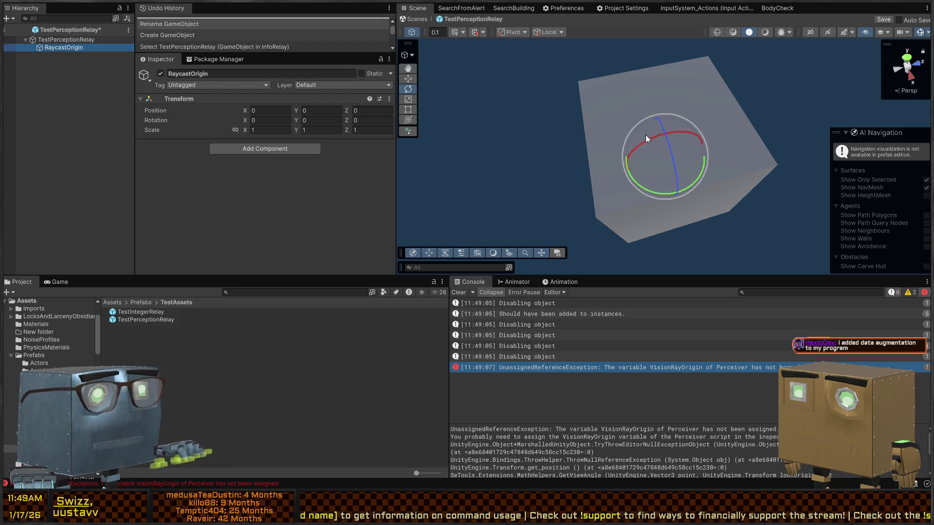
{"action": "key", "text": "f"}
{"action": "key", "text": "w"}
{"action": "key", "text": "z"}
{"action": "key", "text": "x"}
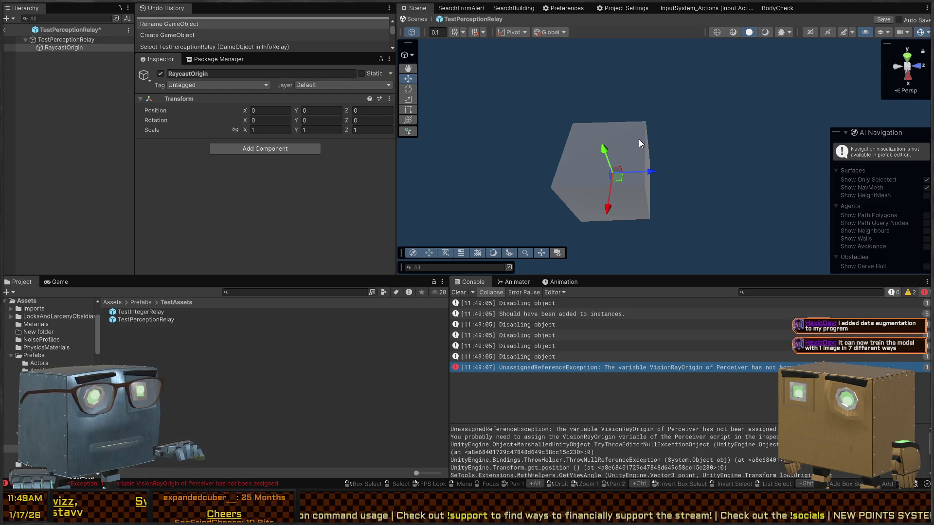
{"action": "key", "text": "x"}
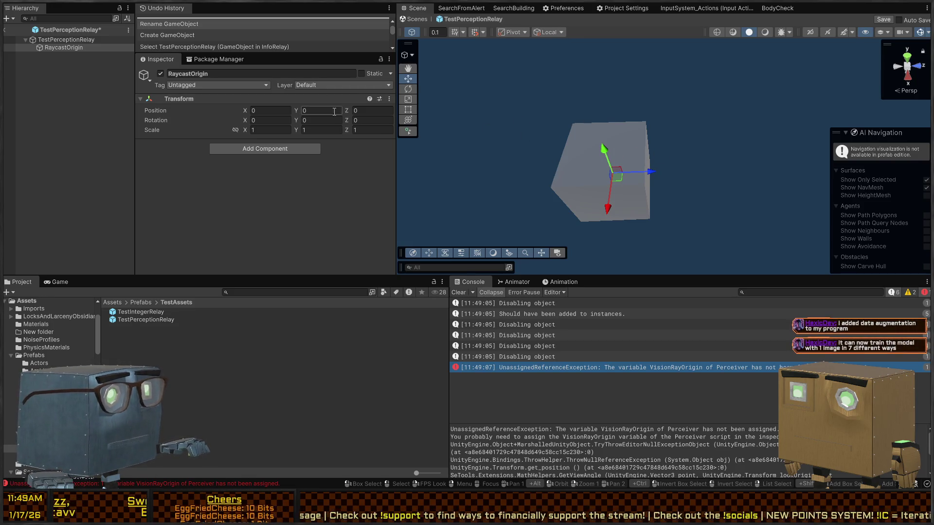
{"action": "left_click_drag", "start_coordinate": [349, 112], "coordinate": [357, 110]}
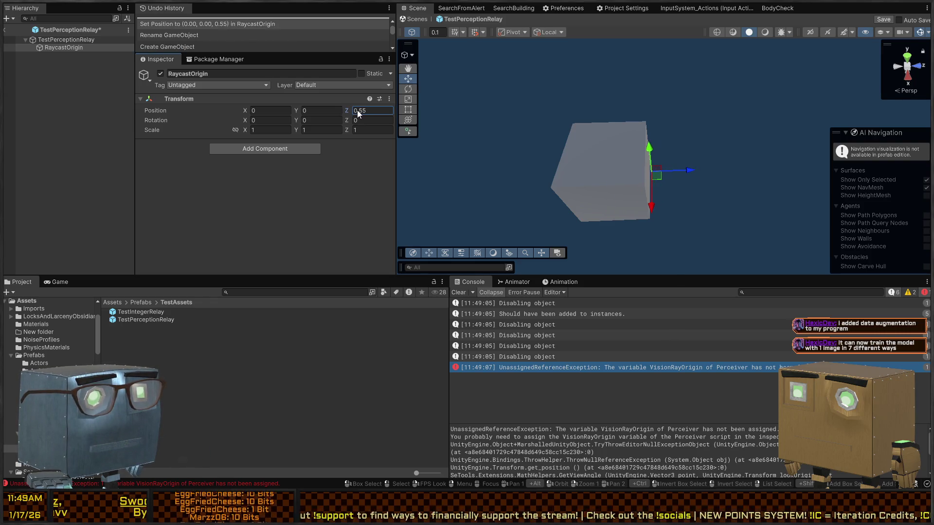
Assign RaycastOrigin as the Perceiver's Vision Ray Origin, return to InfoRelay, and start playing.
{"action": "left_click", "coordinate": [57, 42]}
{"action": "scroll", "coordinate": [199, 131], "scroll_direction": "down", "scroll_amount": 8}
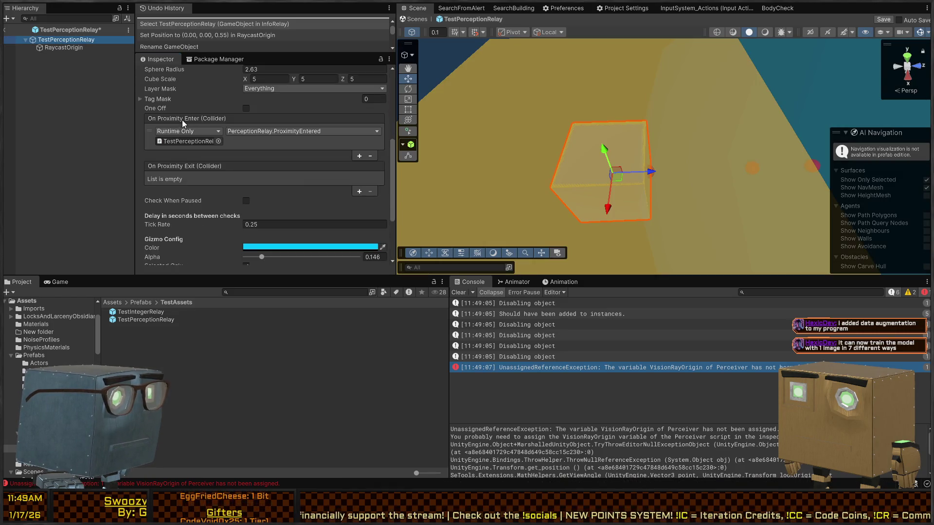
{"action": "scroll", "coordinate": [182, 131], "scroll_direction": "down", "scroll_amount": 10}
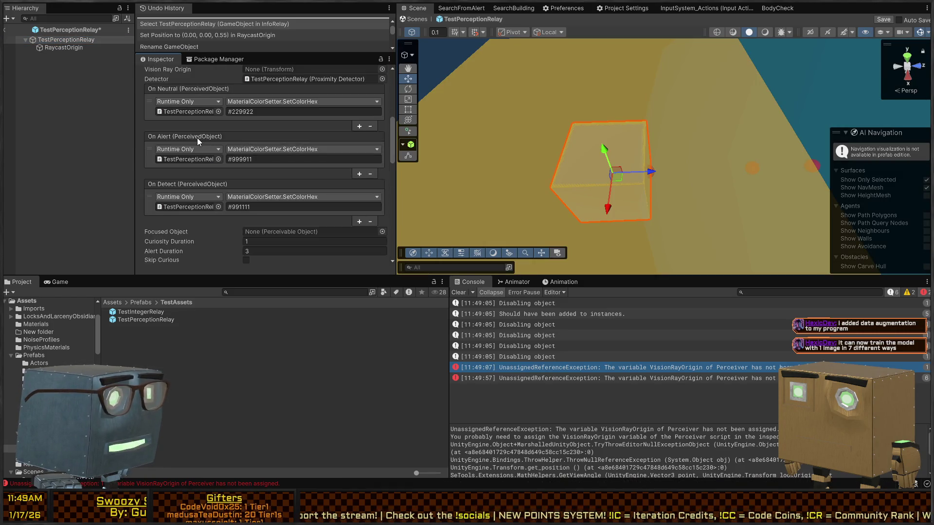
{"action": "scroll", "coordinate": [197, 141], "scroll_direction": "up", "scroll_amount": 6}
{"action": "left_click_drag", "start_coordinate": [63, 48], "coordinate": [269, 183]}
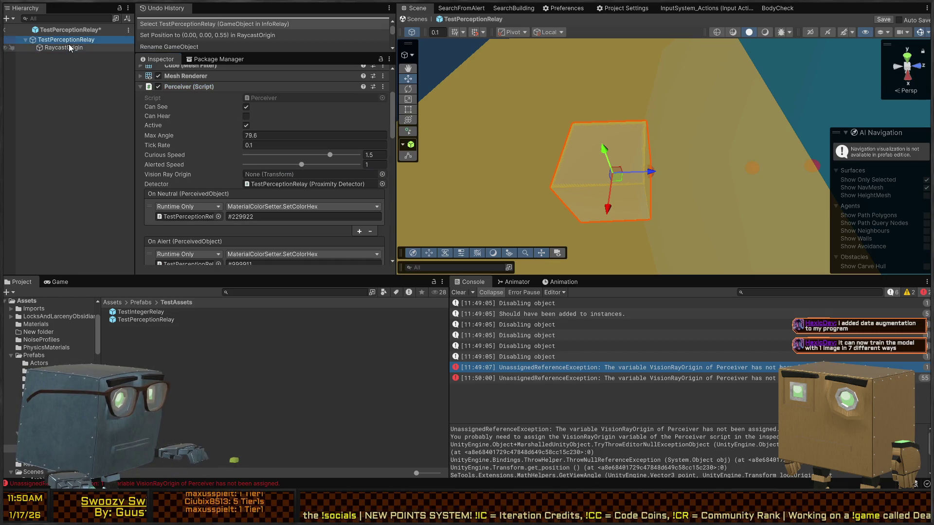
{"action": "mouse_move", "coordinate": [69, 48]}
{"action": "left_mouse_down"}
{"action": "mouse_move", "coordinate": [272, 145]}
{"action": "mouse_move", "coordinate": [291, 174]}
{"action": "left_mouse_up"}
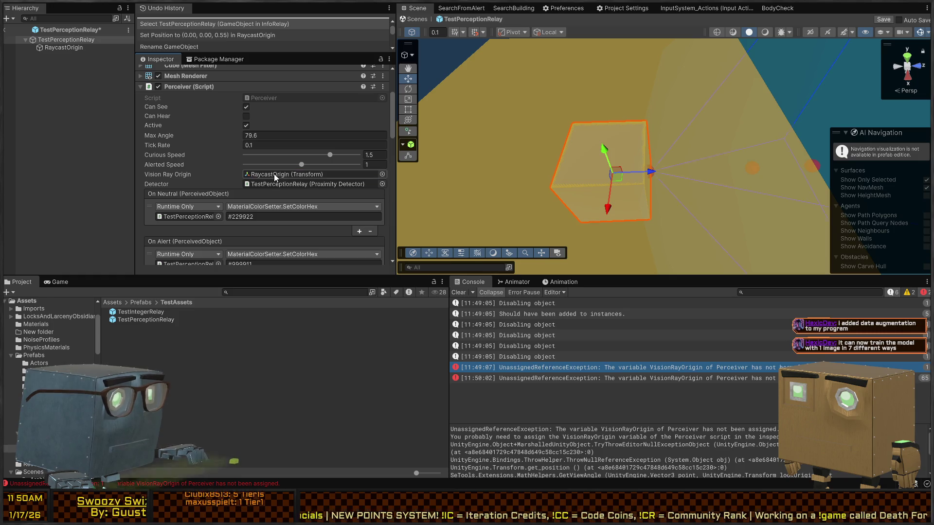
{"action": "left_click", "coordinate": [404, 18]}
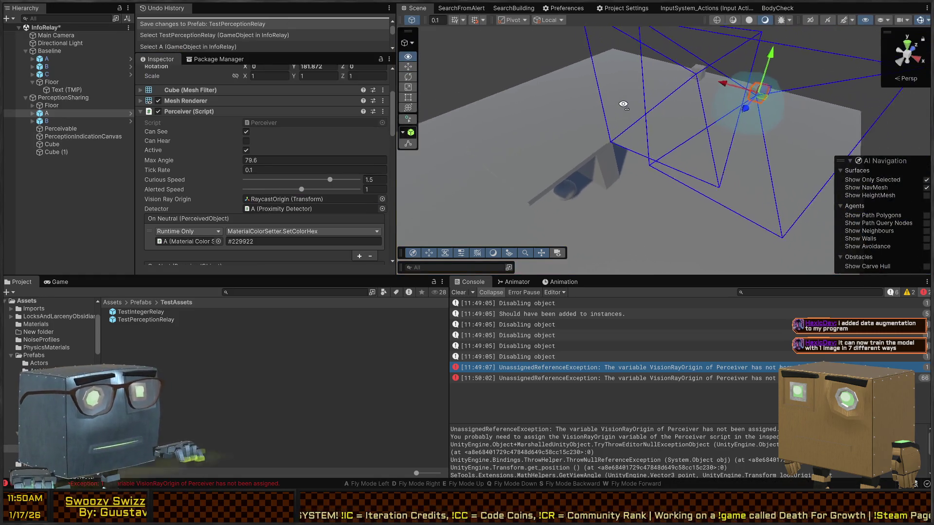
{"action": "key", "text": "ctrl+p"}
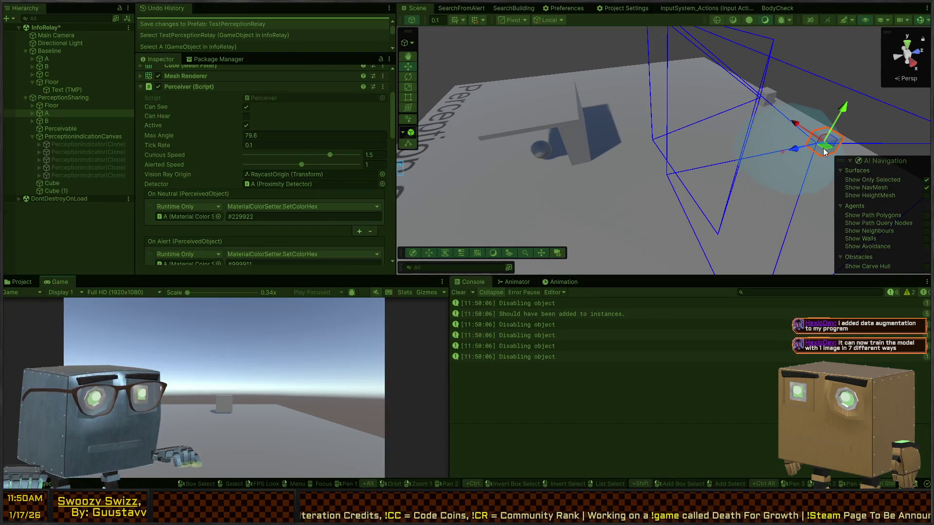
During play, move cube A toward the Perceivable and frame it in view.
{"action": "mouse_move", "coordinate": [824, 152]}
{"action": "left_mouse_down"}
{"action": "mouse_move", "coordinate": [524, 220]}
{"action": "mouse_move", "coordinate": [539, 220]}
{"action": "left_mouse_up"}
{"action": "key", "text": "e"}
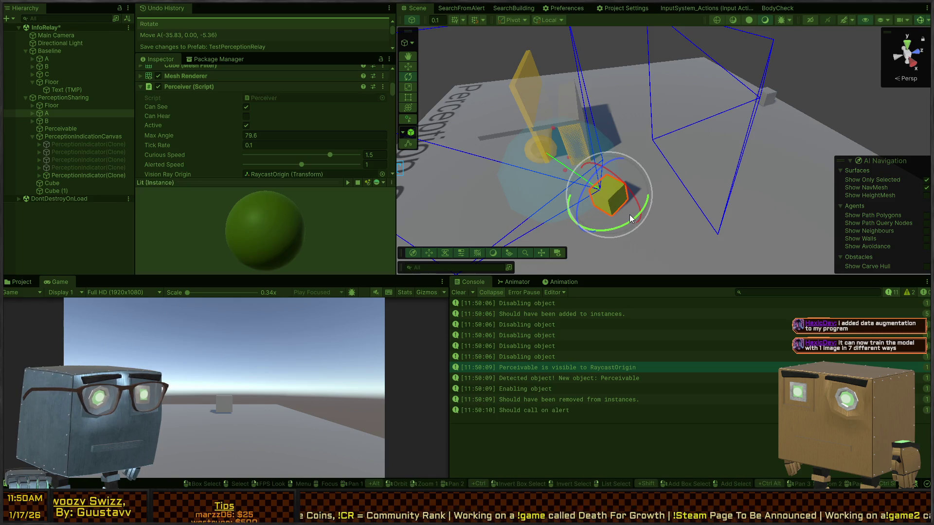
{"action": "key", "text": "w"}
{"action": "mouse_move", "coordinate": [611, 200]}
{"action": "left_mouse_down"}
{"action": "mouse_move", "coordinate": [721, 176]}
{"action": "mouse_move", "coordinate": [800, 113]}
{"action": "left_mouse_up"}
{"action": "key", "text": "f"}
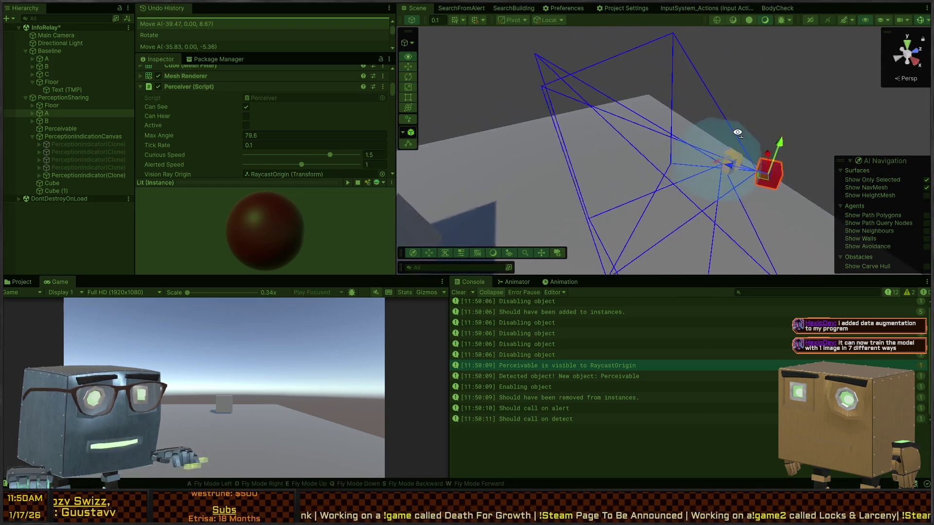
Show the Project panel and fly the scene camera to look down on the cubes.
{"action": "left_click", "coordinate": [20, 281]}
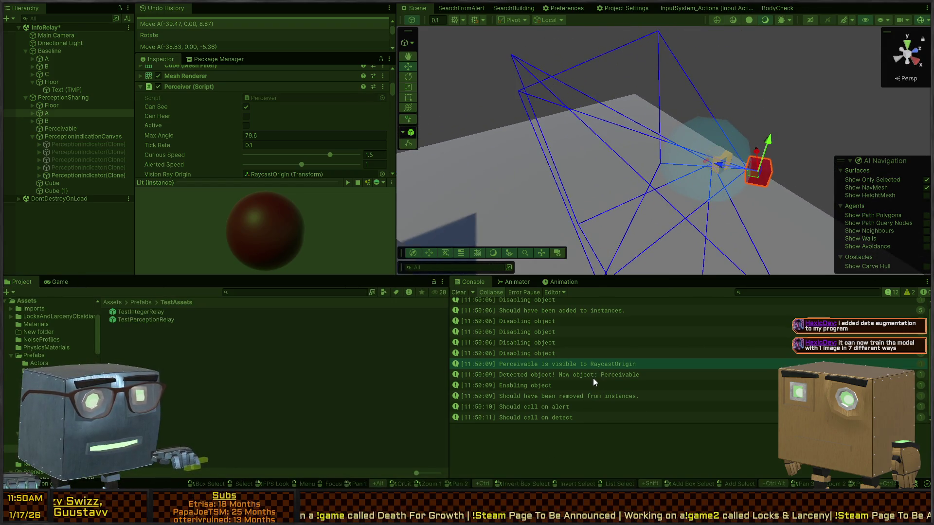
{"action": "scroll", "coordinate": [592, 376], "scroll_direction": "up", "scroll_amount": 1}
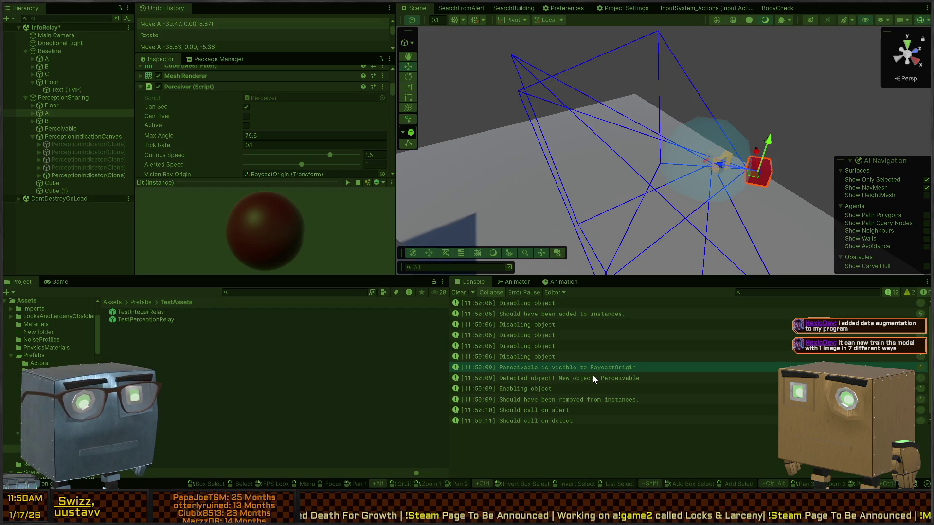
{"action": "scroll", "coordinate": [579, 334], "scroll_direction": "down", "scroll_amount": 1}
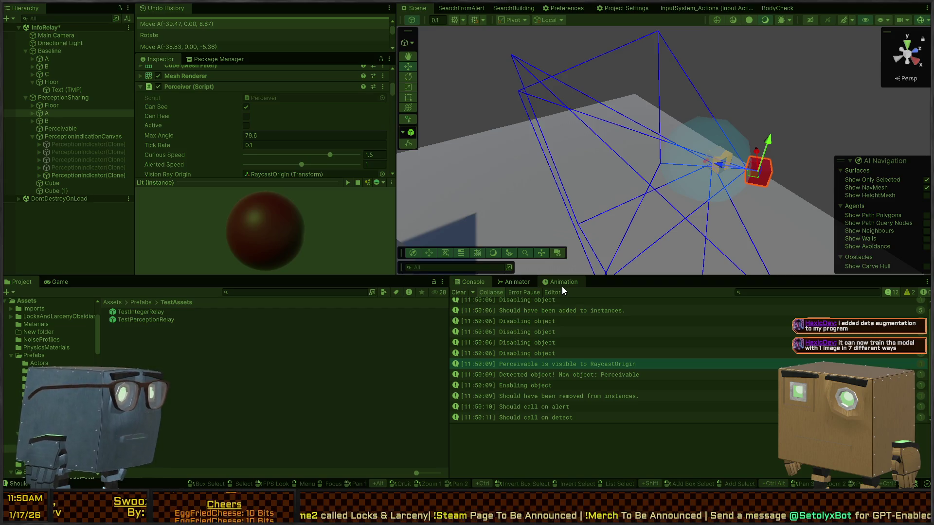
{"action": "mouse_move", "coordinate": [609, 82]}
{"action": "left_mouse_down"}
{"action": "mouse_move", "coordinate": [600, 108]}
{"action": "mouse_move", "coordinate": [513, 90]}
{"action": "left_mouse_up"}
{"action": "key", "text": "a"}
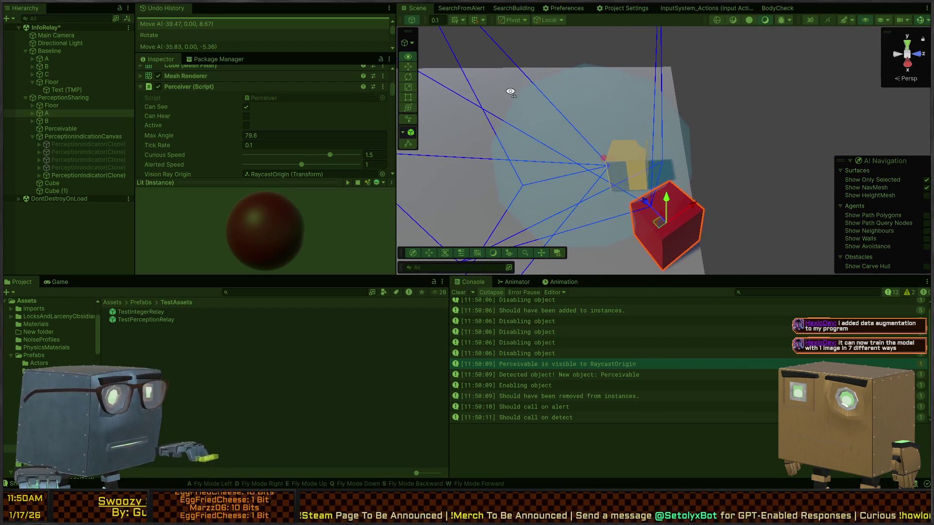
{"action": "key", "text": "a"}
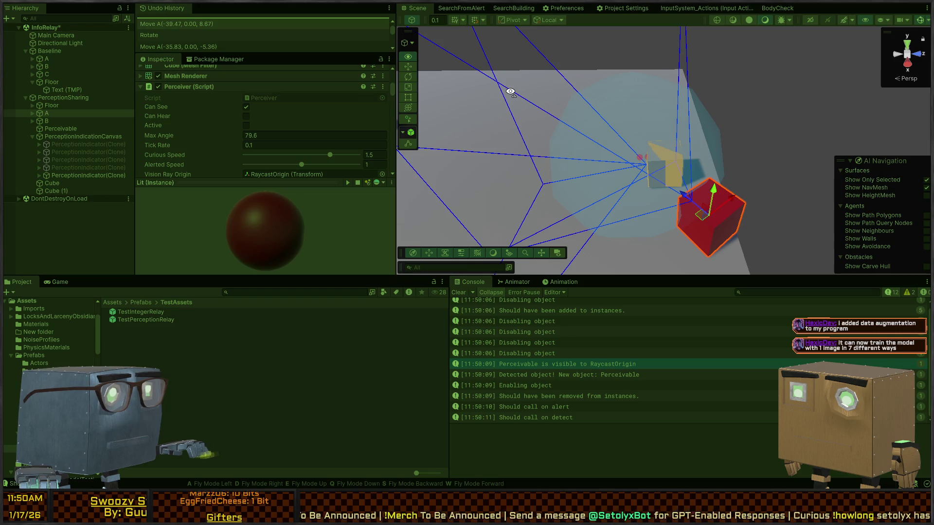
{"action": "mouse_move", "coordinate": [510, 92]}
{"action": "left_mouse_down"}
{"action": "mouse_move", "coordinate": [504, 118]}
{"action": "mouse_move", "coordinate": [642, 238]}
{"action": "mouse_move", "coordinate": [588, 232]}
{"action": "left_mouse_up"}
{"action": "key", "text": "e"}
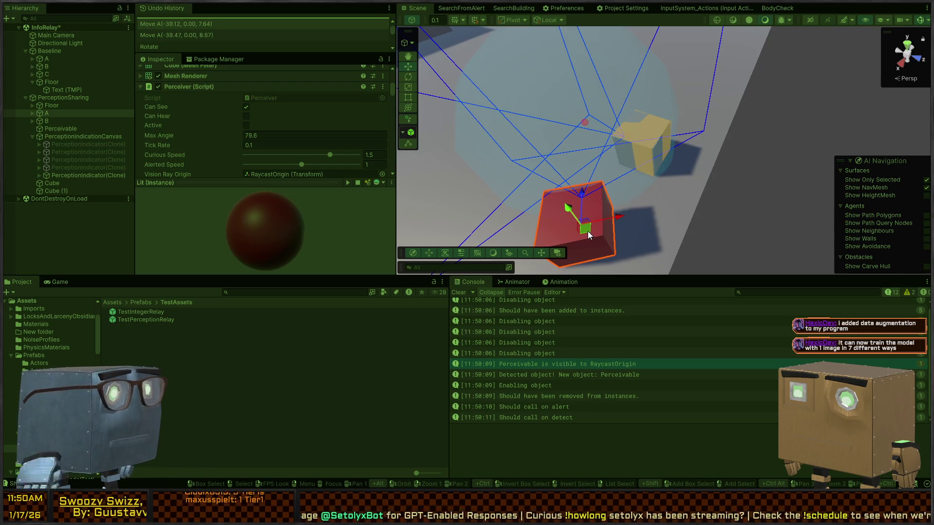
Rotate cube A to face the Perceivable, move it left, then stop play mode.
{"action": "key", "text": "e"}
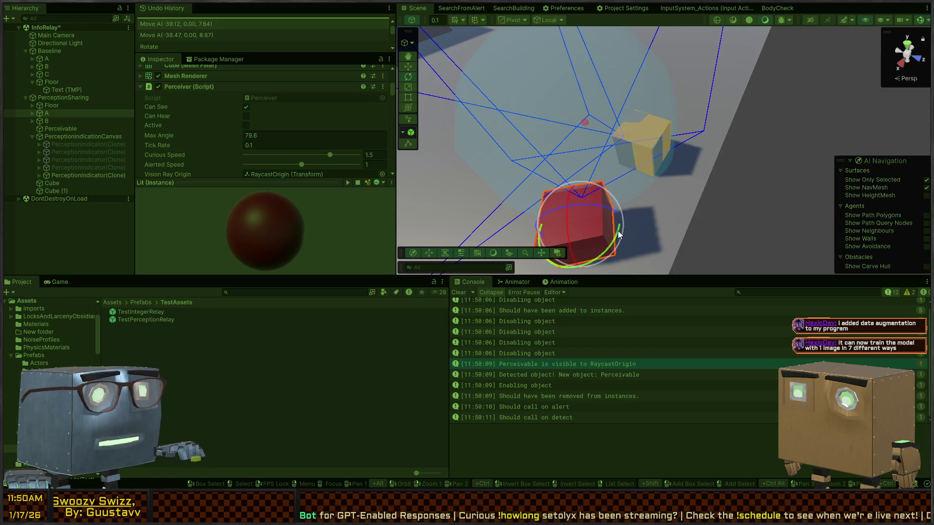
{"action": "mouse_move", "coordinate": [619, 236]}
{"action": "left_mouse_down"}
{"action": "mouse_move", "coordinate": [615, 264]}
{"action": "mouse_move", "coordinate": [653, 279]}
{"action": "mouse_move", "coordinate": [161, 261]}
{"action": "mouse_move", "coordinate": [924, 258]}
{"action": "mouse_move", "coordinate": [752, 255]}
{"action": "left_mouse_up"}
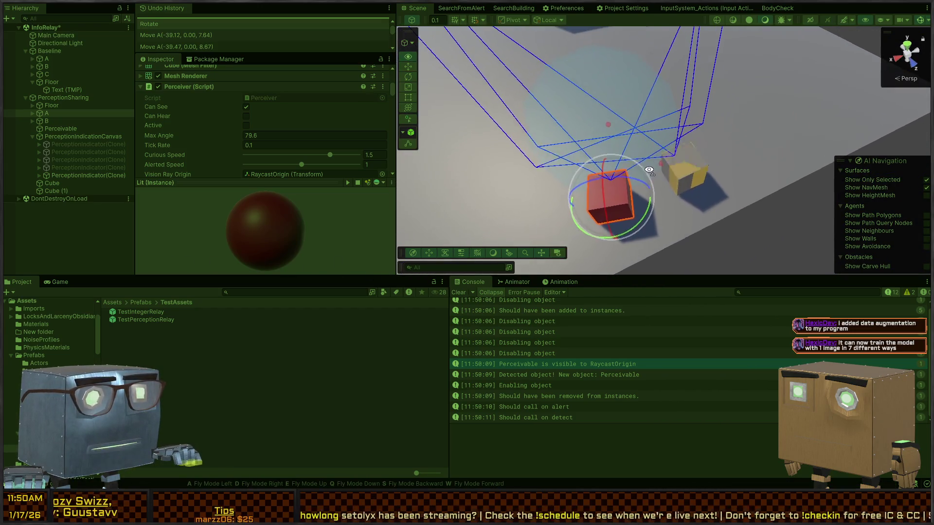
{"action": "key", "text": "w"}
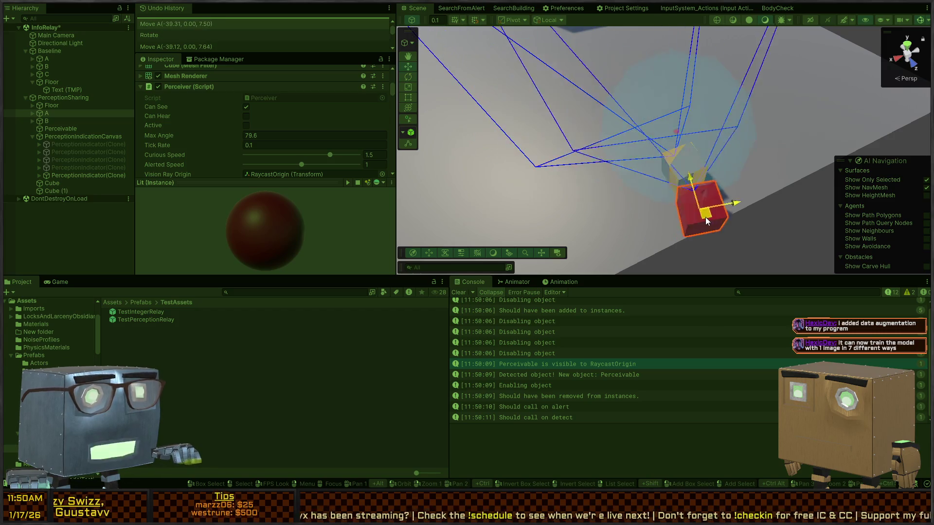
{"action": "left_click_drag", "start_coordinate": [707, 221], "coordinate": [461, 212]}
{"action": "key", "text": "ctrl+p"}
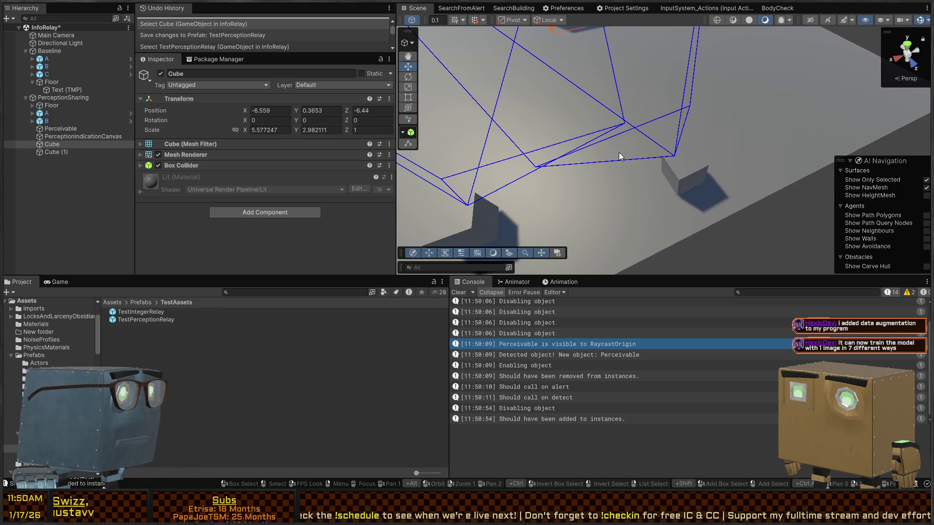
Select cube A and nudge it to the right.
{"action": "mouse_move", "coordinate": [613, 154]}
{"action": "left_mouse_down"}
{"action": "mouse_move", "coordinate": [588, 111]}
{"action": "mouse_move", "coordinate": [603, 164]}
{"action": "left_mouse_up"}
{"action": "left_click", "coordinate": [584, 209]}
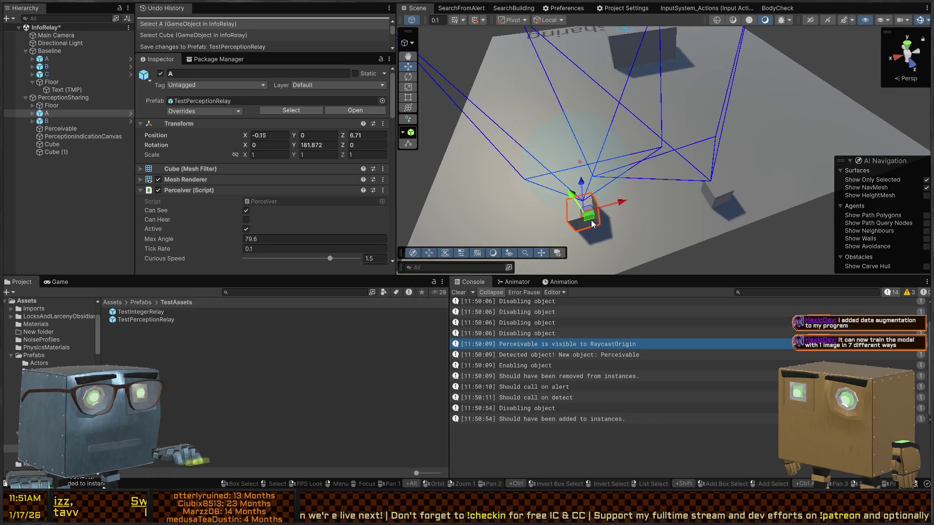
{"action": "mouse_move", "coordinate": [591, 220]}
{"action": "left_mouse_down"}
{"action": "mouse_move", "coordinate": [628, 219]}
{"action": "mouse_move", "coordinate": [663, 204]}
{"action": "mouse_move", "coordinate": [699, 212]}
{"action": "mouse_move", "coordinate": [622, 253]}
{"action": "mouse_move", "coordinate": [595, 255]}
{"action": "mouse_move", "coordinate": [783, 254]}
{"action": "mouse_move", "coordinate": [763, 260]}
{"action": "mouse_move", "coordinate": [816, 228]}
{"action": "mouse_move", "coordinate": [613, 209]}
{"action": "left_mouse_up"}
{"action": "key", "text": "e"}
{"action": "key", "text": "w"}
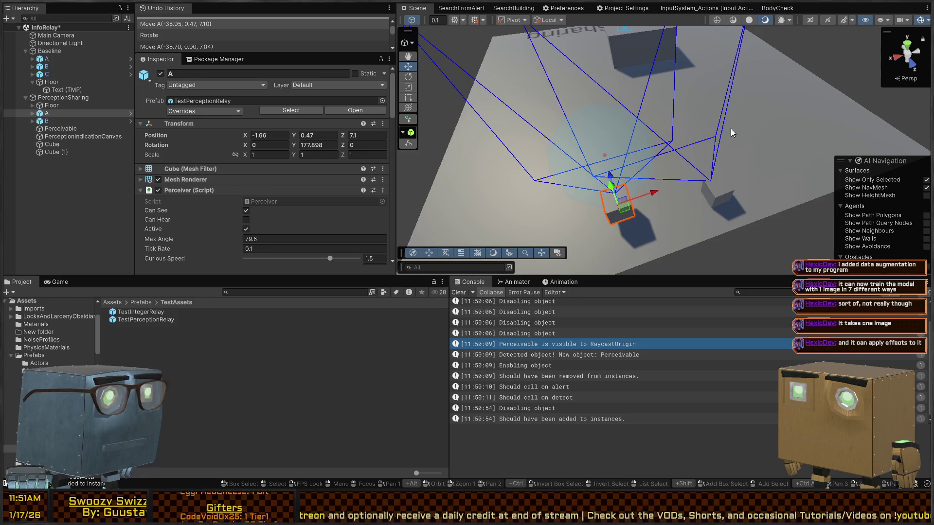
Look over the scene, select object A, and open its TestPerceptionRelay prefab.
{"action": "left_click_drag", "start_coordinate": [705, 120], "coordinate": [718, 128]}
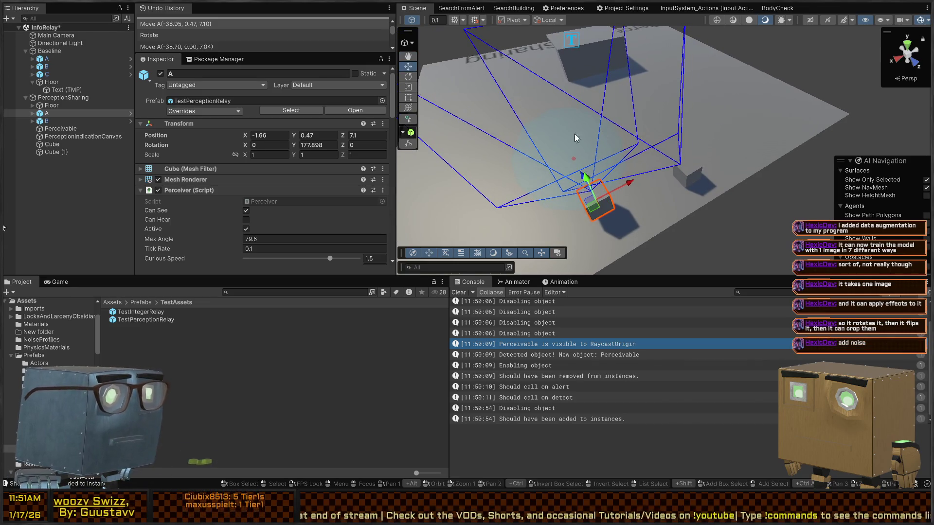
{"action": "left_click_drag", "start_coordinate": [575, 135], "coordinate": [563, 145]}
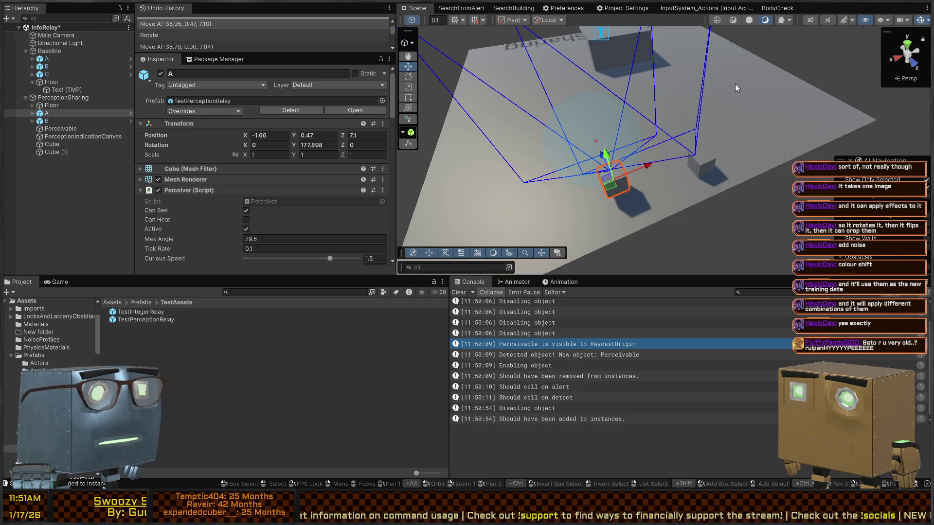
{"action": "left_click_drag", "start_coordinate": [735, 84], "coordinate": [560, 146]}
{"action": "scroll", "coordinate": [249, 147], "scroll_direction": "down", "scroll_amount": 5}
{"action": "scroll", "coordinate": [190, 145], "scroll_direction": "up", "scroll_amount": 2}
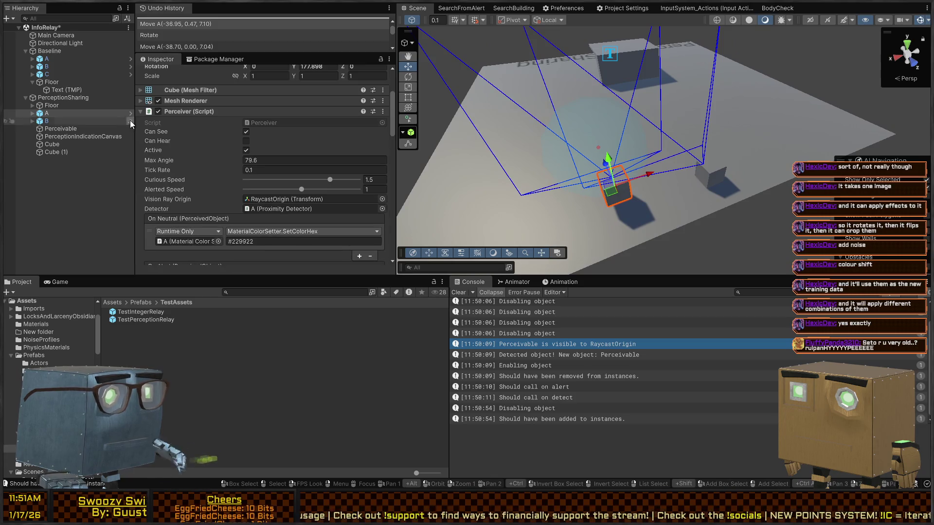
{"action": "left_click", "coordinate": [54, 121]}
{"action": "left_click", "coordinate": [59, 114]}
{"action": "scroll", "coordinate": [225, 128], "scroll_direction": "down", "scroll_amount": 4}
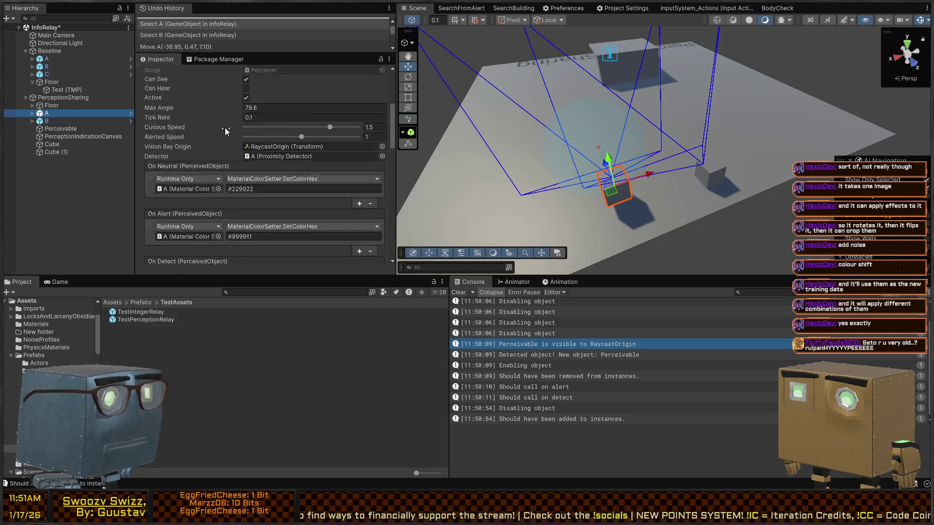
{"action": "scroll", "coordinate": [214, 124], "scroll_direction": "down", "scroll_amount": 10}
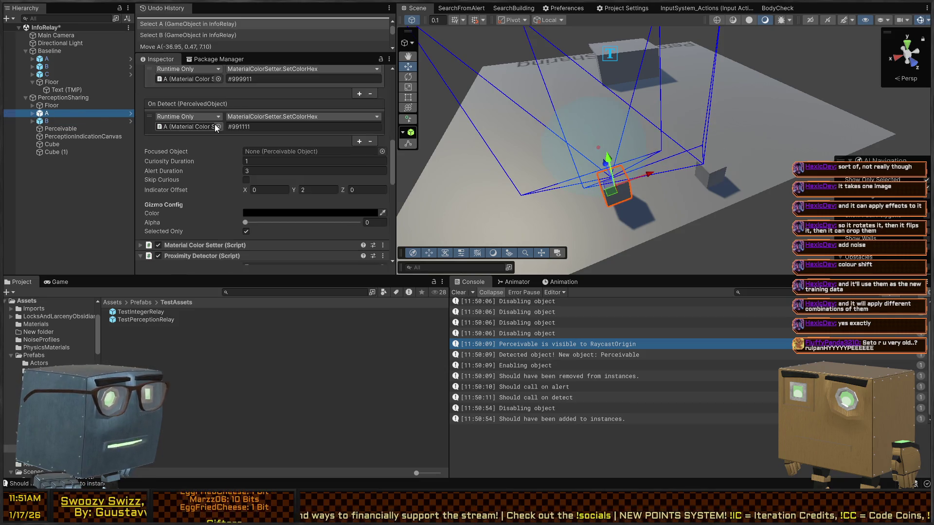
{"action": "left_click", "coordinate": [130, 114]}
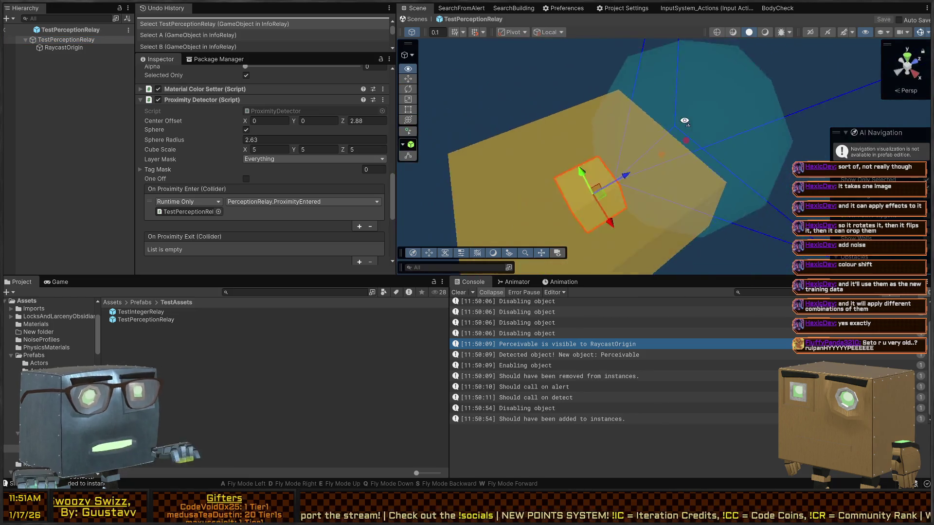
Push the RaycastOrigin child forward to Z 0.612 and review the prefab root's components.
{"action": "mouse_move", "coordinate": [684, 120]}
{"action": "left_mouse_down"}
{"action": "mouse_move", "coordinate": [599, 107]}
{"action": "mouse_move", "coordinate": [568, 124]}
{"action": "left_mouse_up"}
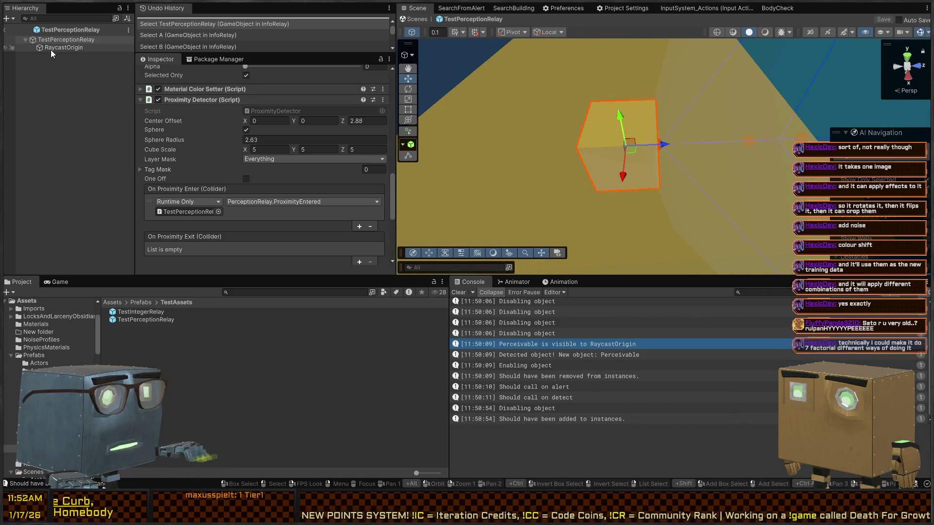
{"action": "left_click", "coordinate": [52, 48]}
{"action": "left_click_drag", "start_coordinate": [693, 141], "coordinate": [703, 142]}
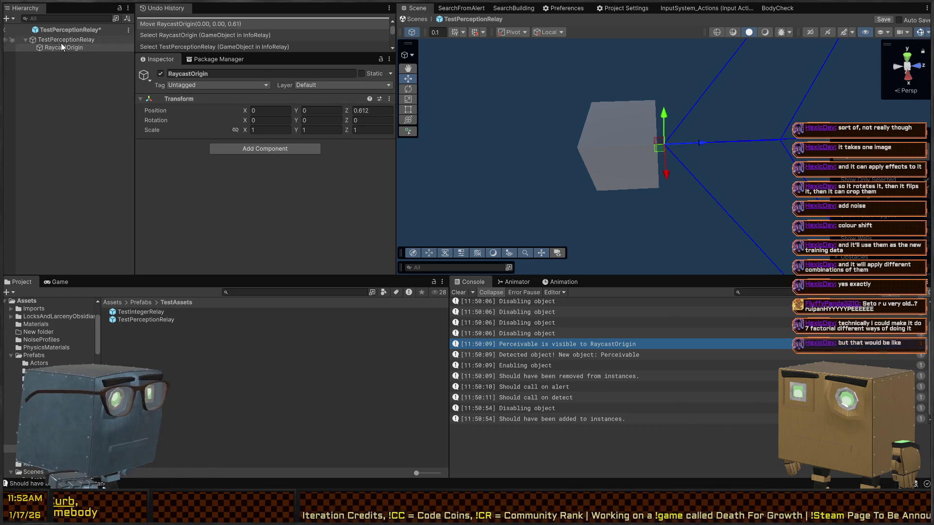
{"action": "left_click", "coordinate": [64, 41]}
{"action": "mouse_move", "coordinate": [632, 137]}
{"action": "left_mouse_down"}
{"action": "mouse_move", "coordinate": [567, 109]}
{"action": "mouse_move", "coordinate": [615, 118]}
{"action": "left_mouse_up"}
{"action": "scroll", "coordinate": [209, 156], "scroll_direction": "down", "scroll_amount": 5}
{"action": "scroll", "coordinate": [210, 149], "scroll_direction": "down", "scroll_amount": 10}
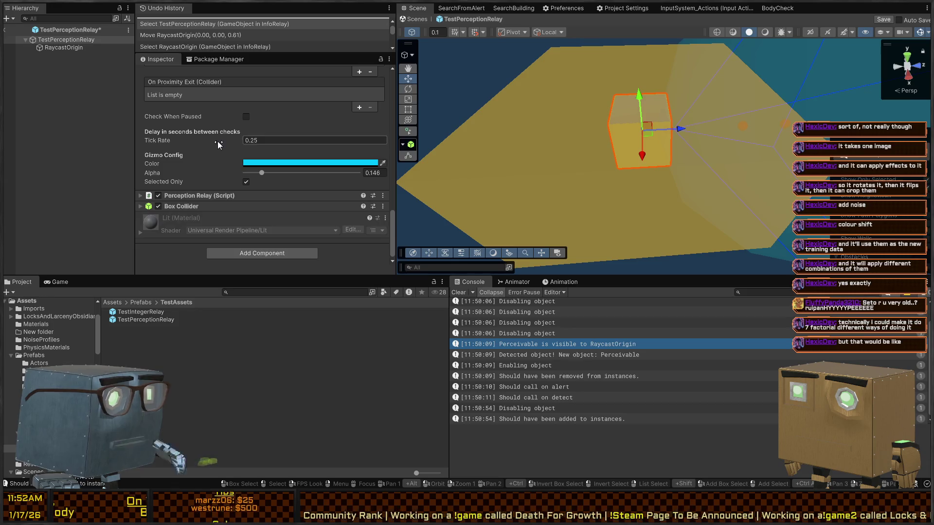
{"action": "scroll", "coordinate": [209, 207], "scroll_direction": "down", "scroll_amount": 5}
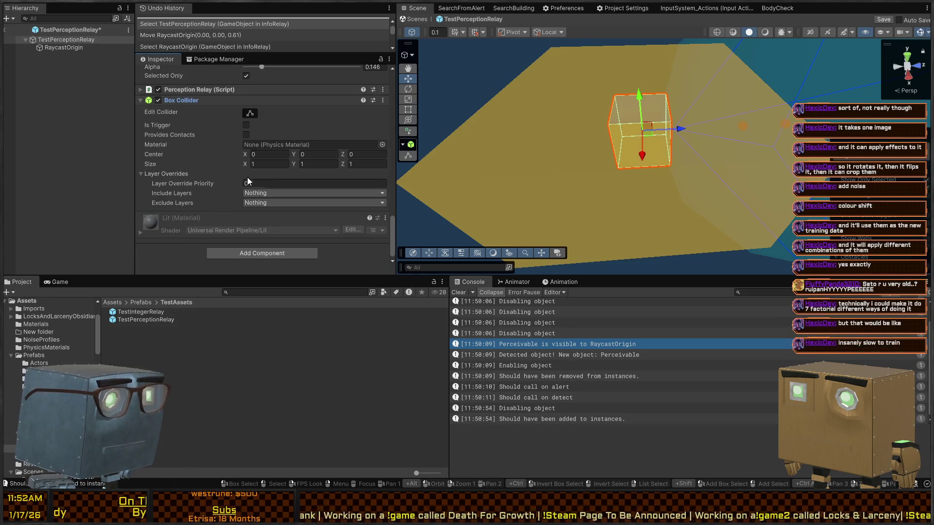
{"action": "scroll", "coordinate": [185, 146], "scroll_direction": "up", "scroll_amount": 20}
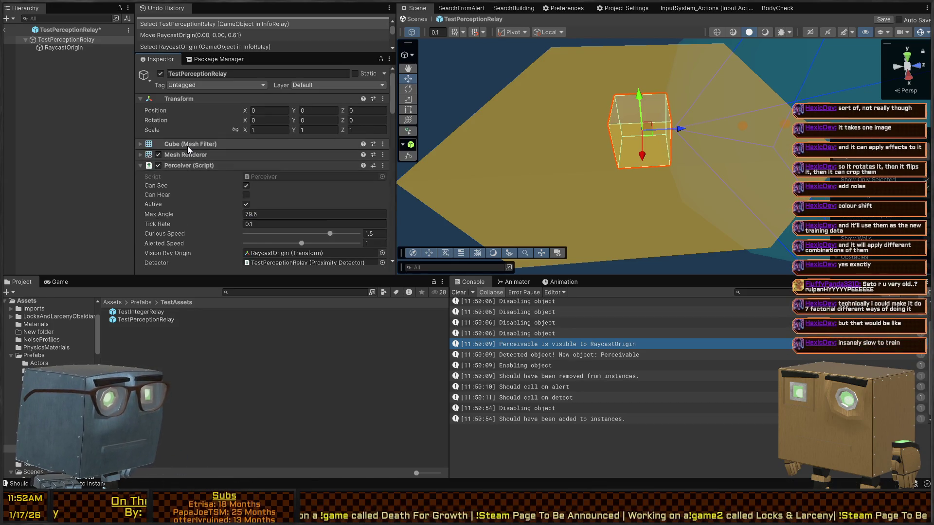
{"action": "left_click_drag", "start_coordinate": [598, 151], "coordinate": [613, 140]}
Save the prefab and return to the InfoRelay scene.
{"action": "key", "text": "ctrl+s"}
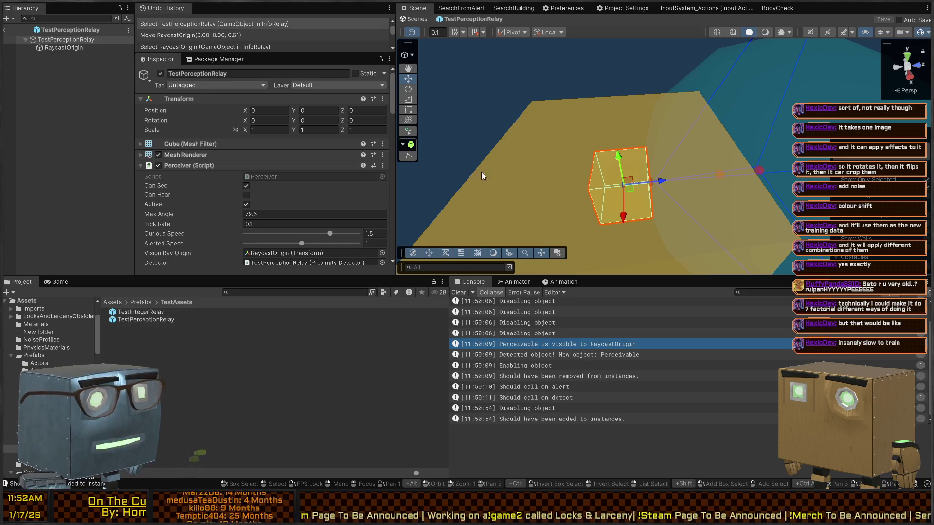
{"action": "scroll", "coordinate": [223, 159], "scroll_direction": "down", "scroll_amount": 10}
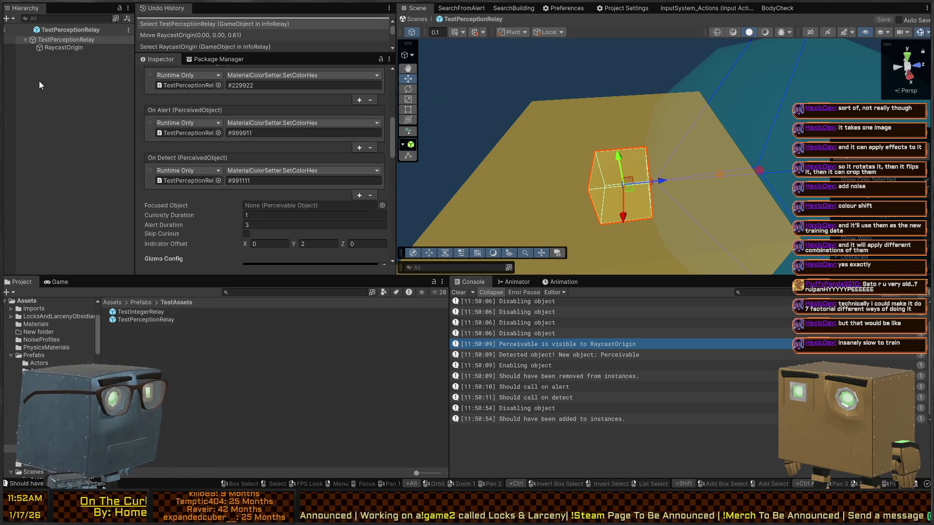
{"action": "left_click", "coordinate": [79, 47]}
{"action": "left_click", "coordinate": [74, 41]}
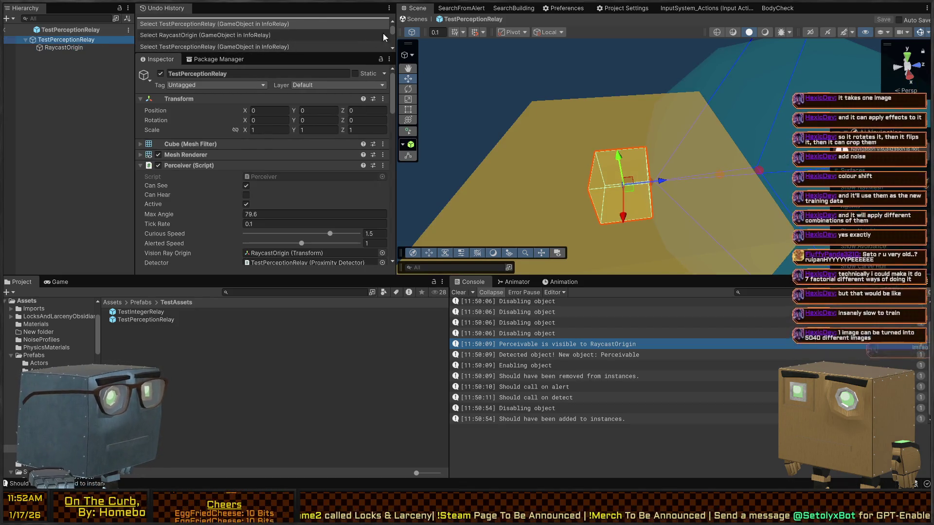
{"action": "left_click", "coordinate": [413, 19]}
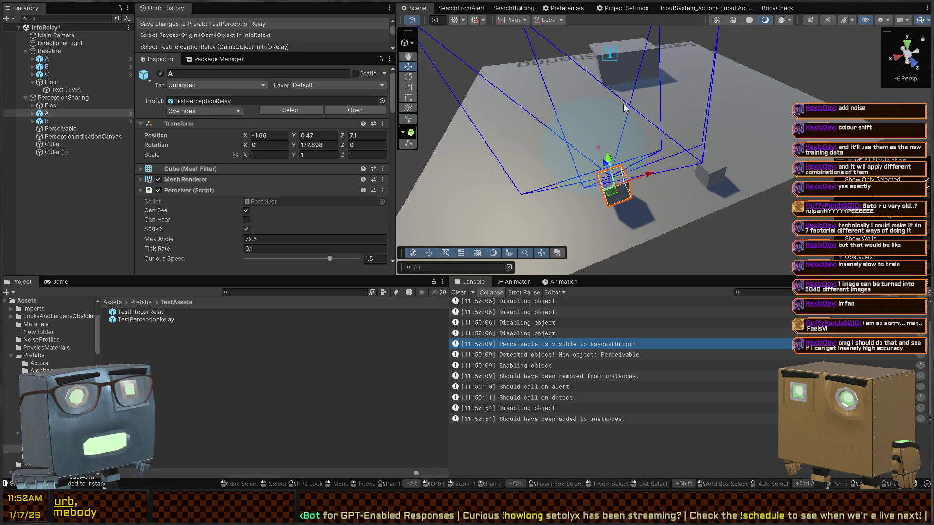
Fly the view around the scene and start play mode.
{"action": "left_click_drag", "start_coordinate": [625, 108], "coordinate": [555, 122]}
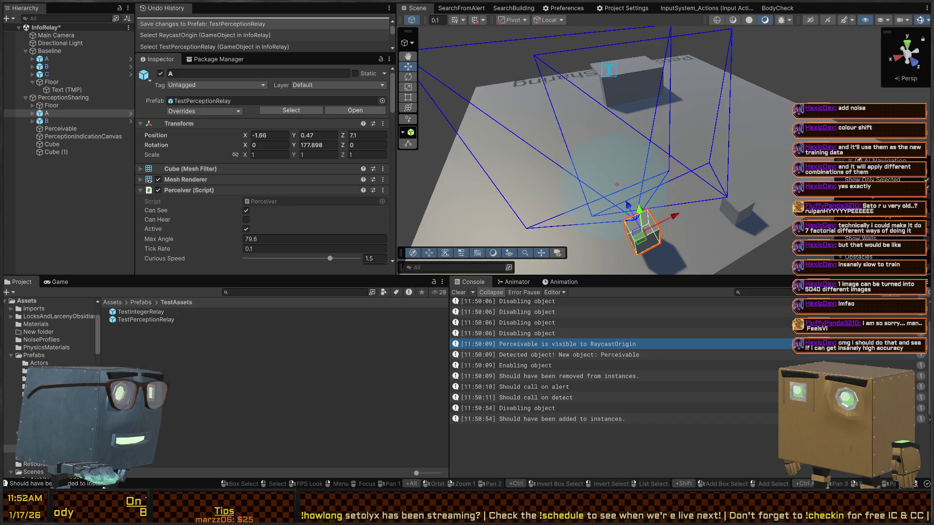
{"action": "mouse_move", "coordinate": [594, 103]}
{"action": "left_mouse_down"}
{"action": "mouse_move", "coordinate": [608, 98]}
{"action": "mouse_move", "coordinate": [622, 221]}
{"action": "left_mouse_up"}
{"action": "key", "text": "ctrl+p"}
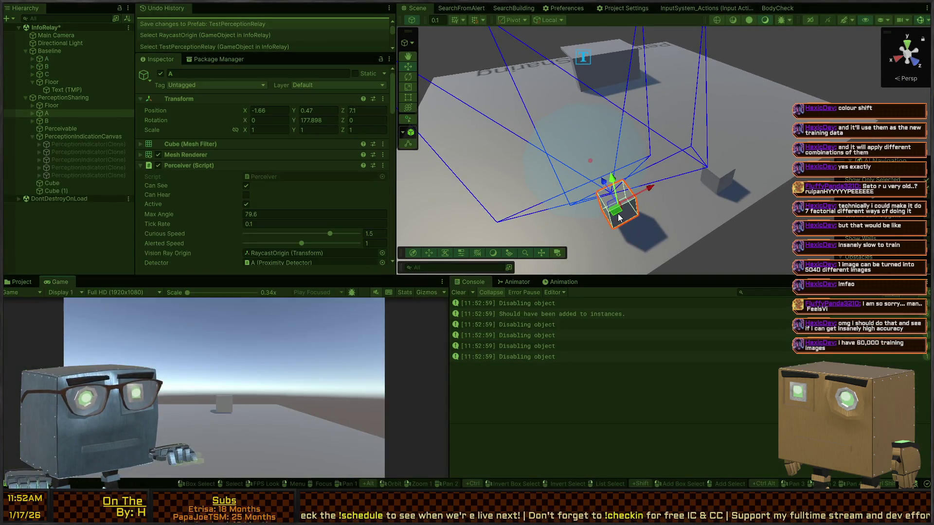
Move and rotate cube A across the floor toward the perceivable object.
{"action": "mouse_move", "coordinate": [558, 119]}
{"action": "left_mouse_down"}
{"action": "mouse_move", "coordinate": [679, 195]}
{"action": "mouse_move", "coordinate": [611, 222]}
{"action": "left_mouse_up"}
{"action": "key", "text": "e"}
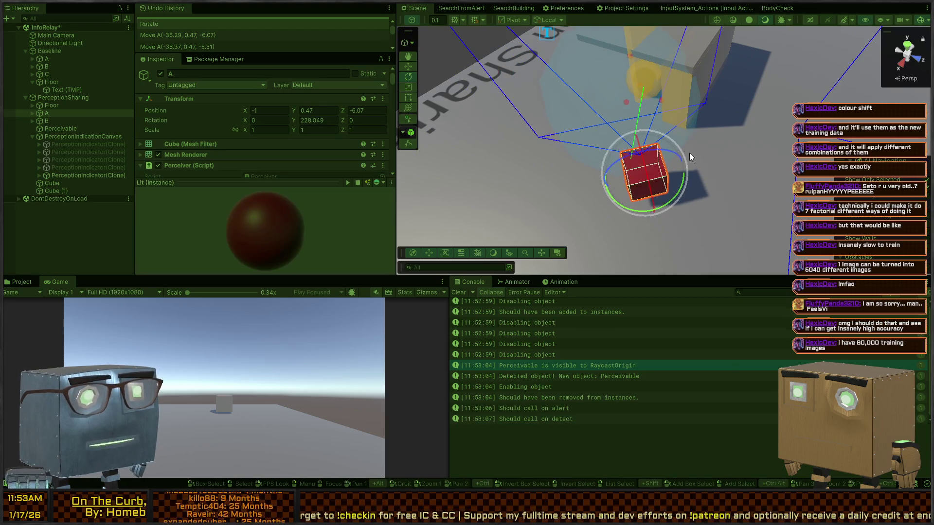
{"action": "key", "text": "w"}
{"action": "mouse_move", "coordinate": [640, 180]}
{"action": "left_mouse_down"}
{"action": "mouse_move", "coordinate": [625, 159]}
{"action": "mouse_move", "coordinate": [633, 197]}
{"action": "mouse_move", "coordinate": [619, 229]}
{"action": "mouse_move", "coordinate": [666, 223]}
{"action": "left_mouse_up"}
{"action": "key", "text": "e"}
{"action": "key", "text": "w"}
{"action": "mouse_move", "coordinate": [632, 184]}
{"action": "left_mouse_down"}
{"action": "mouse_move", "coordinate": [523, 135]}
{"action": "mouse_move", "coordinate": [611, 146]}
{"action": "mouse_move", "coordinate": [552, 155]}
{"action": "mouse_move", "coordinate": [603, 154]}
{"action": "mouse_move", "coordinate": [627, 246]}
{"action": "mouse_move", "coordinate": [644, 168]}
{"action": "left_mouse_up"}
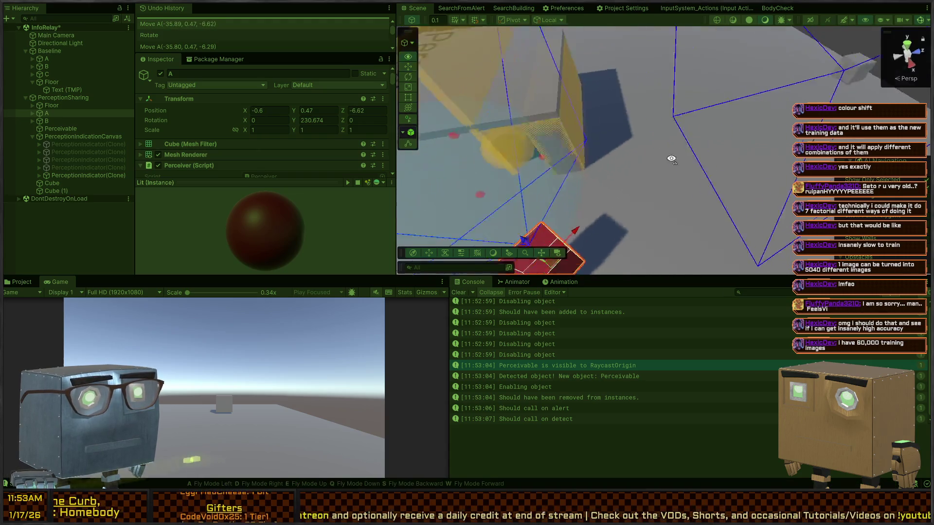
Clear the Console log and stop play mode.
{"action": "left_click_drag", "start_coordinate": [702, 164], "coordinate": [691, 172]}
{"action": "scroll", "coordinate": [521, 345], "scroll_direction": "up", "scroll_amount": 1}
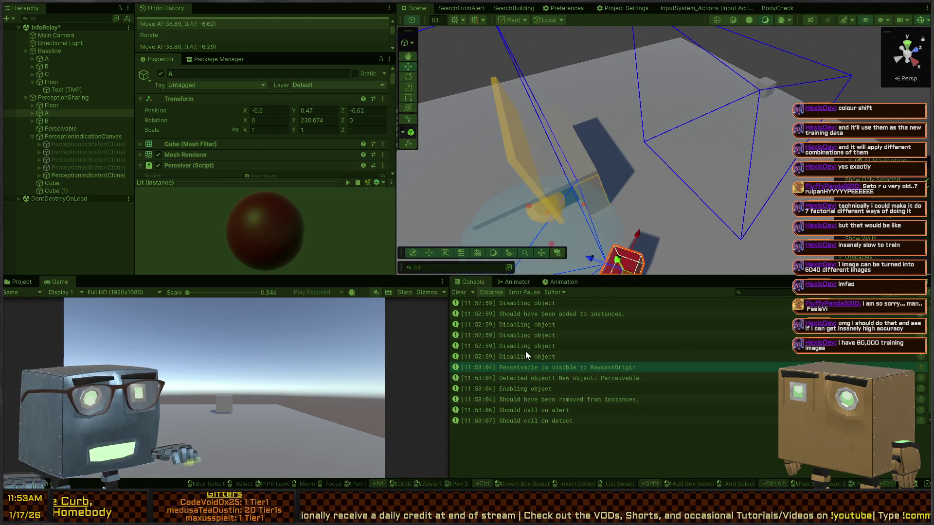
{"action": "left_click", "coordinate": [455, 294]}
{"action": "mouse_move", "coordinate": [618, 228]}
{"action": "left_mouse_down"}
{"action": "mouse_move", "coordinate": [632, 245]}
{"action": "mouse_move", "coordinate": [782, 135]}
{"action": "mouse_move", "coordinate": [795, 66]}
{"action": "mouse_move", "coordinate": [786, 75]}
{"action": "left_mouse_up"}
{"action": "key", "text": "ctrl+p"}
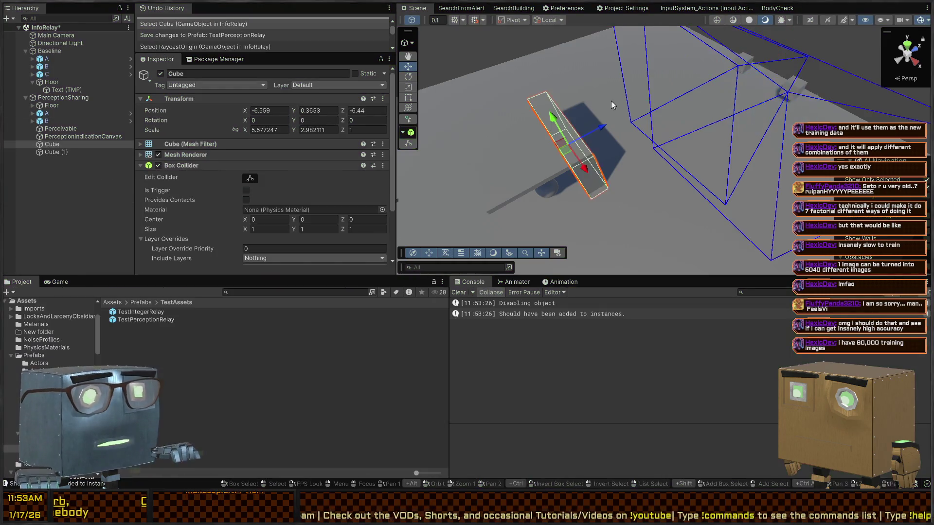
Play-test by dragging object B, then open the 'Trying to inform another object.' log's source line.
{"action": "mouse_move", "coordinate": [611, 104]}
{"action": "left_mouse_down"}
{"action": "mouse_move", "coordinate": [829, 61]}
{"action": "mouse_move", "coordinate": [679, 152]}
{"action": "mouse_move", "coordinate": [671, 94]}
{"action": "mouse_move", "coordinate": [701, 104]}
{"action": "mouse_move", "coordinate": [708, 122]}
{"action": "left_mouse_up"}
{"action": "key", "text": "ctrl+p"}
{"action": "left_click", "coordinate": [657, 221]}
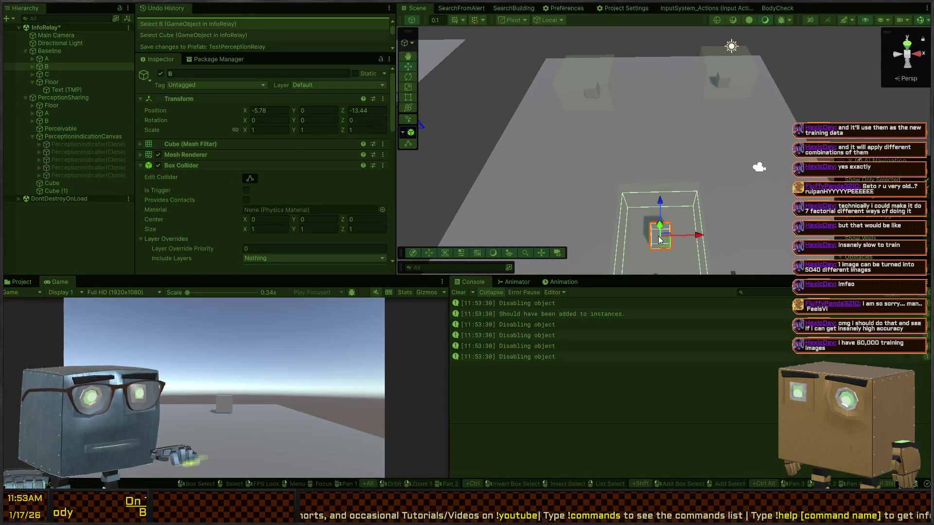
{"action": "mouse_move", "coordinate": [666, 239]}
{"action": "left_mouse_down"}
{"action": "mouse_move", "coordinate": [626, 180]}
{"action": "mouse_move", "coordinate": [599, 100]}
{"action": "mouse_move", "coordinate": [631, 224]}
{"action": "left_mouse_up"}
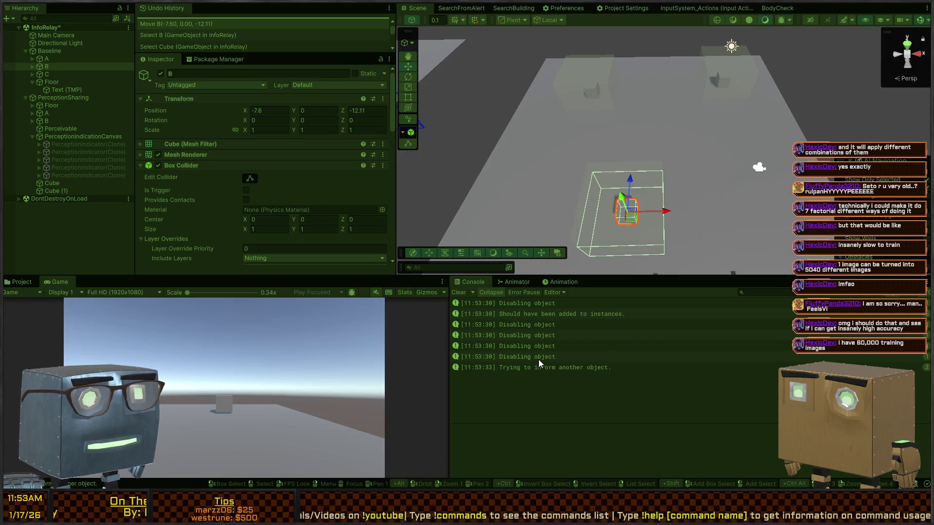
{"action": "key", "text": "ctrl+p"}
{"action": "left_click", "coordinate": [532, 367]}
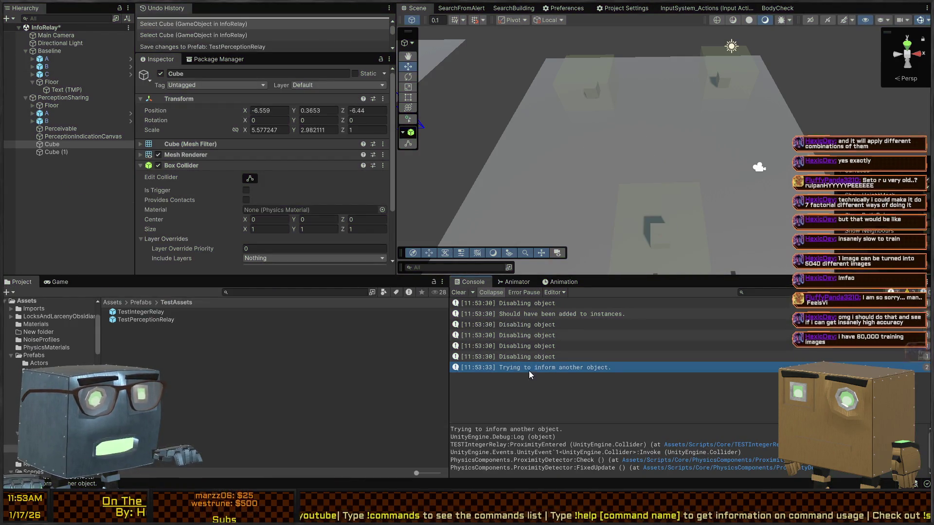
{"action": "double_click", "coordinate": [530, 370]}
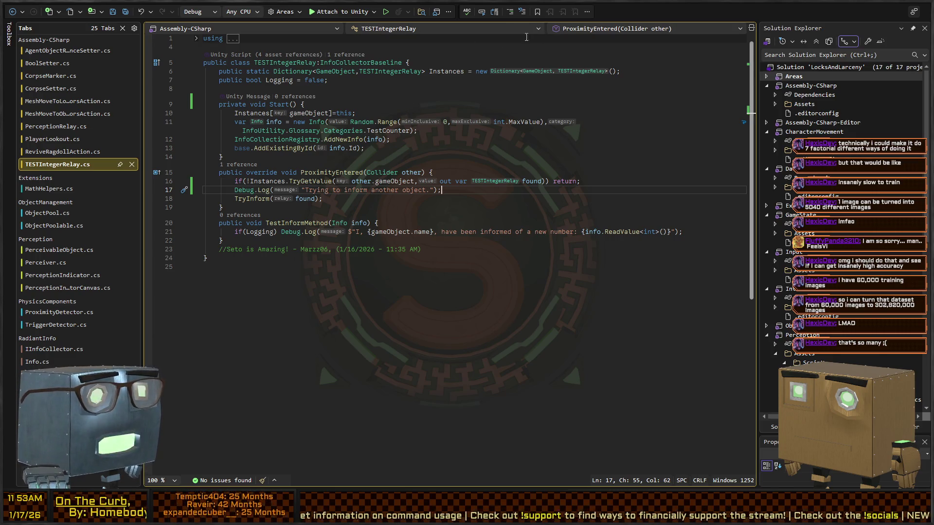
{"action": "left_click", "coordinate": [466, 131]}
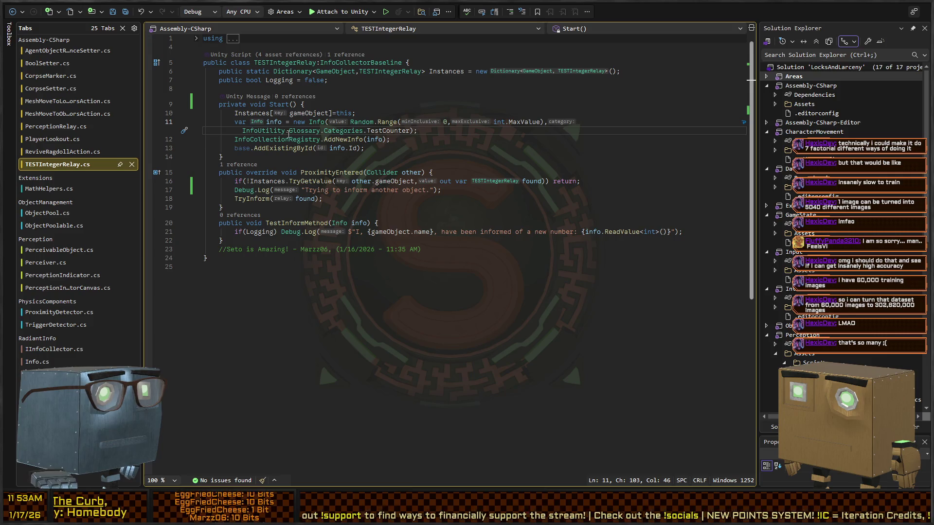
{"action": "scroll", "coordinate": [351, 125], "scroll_direction": "down", "scroll_amount": 2}
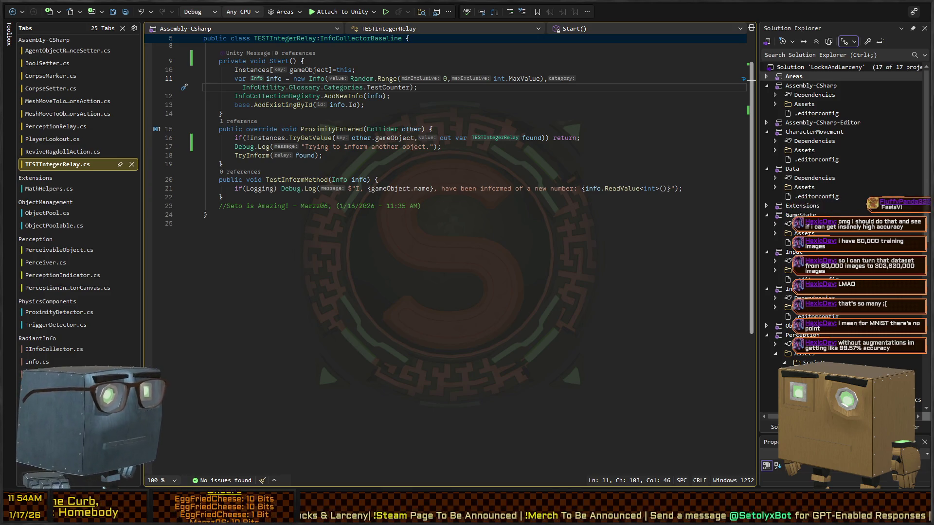
Review TESTIntegerRelay's ProximityEntered code, then jump to the base InfoCollectorBaseline.ProximityEntered definition.
{"action": "left_click", "coordinate": [437, 200]}
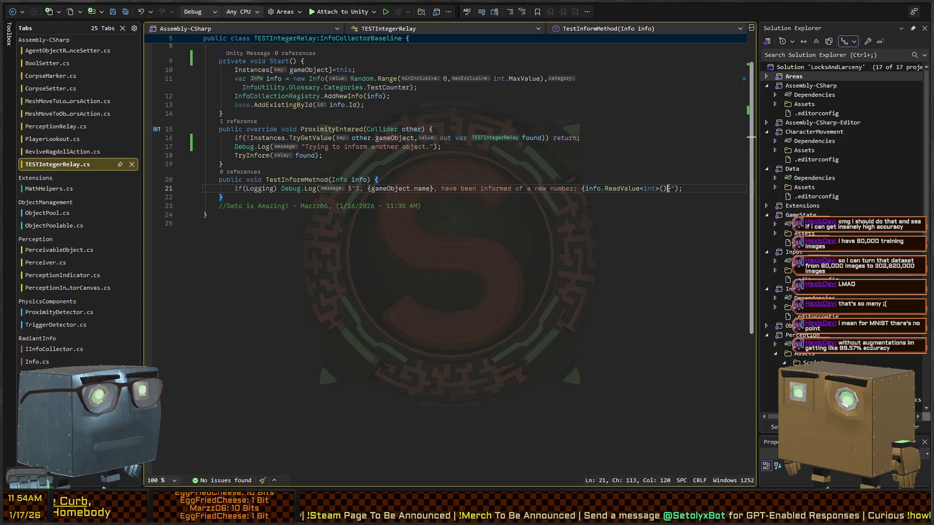
{"action": "left_click", "coordinate": [685, 188]}
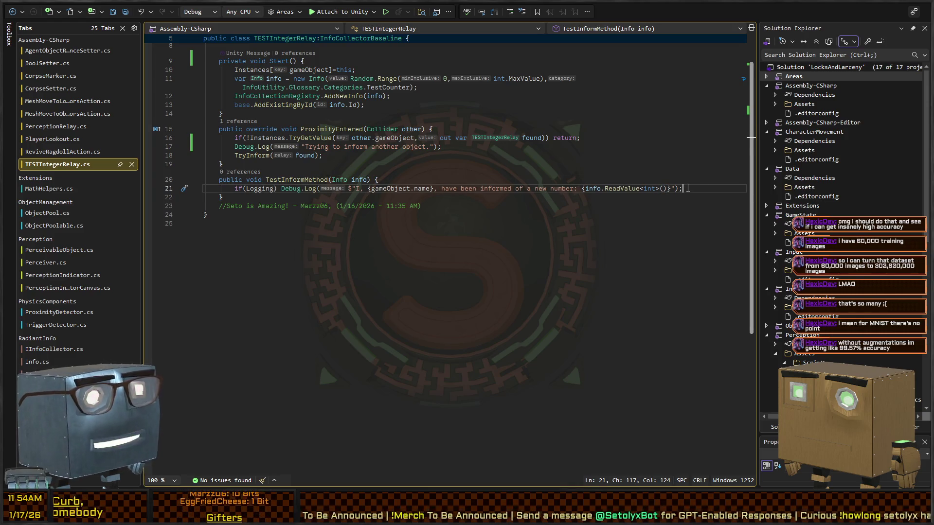
{"action": "key", "text": "Up"}
{"action": "key", "text": "Up"}
{"action": "key", "text": "Up"}
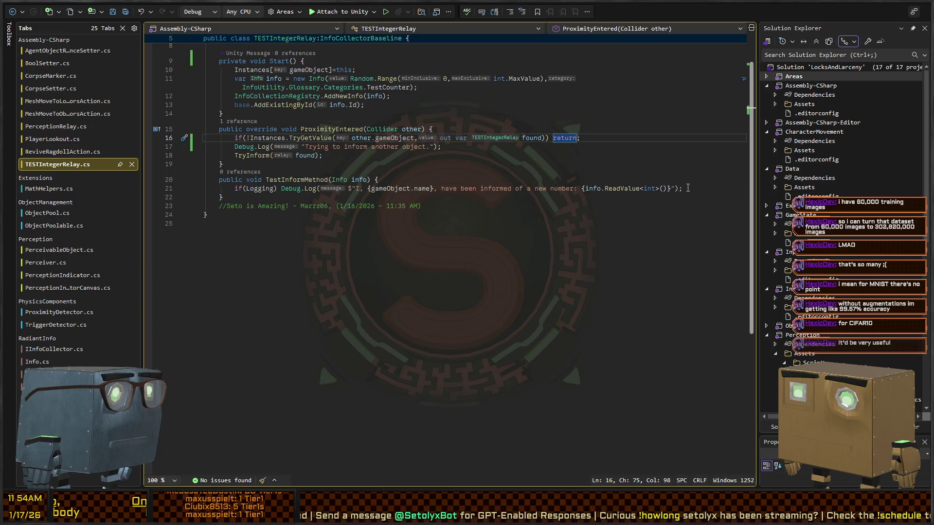
{"action": "key", "text": "Up"}
{"action": "key", "text": "Up"}
{"action": "key", "text": "Up"}
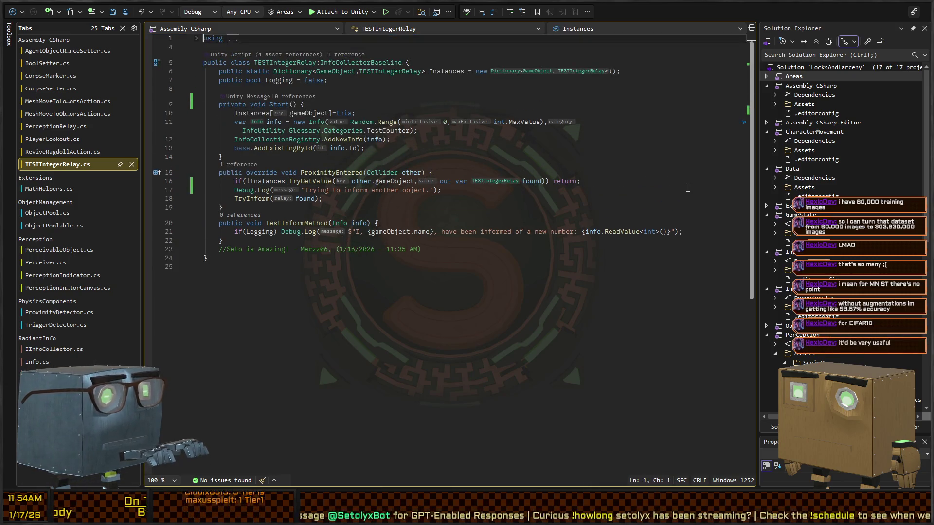
{"action": "key", "text": "Down"}
{"action": "key", "text": "Down"}
{"action": "key", "text": "Down"}
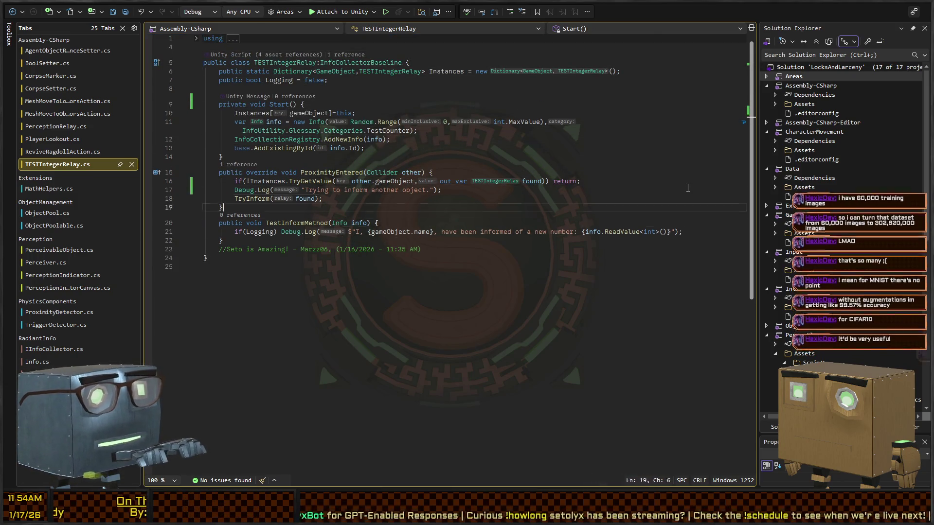
{"action": "key", "text": "End"}
{"action": "key", "text": "Up"}
{"action": "key", "text": "Up"}
{"action": "key", "text": "Up"}
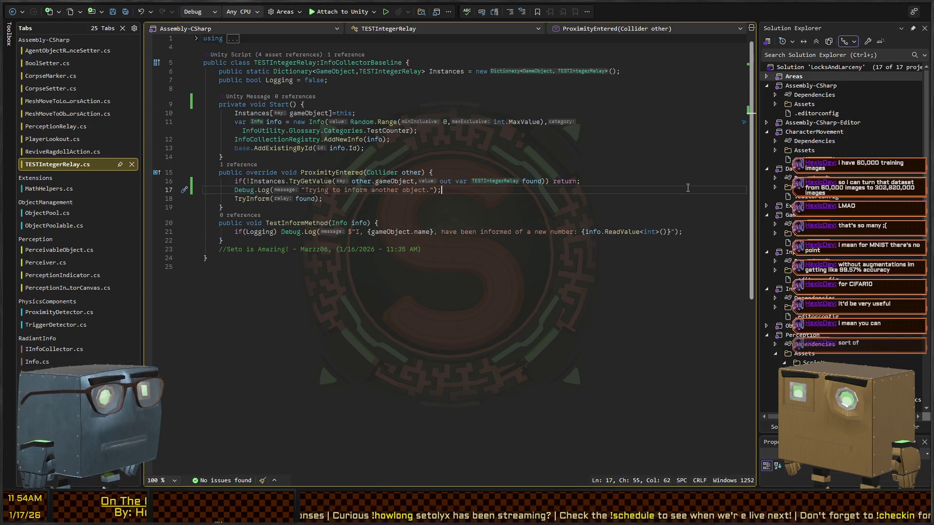
{"action": "key", "text": "Up"}
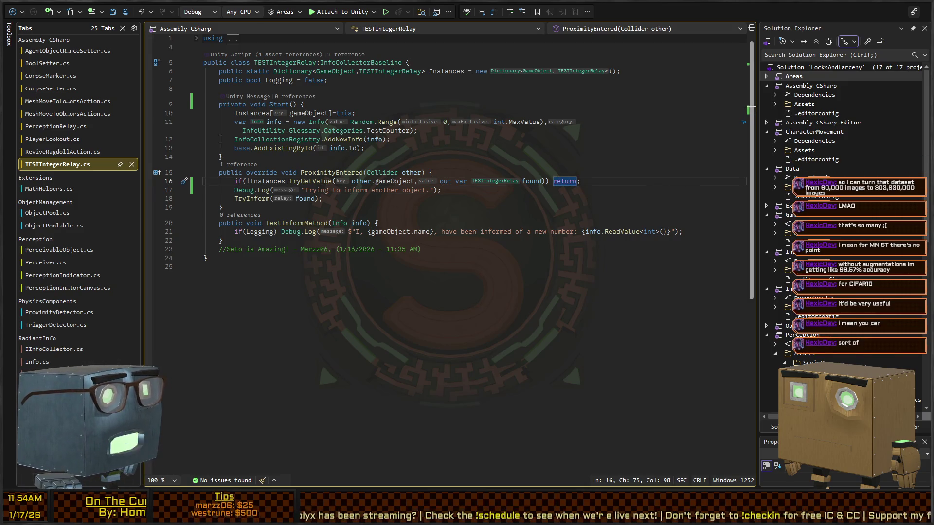
{"action": "left_click", "coordinate": [257, 199]}
{"action": "left_click", "coordinate": [316, 172]}
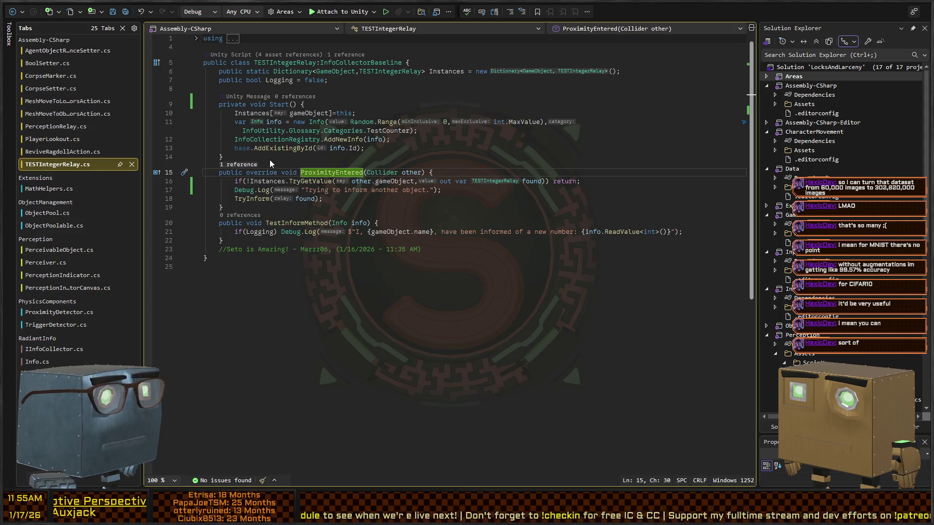
{"action": "key", "text": "alt+Home"}
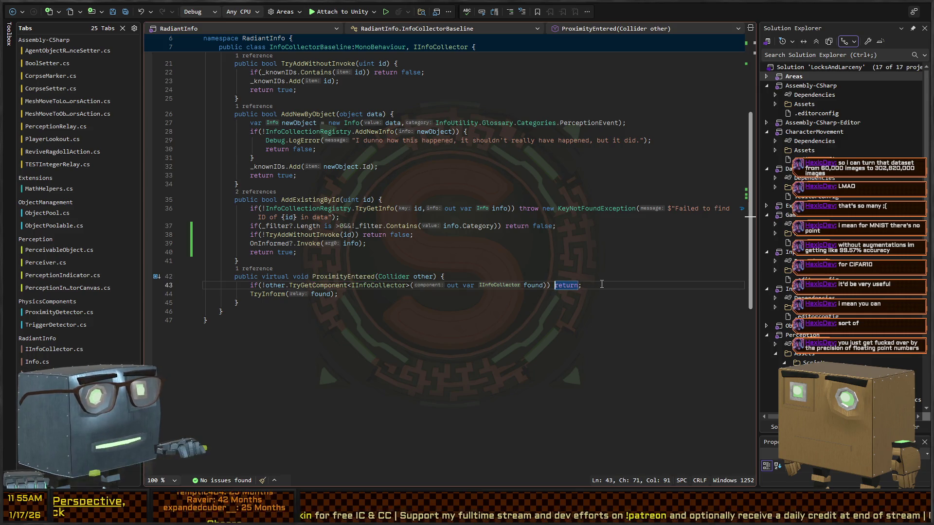
Wrap the early return in a block and add Debug.Log("Failed to find info collector on object: {other.gameObject.name}").
{"action": "key", "text": "shift+End"}
{"action": "key", "text": "Left"}
{"action": "type", "text": "Debug.Log(\"F"}
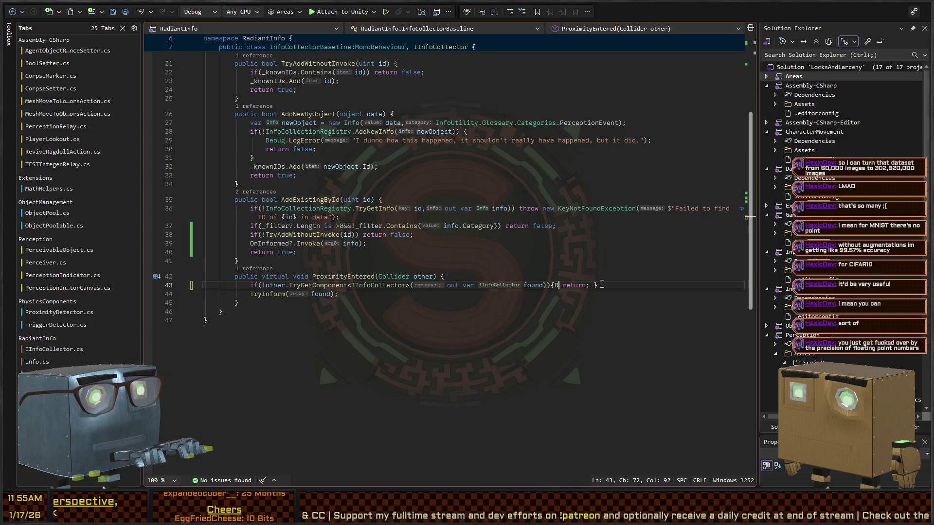
{"action": "type", "text": "ailed to "}
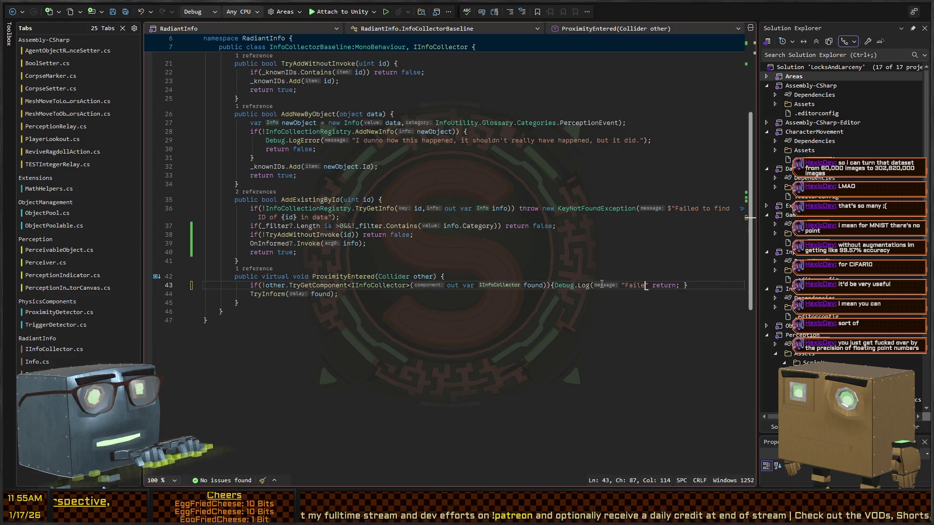
{"action": "type", "text": "find info collect"}
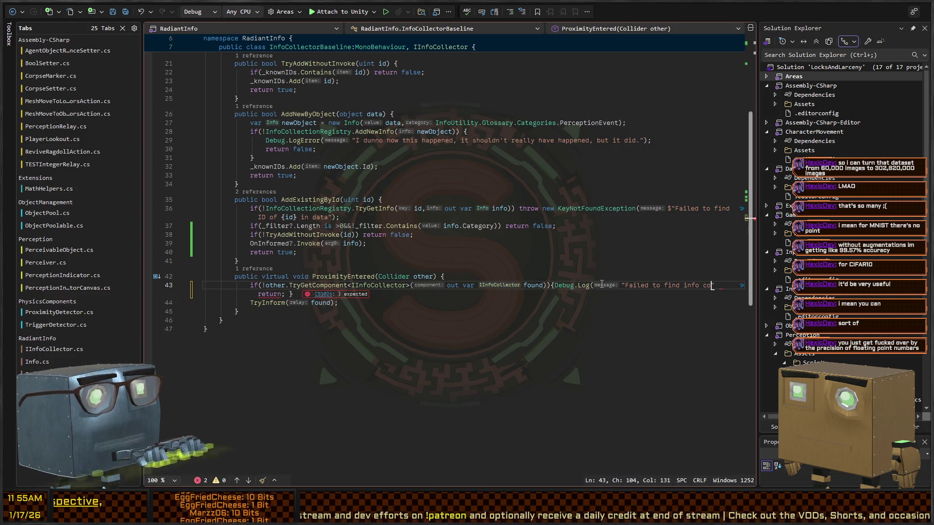
{"action": "type", "text": "or on object:"}
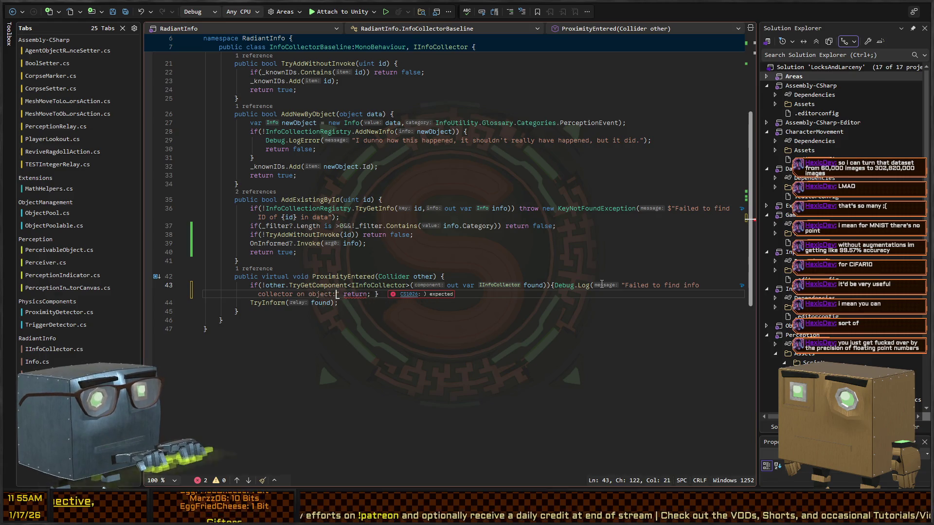
{"action": "type", "text": " {other.game "}
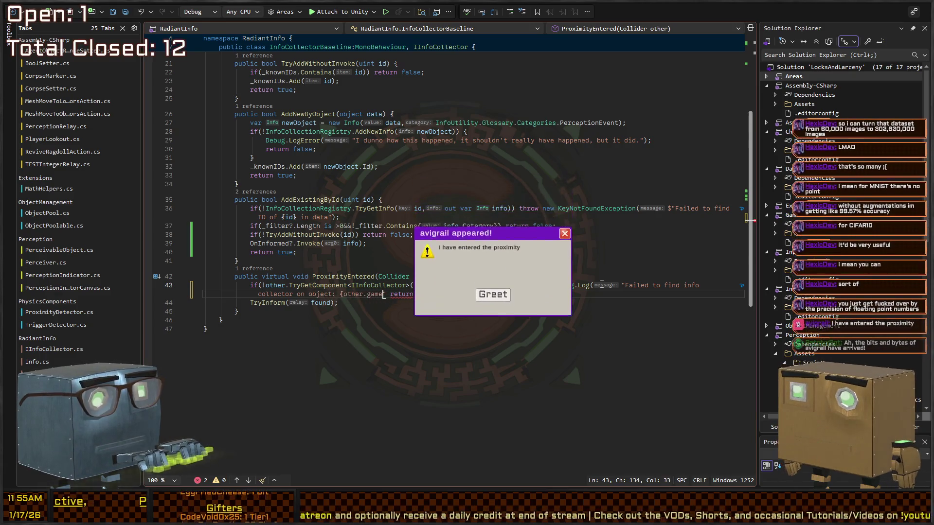
{"action": "type", "text": "Object.na"}
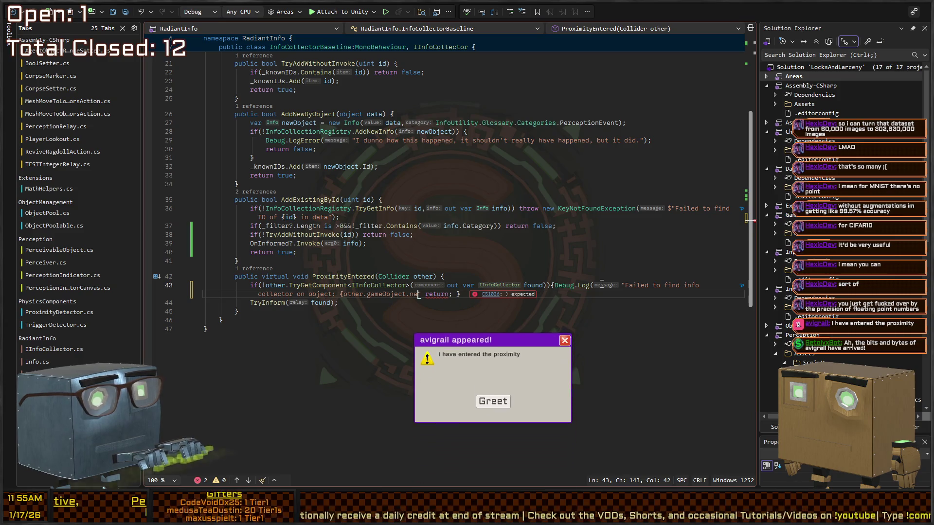
{"action": "type", "text": "me}\""}
Make the message an interpolated string with gameObject as log context, format it, and return to Unity.
{"action": "left_click", "coordinate": [602, 285]}
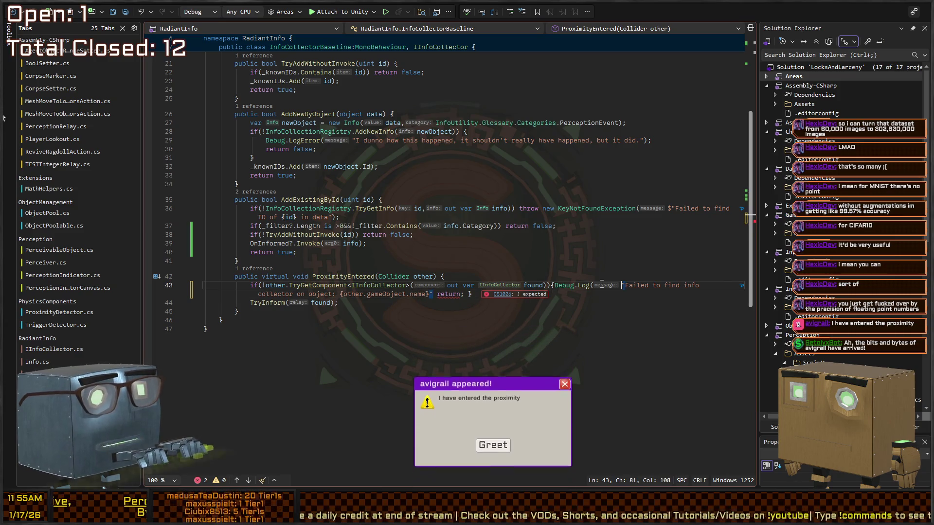
{"action": "type", "text": "$"}
{"action": "key", "text": "ctrl+minus"}
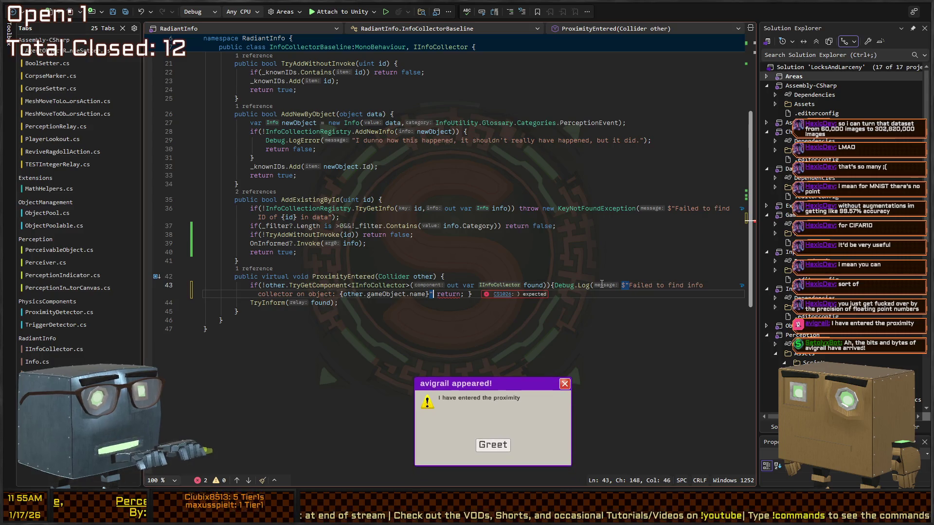
{"action": "type", "text": ");"}
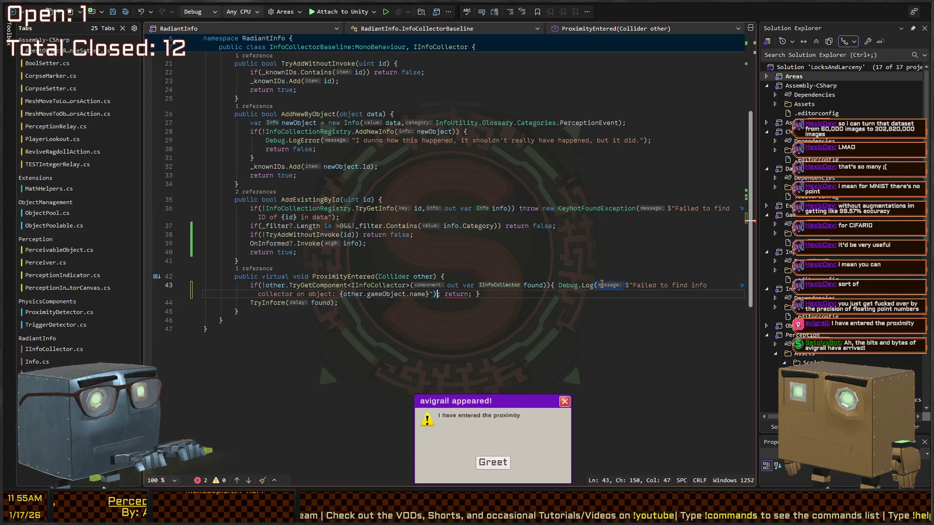
{"action": "key", "text": "Left"}
{"action": "type", "text": ",gameObject"}
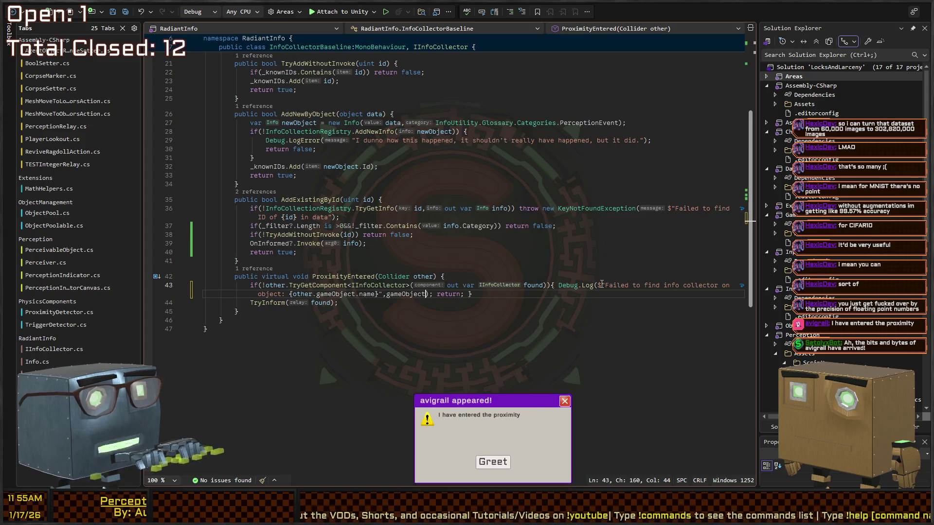
{"action": "key", "text": "ctrl+k"}
{"action": "key", "text": "ctrl+d"}
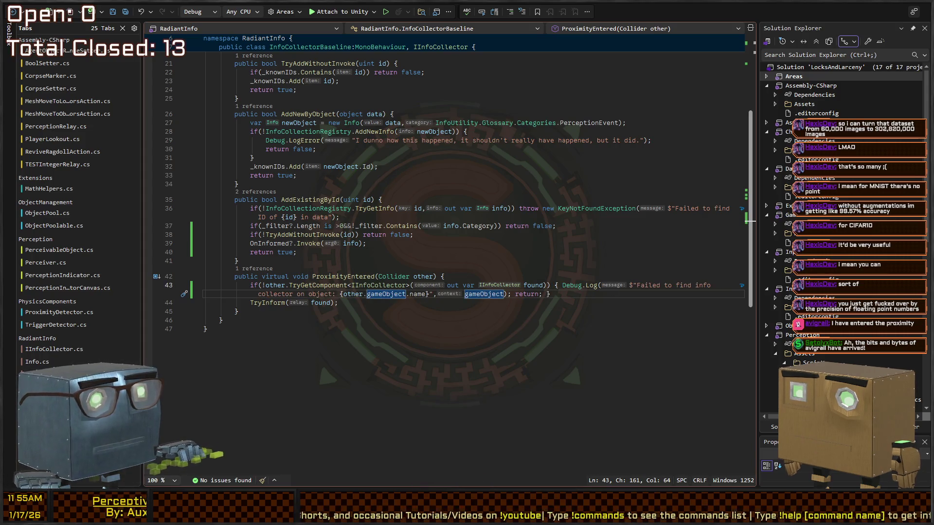
{"action": "key", "text": "alt+Tab"}
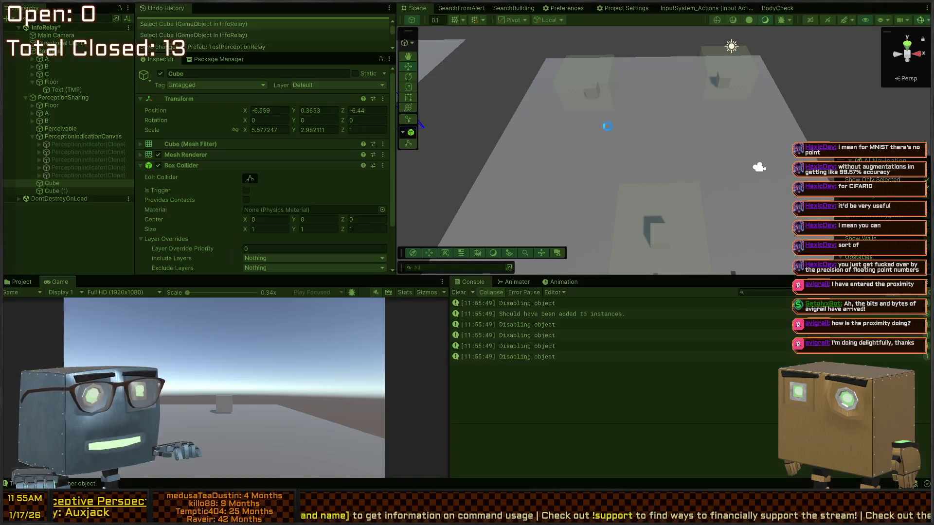
Move cube B into a detector's range and nudge cube A during play, then stop play mode.
{"action": "left_click", "coordinate": [654, 235]}
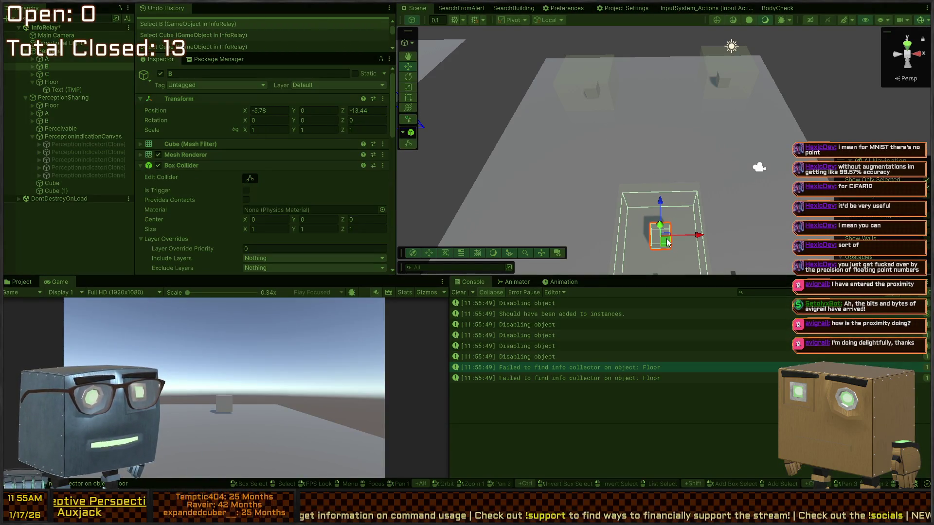
{"action": "mouse_move", "coordinate": [669, 242]}
{"action": "left_mouse_down"}
{"action": "mouse_move", "coordinate": [611, 151]}
{"action": "mouse_move", "coordinate": [603, 92]}
{"action": "mouse_move", "coordinate": [667, 147]}
{"action": "mouse_move", "coordinate": [651, 162]}
{"action": "left_mouse_up"}
{"action": "left_click", "coordinate": [731, 85]}
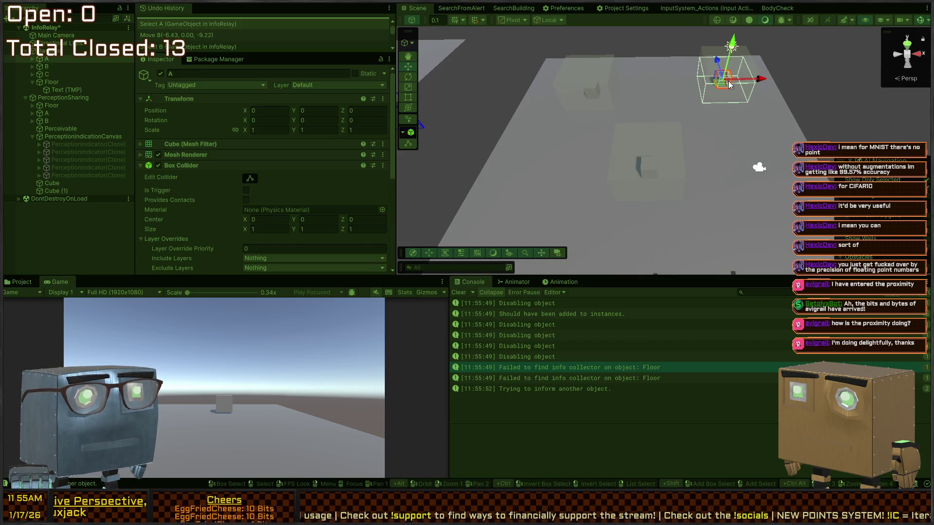
{"action": "mouse_move", "coordinate": [721, 86]}
{"action": "left_mouse_down"}
{"action": "mouse_move", "coordinate": [673, 148]}
{"action": "mouse_move", "coordinate": [728, 98]}
{"action": "mouse_move", "coordinate": [744, 126]}
{"action": "mouse_move", "coordinate": [728, 93]}
{"action": "left_mouse_up"}
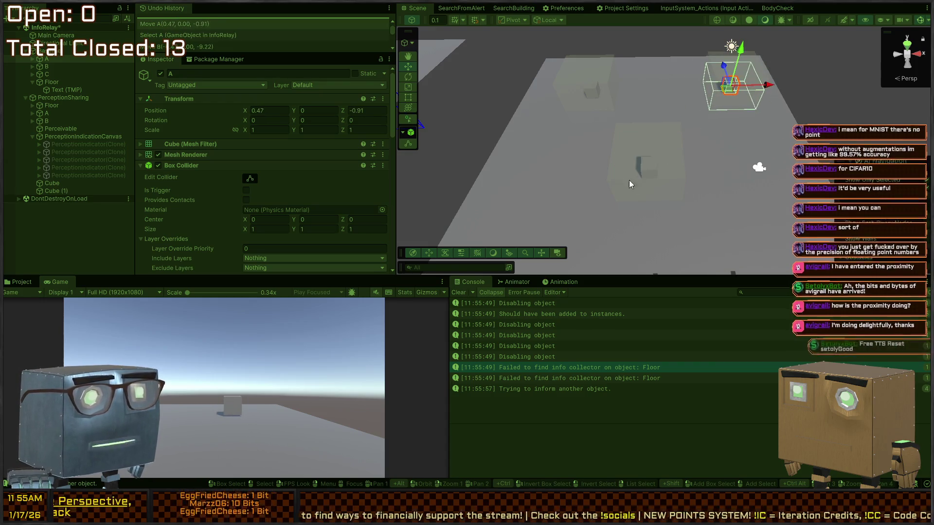
{"action": "key", "text": "ctrl+p"}
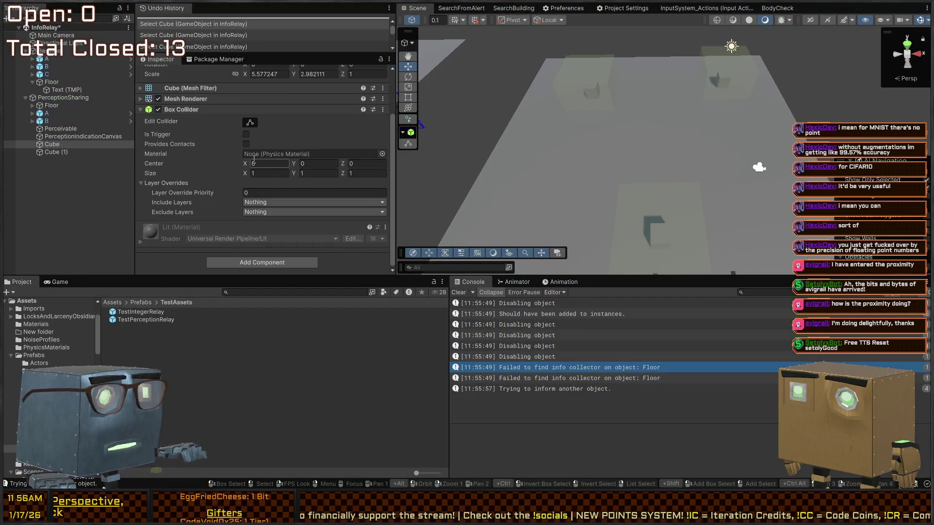
Refocus on the cube and play-test again, moving cube A into and back out of the perceiver's view cone.
{"action": "key", "text": "f"}
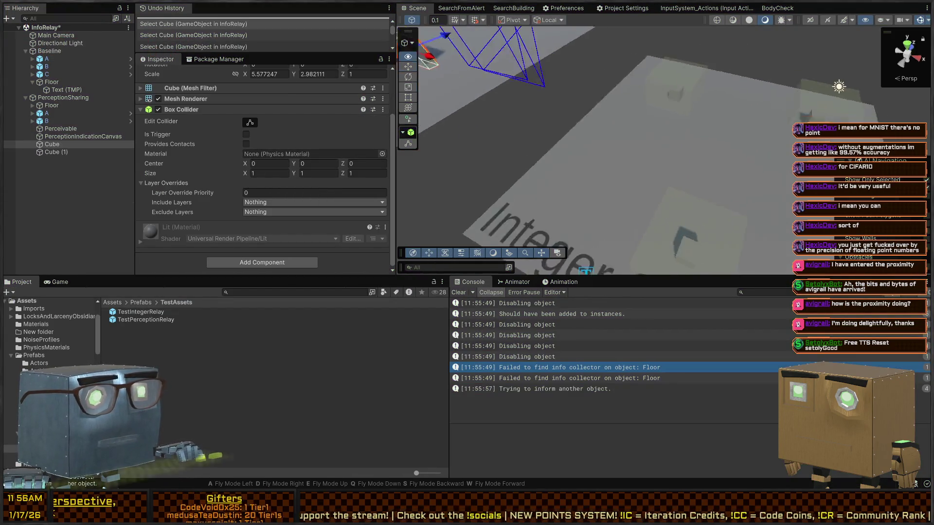
{"action": "mouse_move", "coordinate": [468, 158]}
{"action": "left_mouse_down"}
{"action": "mouse_move", "coordinate": [560, 103]}
{"action": "mouse_move", "coordinate": [710, 102]}
{"action": "left_mouse_up"}
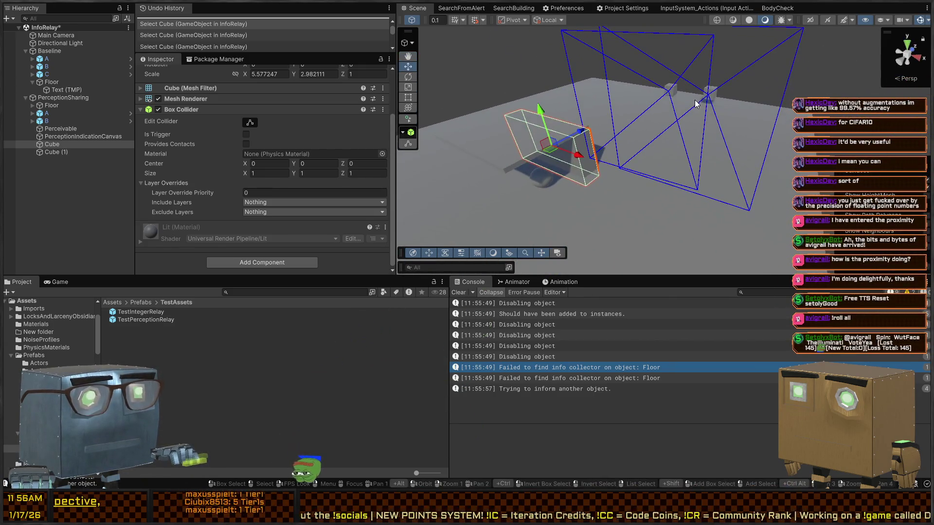
{"action": "key", "text": "ctrl+p"}
{"action": "left_click", "coordinate": [714, 95]}
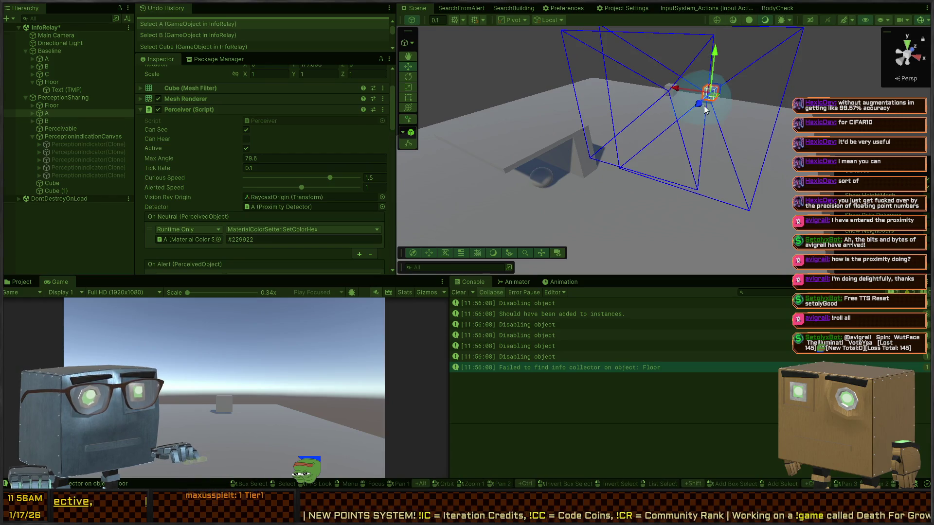
{"action": "mouse_move", "coordinate": [714, 95]}
{"action": "left_mouse_down"}
{"action": "mouse_move", "coordinate": [637, 173]}
{"action": "mouse_move", "coordinate": [616, 163]}
{"action": "mouse_move", "coordinate": [618, 186]}
{"action": "mouse_move", "coordinate": [545, 194]}
{"action": "left_mouse_up"}
{"action": "key", "text": "e"}
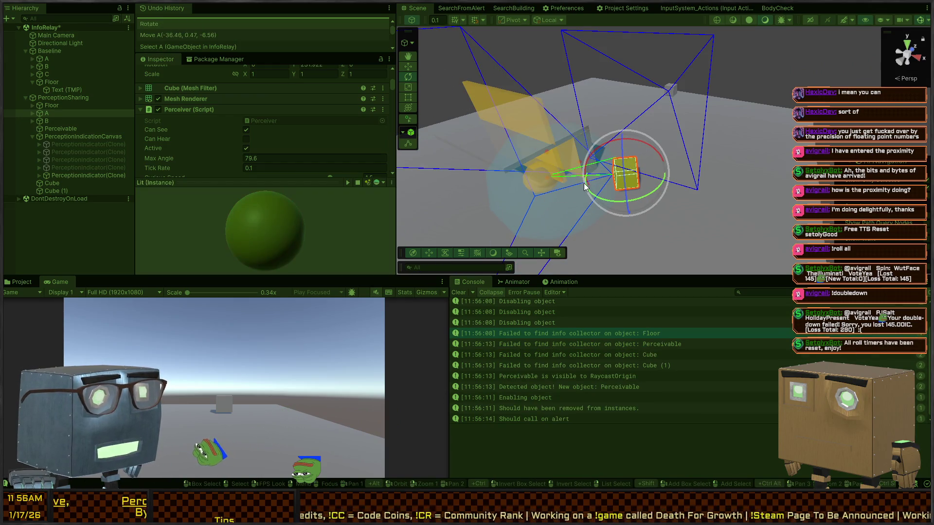
{"action": "key", "text": "w"}
{"action": "mouse_move", "coordinate": [625, 178]}
{"action": "left_mouse_down"}
{"action": "mouse_move", "coordinate": [711, 93]}
{"action": "mouse_move", "coordinate": [702, 93]}
{"action": "left_mouse_up"}
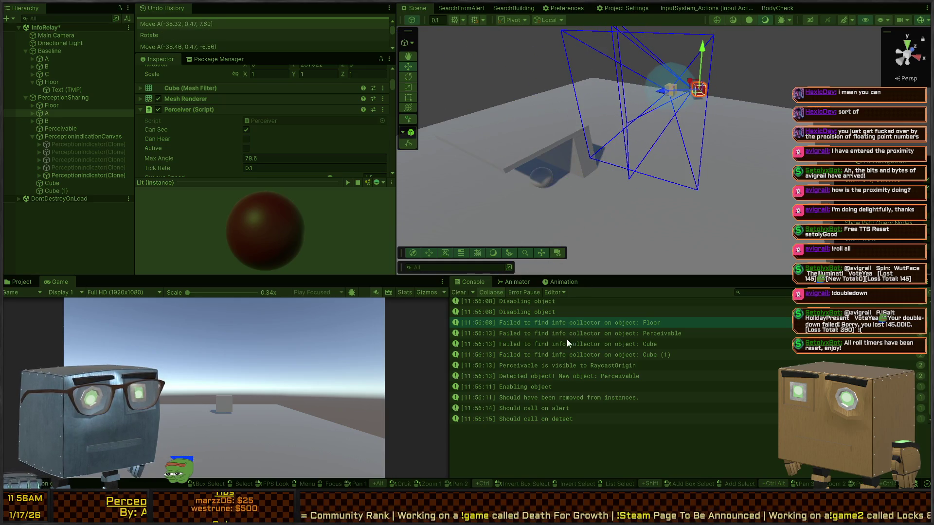
{"action": "scroll", "coordinate": [583, 362], "scroll_direction": "down", "scroll_amount": 1}
{"action": "key", "text": "ctrl+p"}
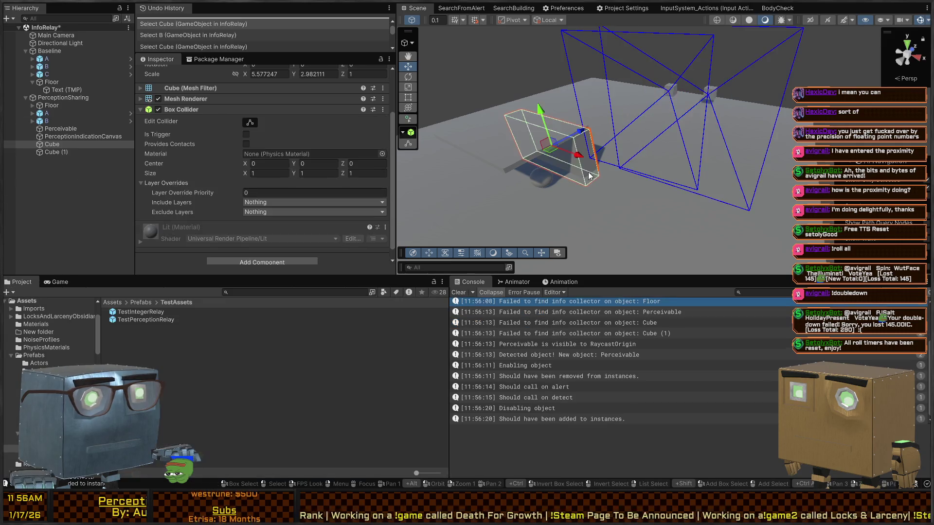
{"action": "mouse_move", "coordinate": [632, 156]}
{"action": "left_mouse_down"}
{"action": "mouse_move", "coordinate": [783, 110]}
{"action": "mouse_move", "coordinate": [651, 175]}
{"action": "mouse_move", "coordinate": [608, 78]}
{"action": "mouse_move", "coordinate": [712, 184]}
{"action": "mouse_move", "coordinate": [585, 98]}
{"action": "left_mouse_up"}
Select cube C and enable Logging on its TEST Integer Relay component.
{"action": "left_click", "coordinate": [609, 94]}
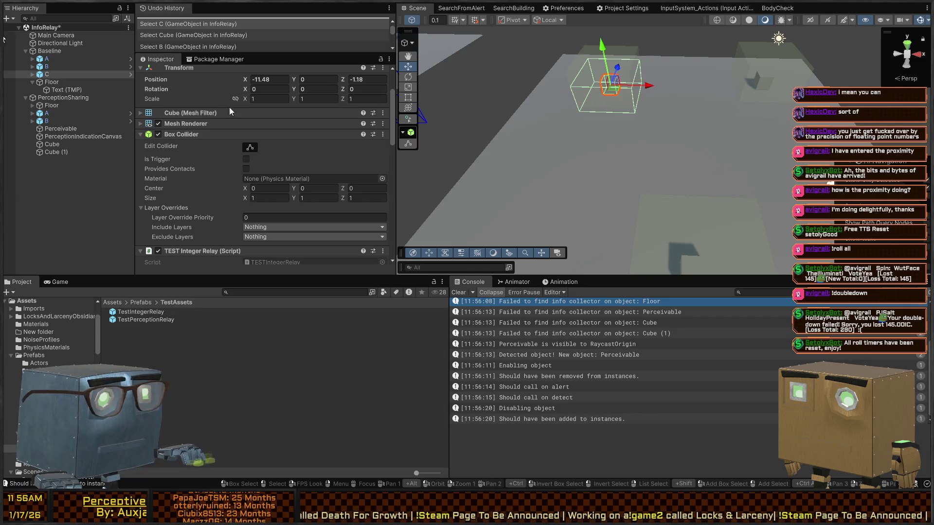
{"action": "scroll", "coordinate": [183, 175], "scroll_direction": "down", "scroll_amount": 3}
{"action": "scroll", "coordinate": [183, 179], "scroll_direction": "down", "scroll_amount": 6}
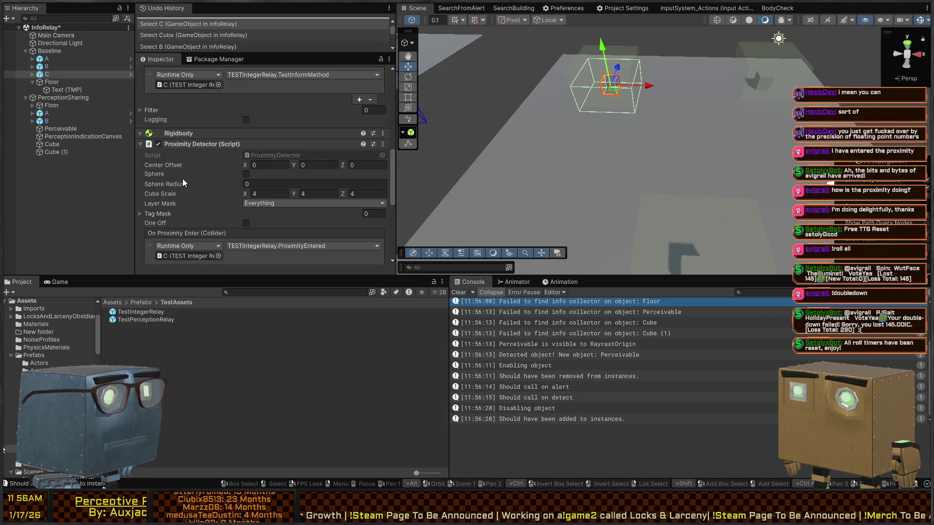
{"action": "scroll", "coordinate": [183, 178], "scroll_direction": "down", "scroll_amount": 3}
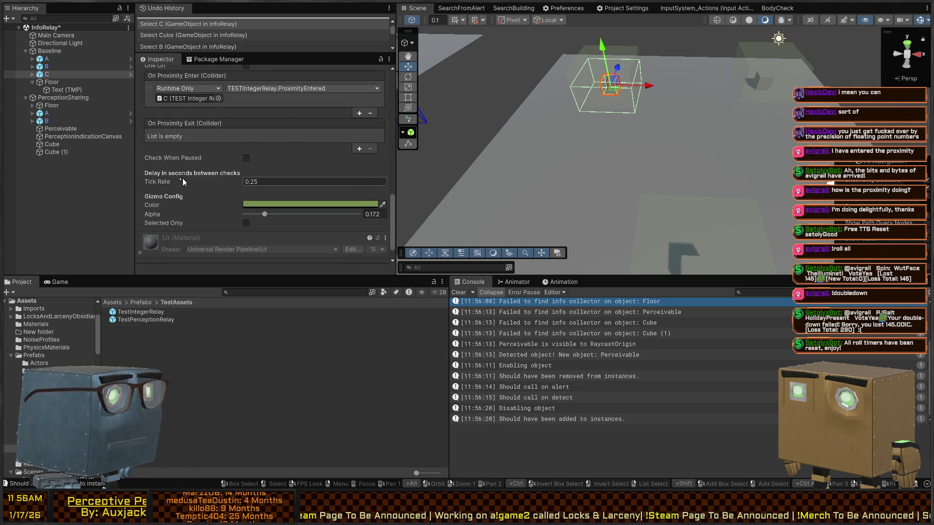
{"action": "scroll", "coordinate": [183, 180], "scroll_direction": "up", "scroll_amount": 10}
{"action": "scroll", "coordinate": [188, 169], "scroll_direction": "down", "scroll_amount": 5}
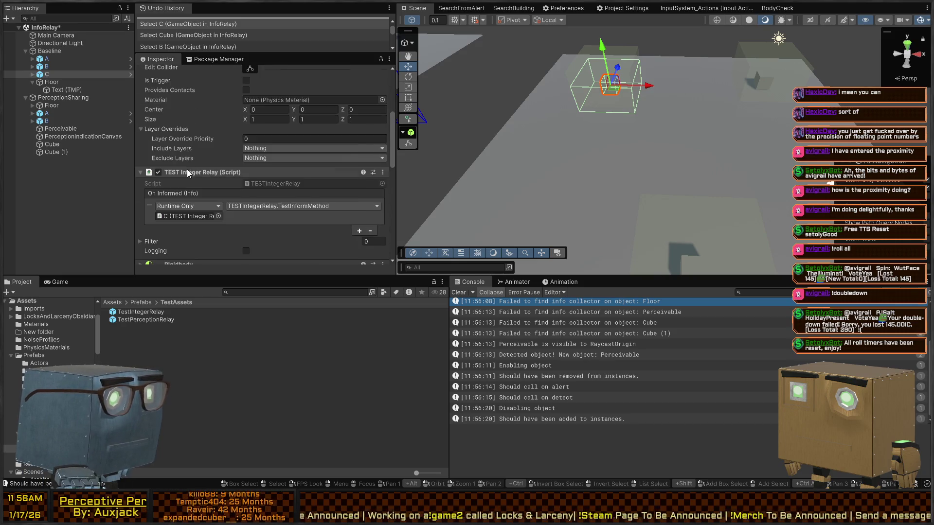
{"action": "left_click", "coordinate": [246, 172]}
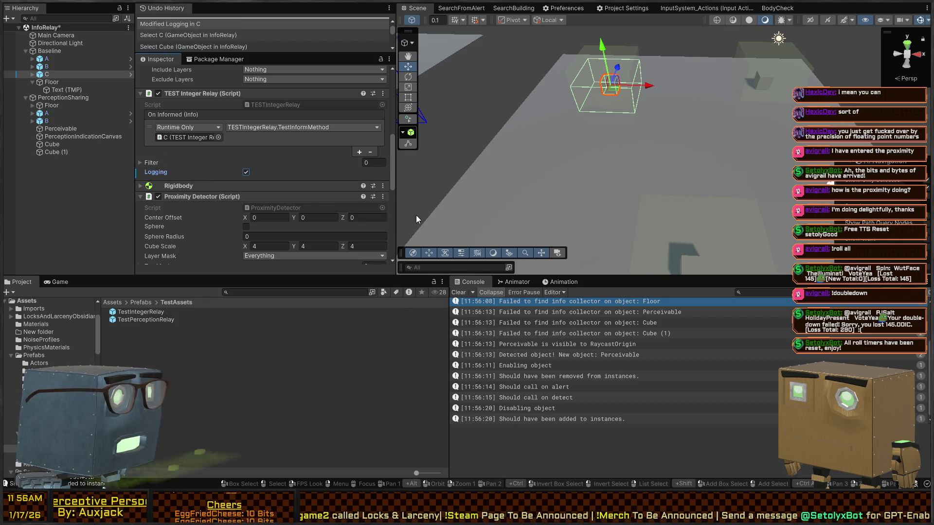
Play-test by moving cube B into the proximity zone and shifting cube A, then return to Visual Studio.
{"action": "key", "text": "ctrl+p"}
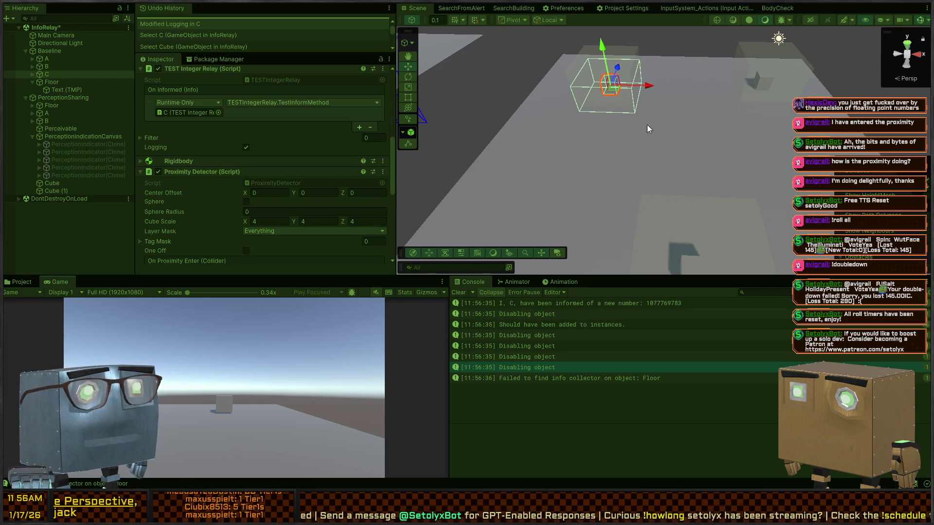
{"action": "left_click", "coordinate": [688, 260]}
{"action": "scroll", "coordinate": [687, 228], "scroll_direction": "up", "scroll_amount": 3}
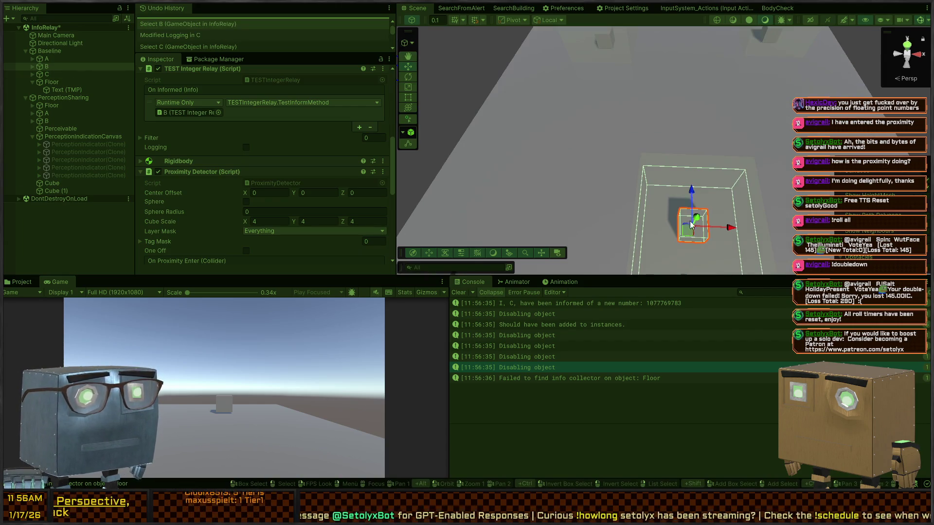
{"action": "mouse_move", "coordinate": [688, 228]}
{"action": "left_mouse_down"}
{"action": "mouse_move", "coordinate": [611, 42]}
{"action": "mouse_move", "coordinate": [603, 67]}
{"action": "mouse_move", "coordinate": [634, 143]}
{"action": "left_mouse_up"}
{"action": "mouse_move", "coordinate": [639, 183]}
{"action": "left_mouse_down"}
{"action": "mouse_move", "coordinate": [632, 170]}
{"action": "mouse_move", "coordinate": [719, 126]}
{"action": "mouse_move", "coordinate": [708, 150]}
{"action": "mouse_move", "coordinate": [735, 141]}
{"action": "mouse_move", "coordinate": [590, 154]}
{"action": "mouse_move", "coordinate": [733, 155]}
{"action": "left_mouse_up"}
{"action": "left_click", "coordinate": [736, 141]}
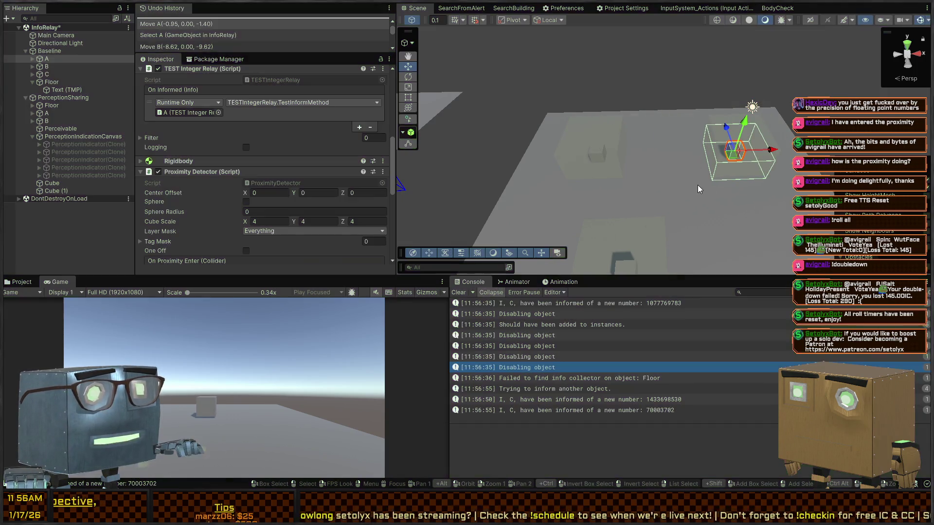
{"action": "key", "text": "ctrl+p"}
{"action": "left_click_drag", "start_coordinate": [710, 191], "coordinate": [710, 191]}
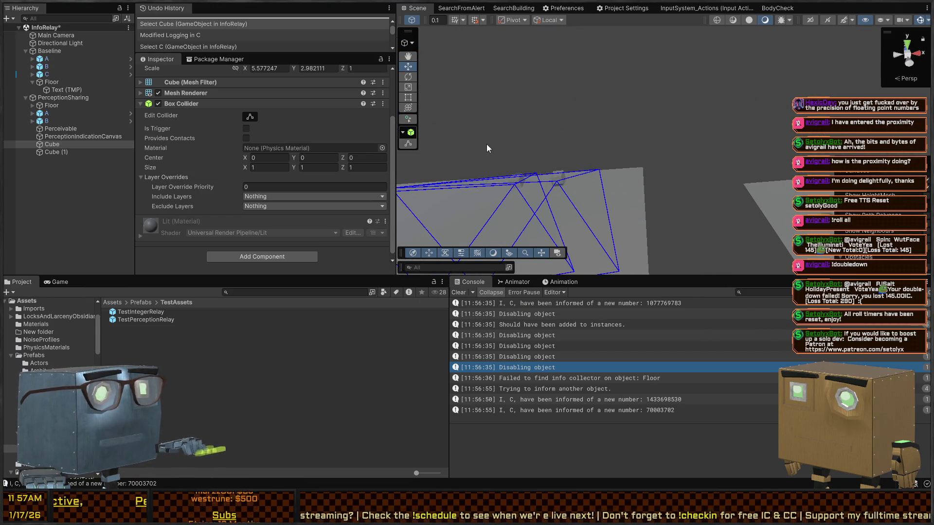
{"action": "key", "text": "alt+Tab"}
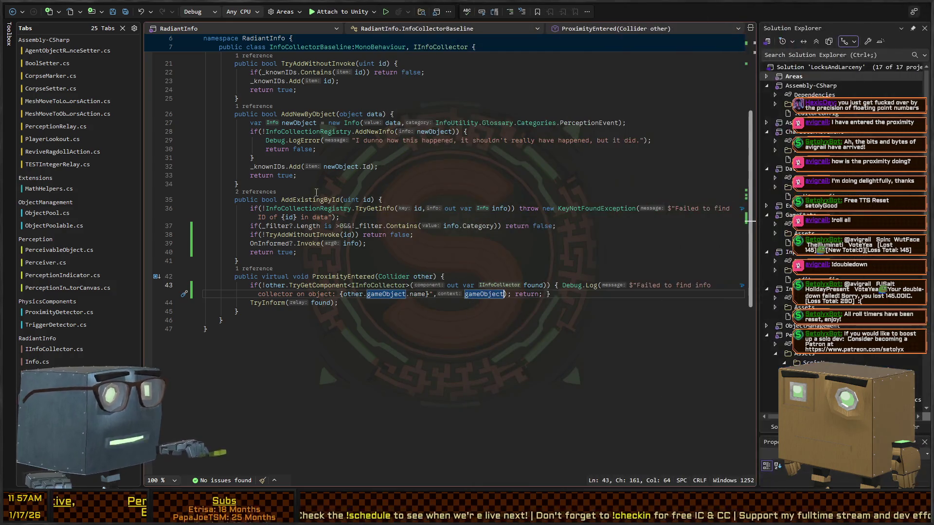
Open TESTIntegerRelay.cs and inspect its lines, undoing an accidental type-name edit on line 6.
{"action": "key", "text": "ctrl+Tab"}
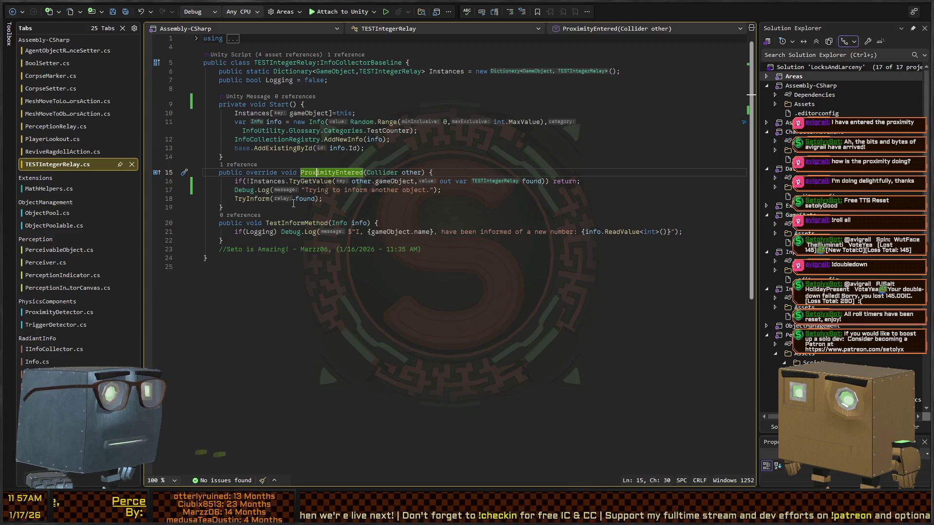
{"action": "left_click", "coordinate": [456, 191]}
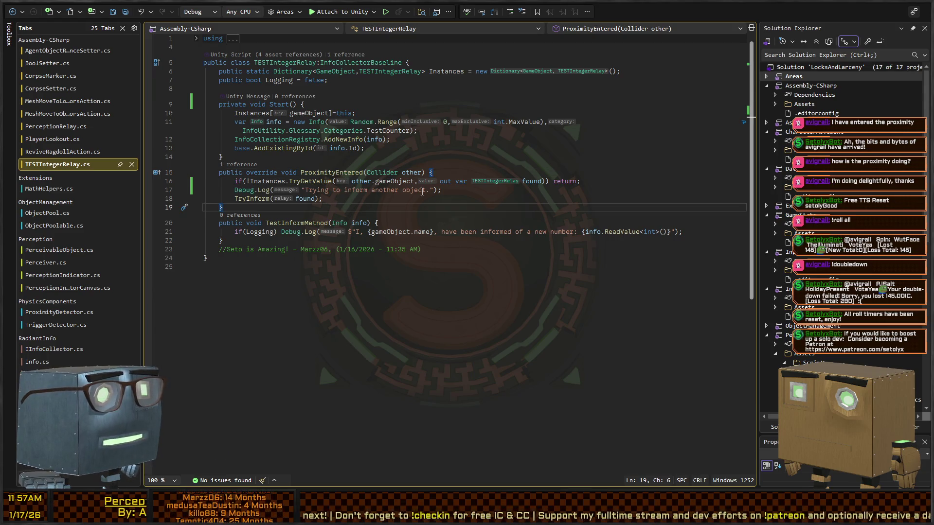
{"action": "triple_click", "coordinate": [456, 191]}
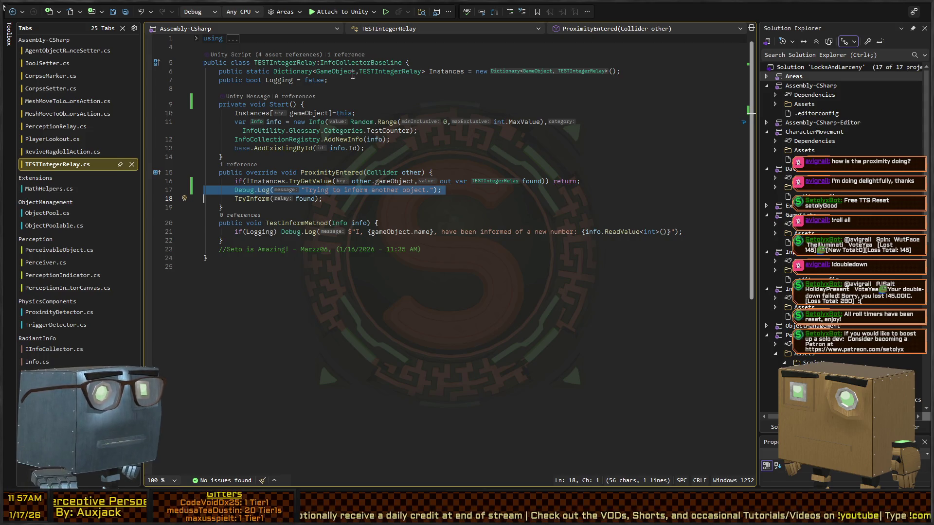
{"action": "double_click", "coordinate": [385, 71]}
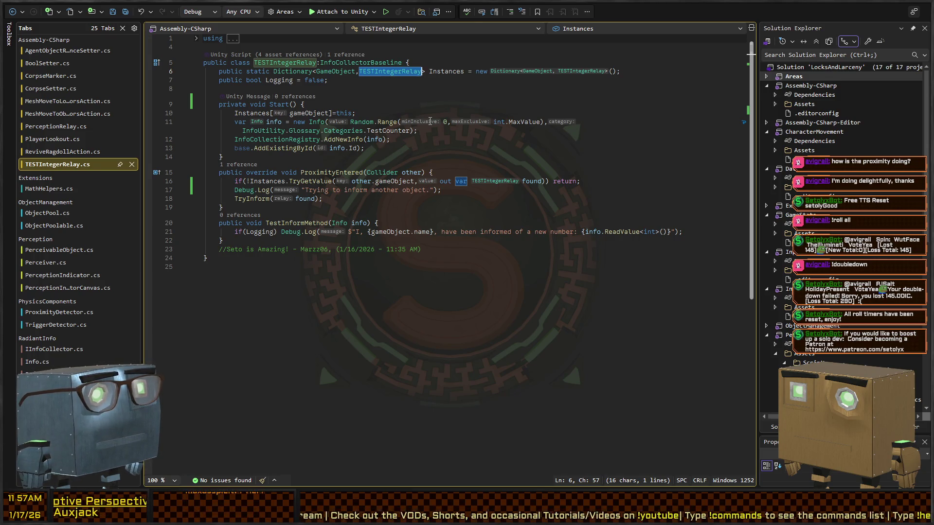
{"action": "type", "text": "IInfoCollec"}
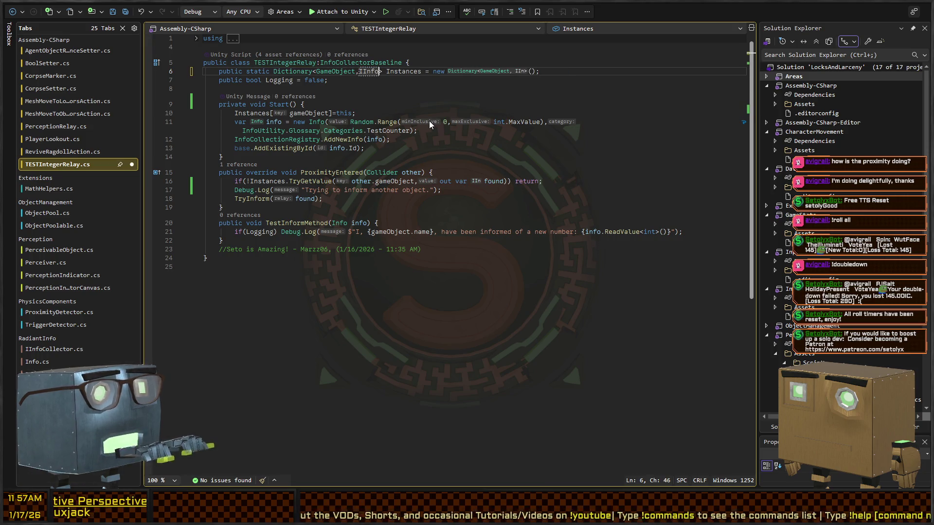
{"action": "key", "text": "ctrl+z"}
{"action": "key", "text": "ctrl+z"}
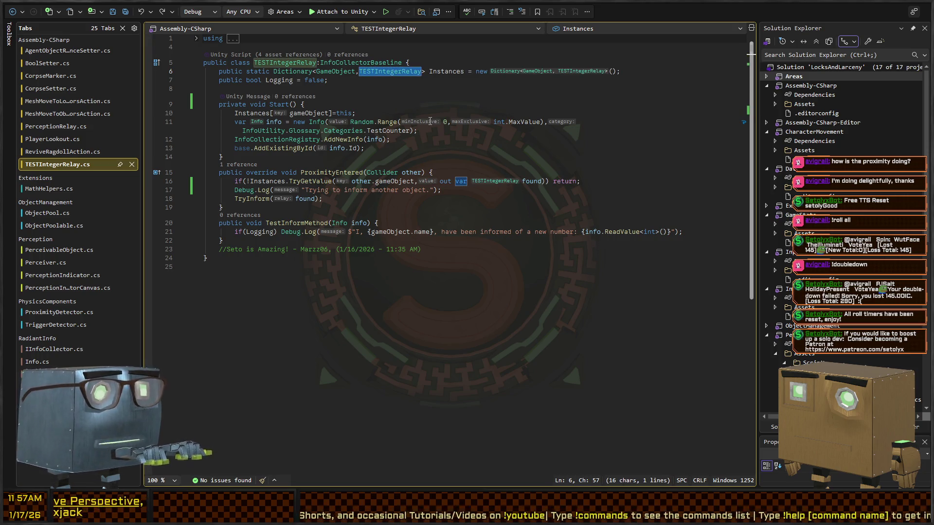
Comment out the Instances dictionary on line 6 and the ProximityEntered override on lines 15–19.
{"action": "key", "text": "ctrl+k"}
{"action": "key", "text": "ctrl+c"}
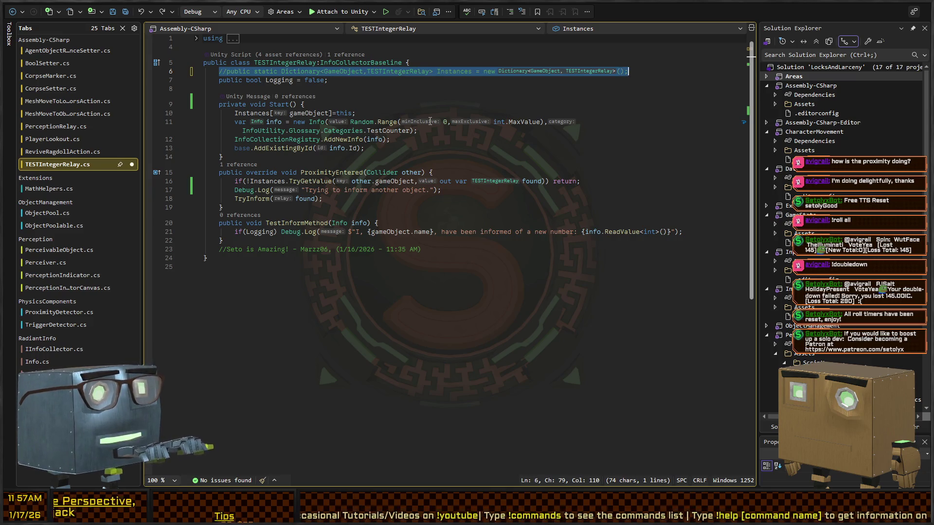
{"action": "key", "text": "Down"}
{"action": "key", "text": "Down"}
{"action": "key", "text": "Down"}
{"action": "key", "text": "shift+Up"}
{"action": "key", "text": "shift+Up"}
{"action": "key", "text": "shift+Up"}
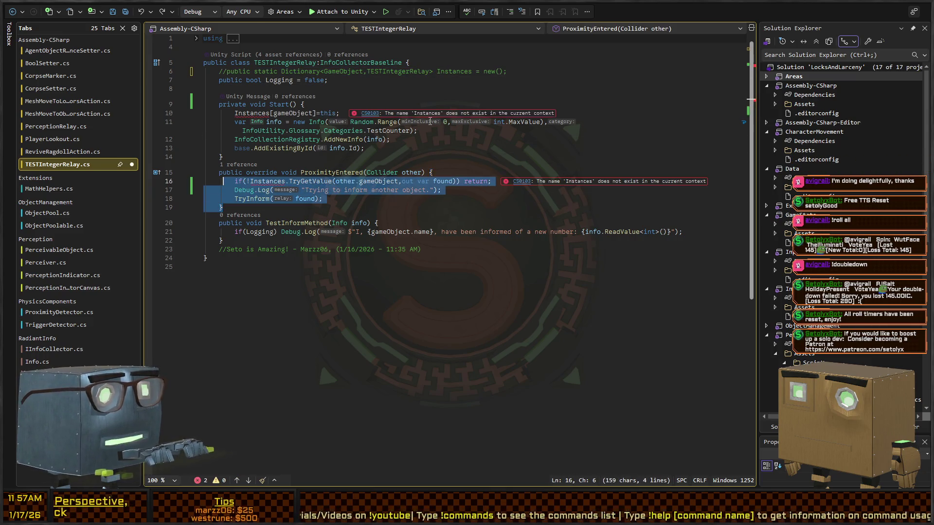
{"action": "key", "text": "shift+Home"}
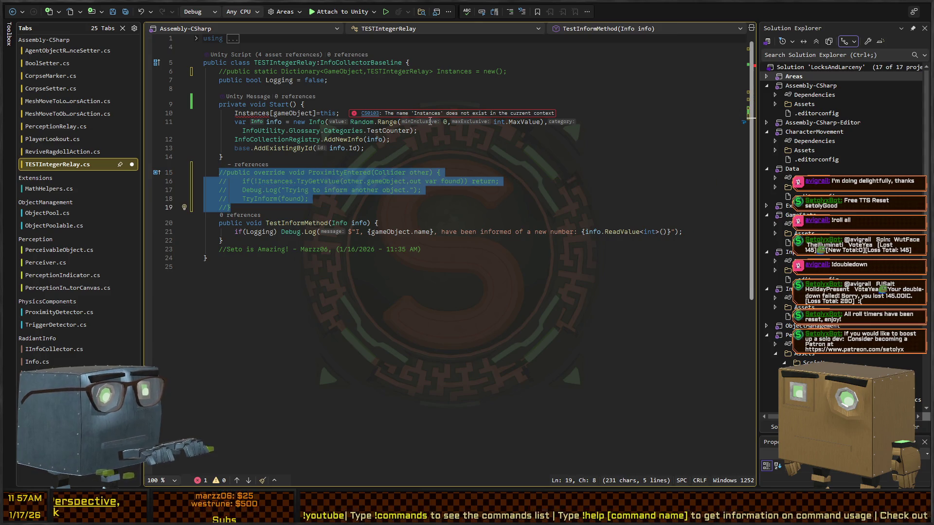
{"action": "key", "text": "ctrl+k"}
{"action": "key", "text": "ctrl+c"}
{"action": "key", "text": "Up"}
{"action": "key", "text": "Up"}
{"action": "key", "text": "Up"}
Comment out the Instances[gameObject]=this registration in Start and return to Unity to recompile.
{"action": "key", "text": "shift+End"}
{"action": "key", "text": "ctrl+k"}
{"action": "key", "text": "ctrl+c"}
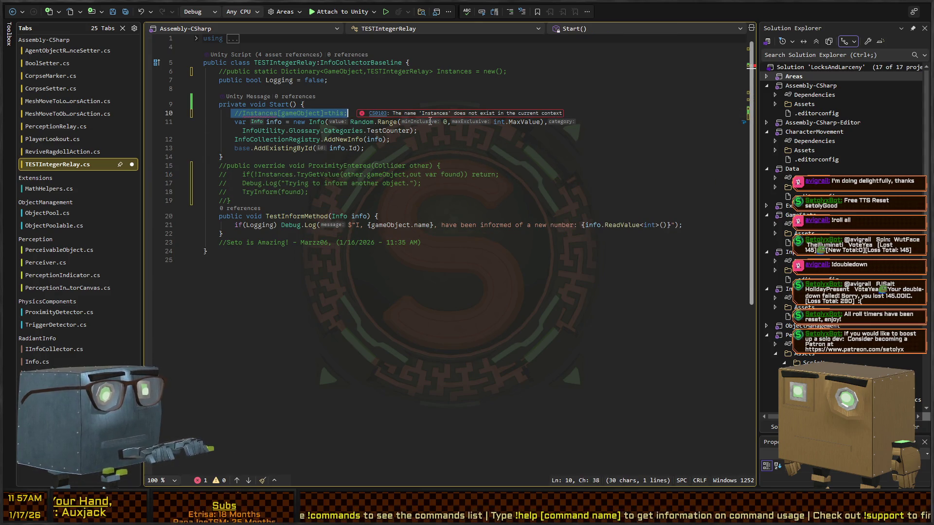
{"action": "key", "text": "Escape"}
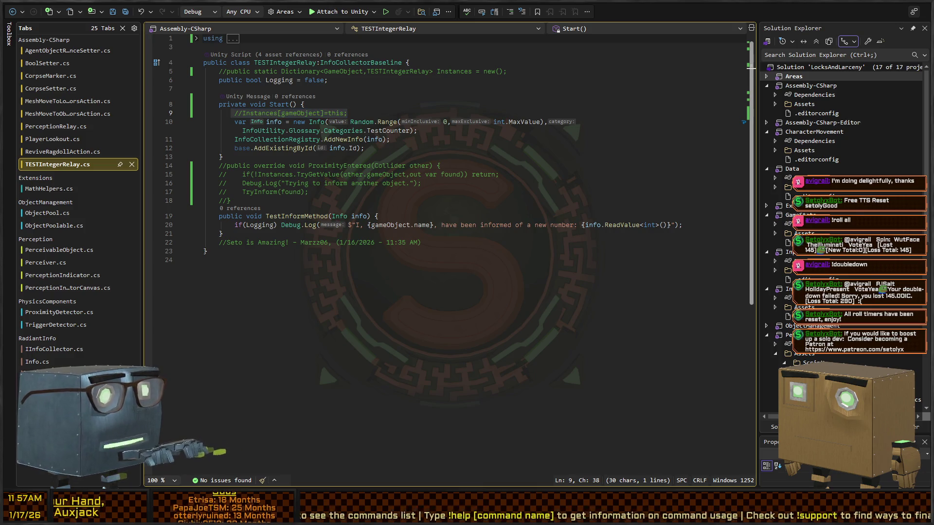
{"action": "key", "text": "alt+Tab"}
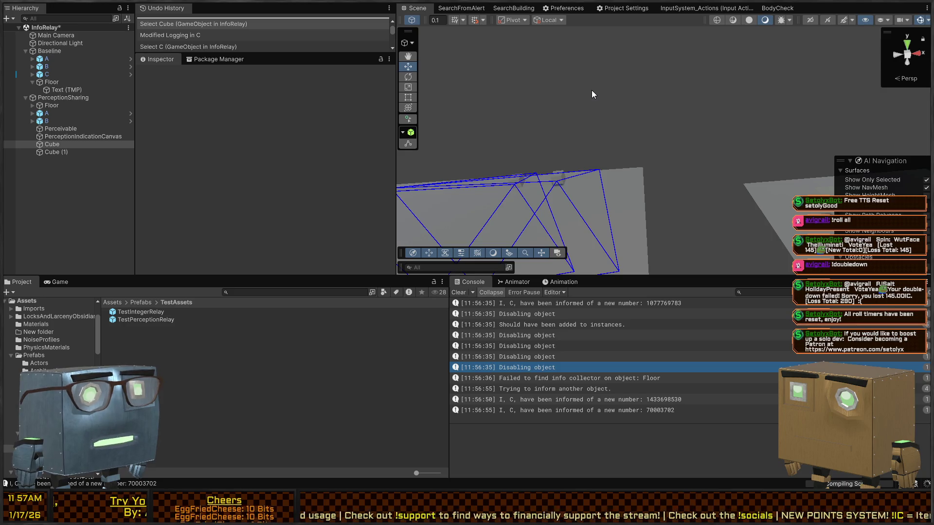
Play-test the relay, moving cube B and then cube C toward the other cubes.
{"action": "left_click_drag", "start_coordinate": [594, 141], "coordinate": [617, 133]}
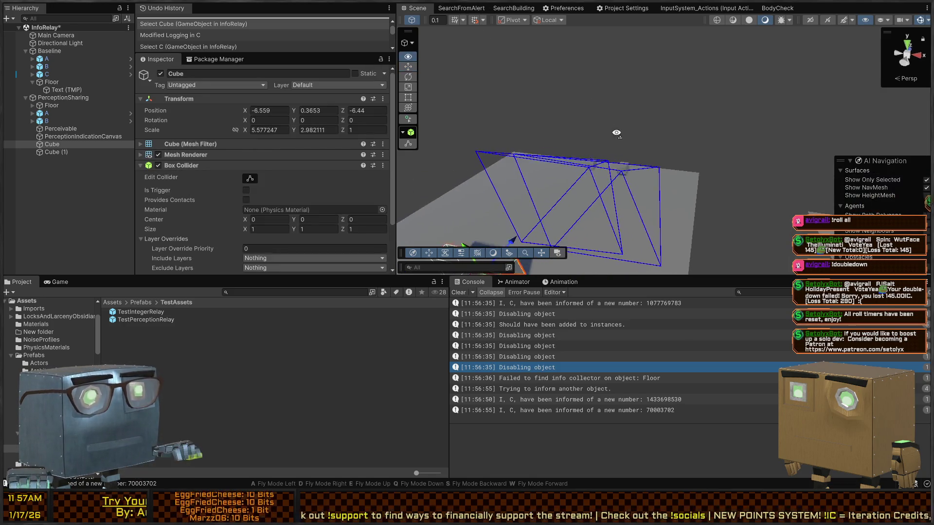
{"action": "key", "text": "ctrl+p"}
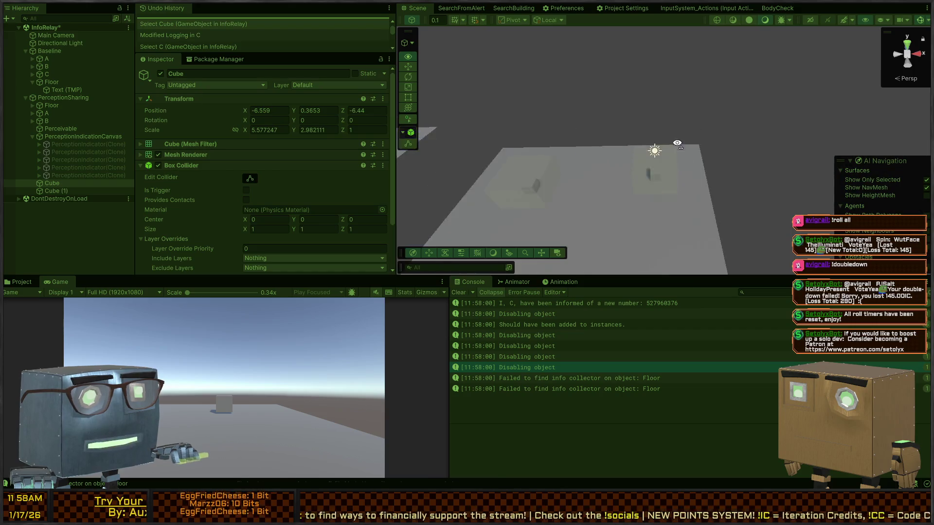
{"action": "left_click_drag", "start_coordinate": [677, 143], "coordinate": [686, 168]}
{"action": "left_click", "coordinate": [615, 226]}
{"action": "mouse_move", "coordinate": [614, 226]}
{"action": "left_mouse_down"}
{"action": "mouse_move", "coordinate": [588, 122]}
{"action": "mouse_move", "coordinate": [592, 176]}
{"action": "left_mouse_up"}
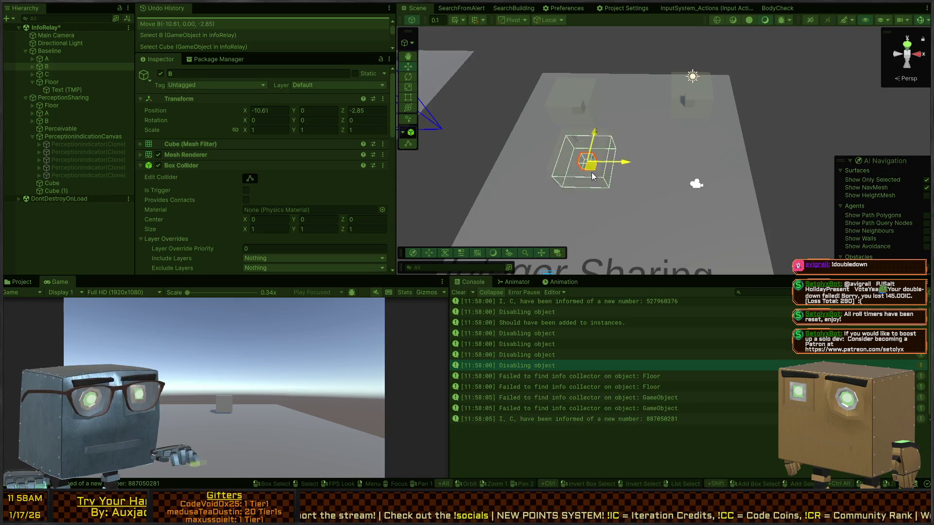
{"action": "left_click", "coordinate": [582, 106]}
{"action": "mouse_move", "coordinate": [582, 112]}
{"action": "left_mouse_down"}
{"action": "mouse_move", "coordinate": [674, 104]}
{"action": "mouse_move", "coordinate": [579, 109]}
{"action": "left_mouse_up"}
{"action": "mouse_move", "coordinate": [688, 178]}
{"action": "left_mouse_down"}
{"action": "mouse_move", "coordinate": [689, 144]}
{"action": "mouse_move", "coordinate": [709, 153]}
{"action": "left_mouse_up"}
Read the stack traces of two 'Failed to find info collector' errors, then stop play mode.
{"action": "left_click", "coordinate": [622, 408]}
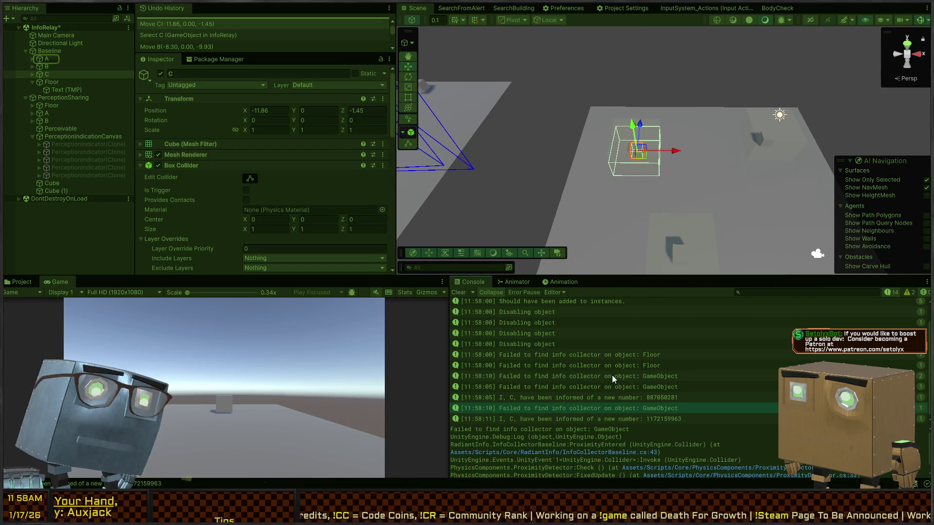
{"action": "left_click", "coordinate": [618, 388]}
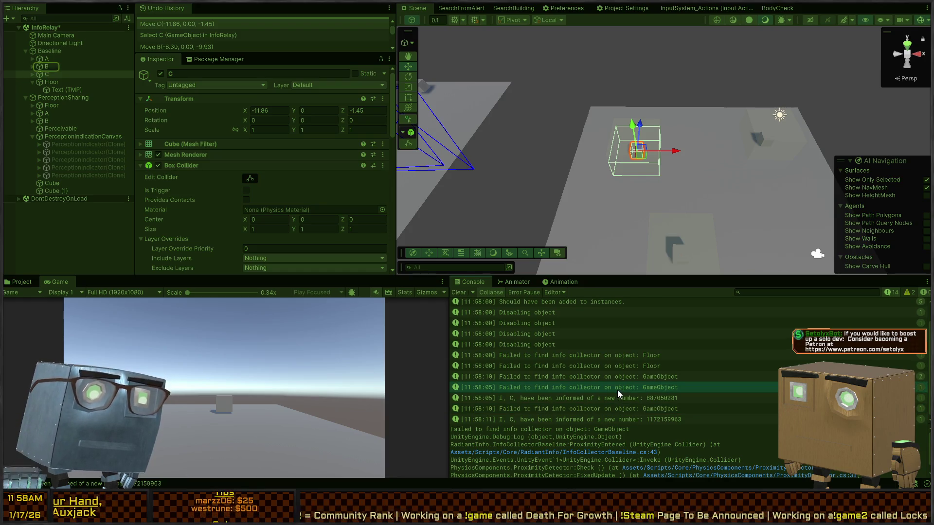
{"action": "key", "text": "ctrl+p"}
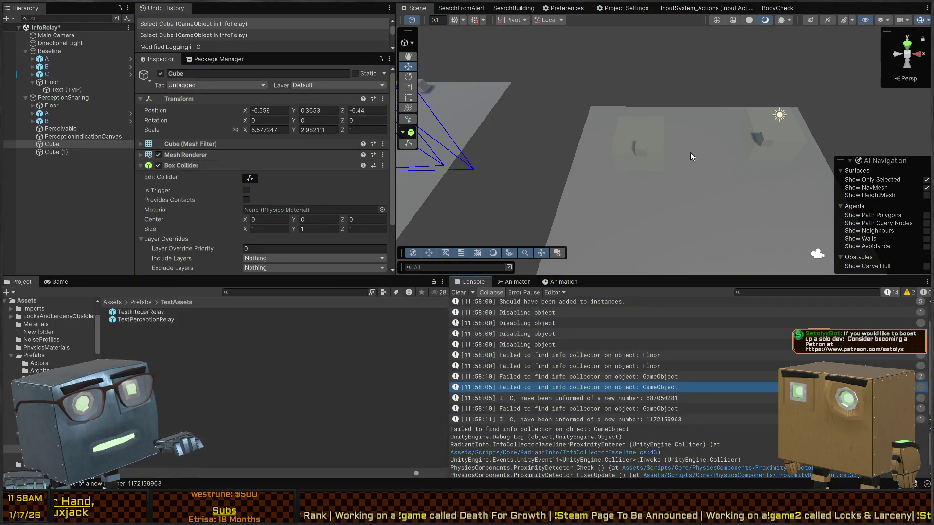
Play-test again, moving cube B across the floor after clearing the Console.
{"action": "key", "text": "ctrl+p"}
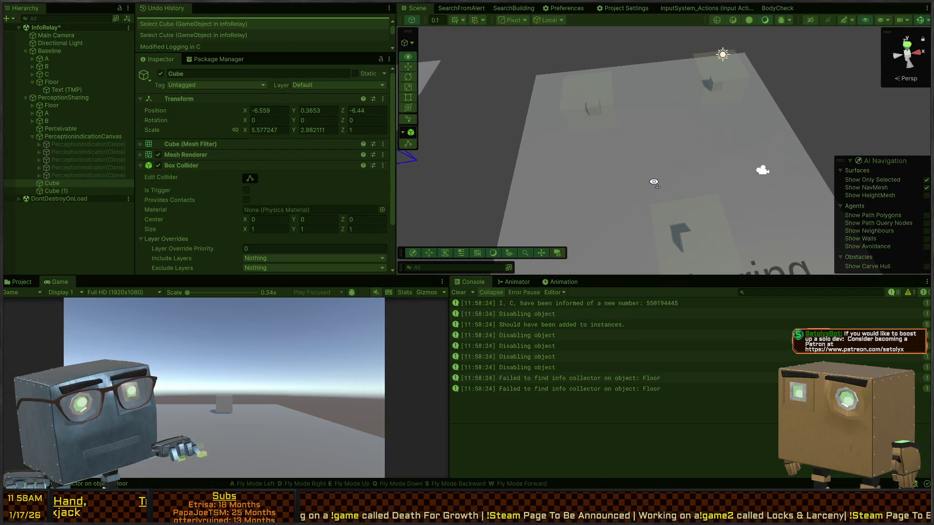
{"action": "left_click", "coordinate": [690, 229]}
{"action": "mouse_move", "coordinate": [686, 239]}
{"action": "left_mouse_down"}
{"action": "mouse_move", "coordinate": [631, 171]}
{"action": "mouse_move", "coordinate": [631, 156]}
{"action": "left_mouse_up"}
{"action": "left_click", "coordinate": [457, 293]}
{"action": "left_click_drag", "start_coordinate": [613, 113], "coordinate": [611, 110]}
Open the failed-info-collector error at InfoCollectorBaseline line 43, then trace it to ProximityDetector.cs line 46.
{"action": "left_click", "coordinate": [593, 305]}
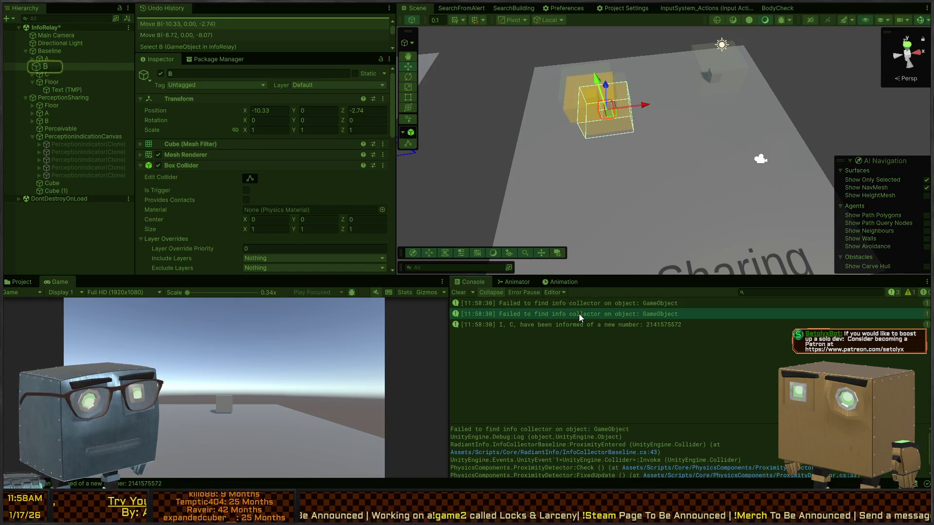
{"action": "left_click", "coordinate": [586, 313]}
{"action": "double_click", "coordinate": [593, 304]}
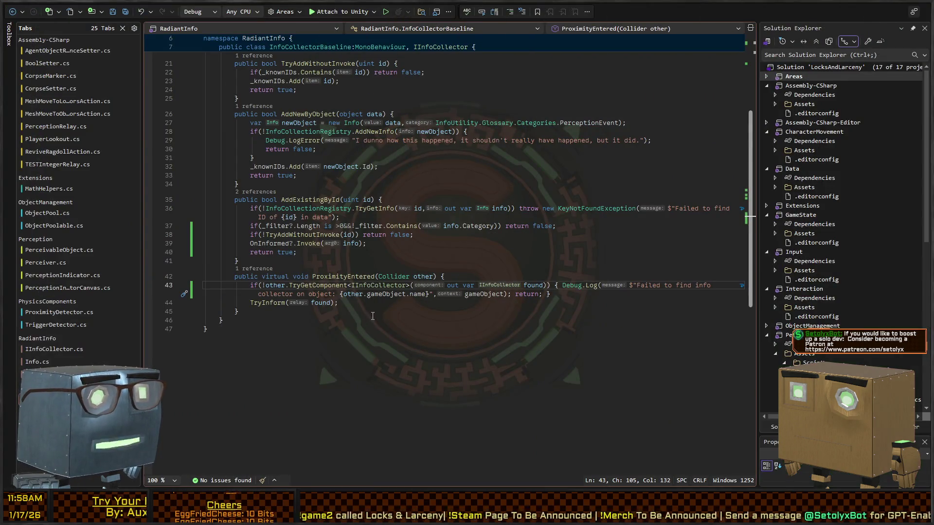
{"action": "key", "text": "alt+Tab"}
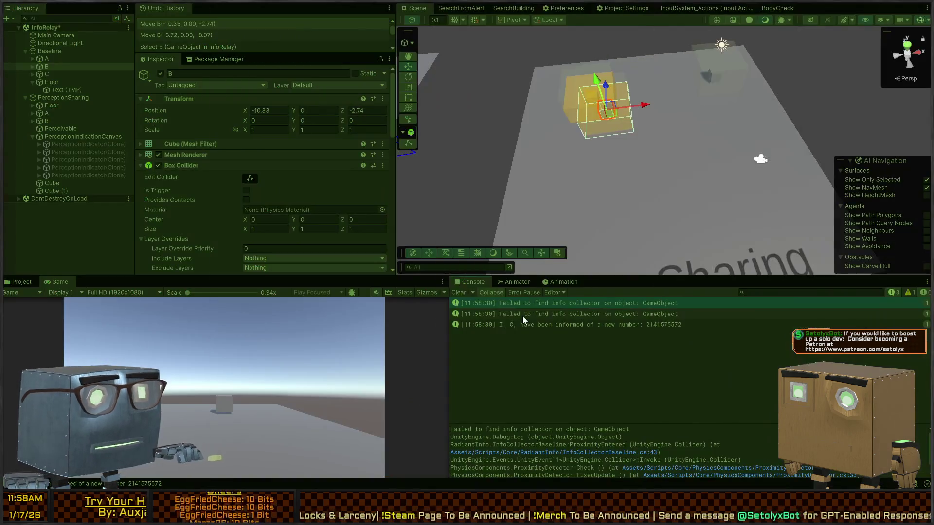
{"action": "left_click", "coordinate": [546, 322]}
{"action": "scroll", "coordinate": [634, 443], "scroll_direction": "down", "scroll_amount": 5}
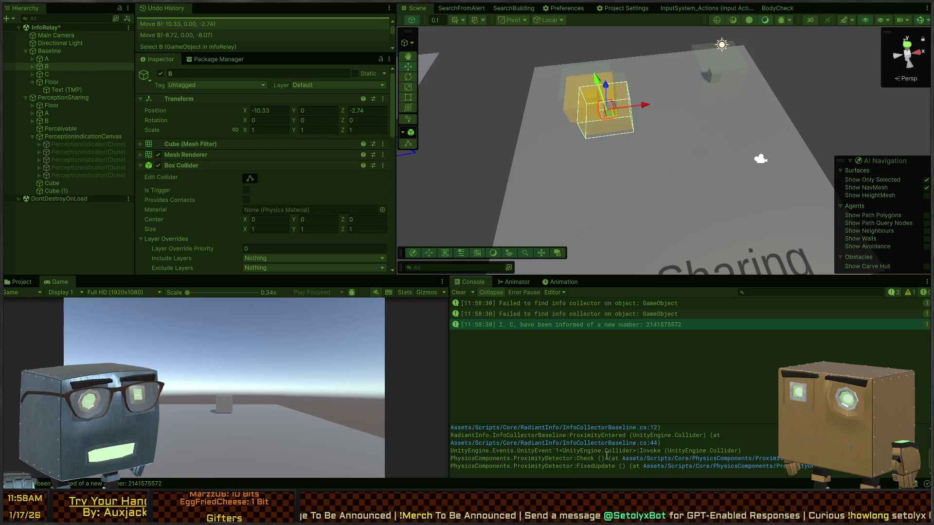
{"action": "left_click", "coordinate": [671, 461]}
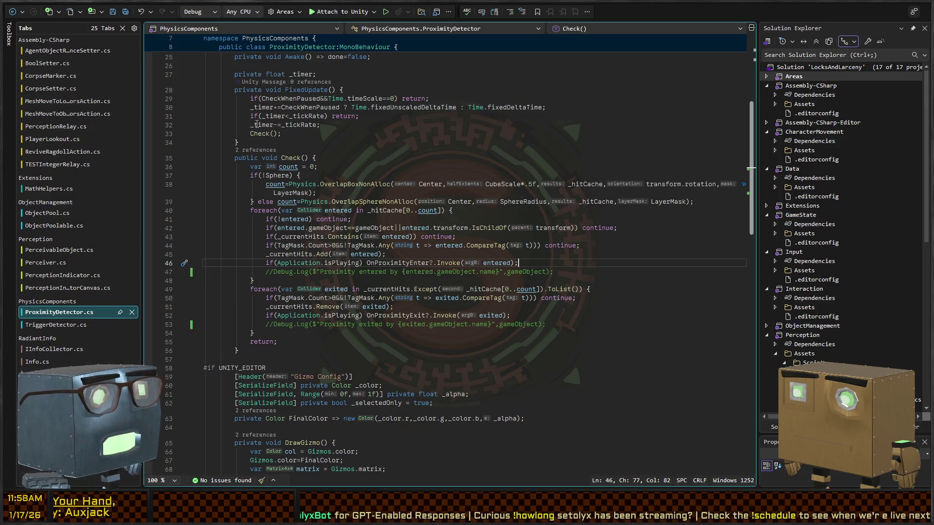
Check cube B's On Proximity Enter binding in the Inspector, then bring up TESTIntegerRelay.cs in Visual Studio.
{"action": "key", "text": "alt+Tab"}
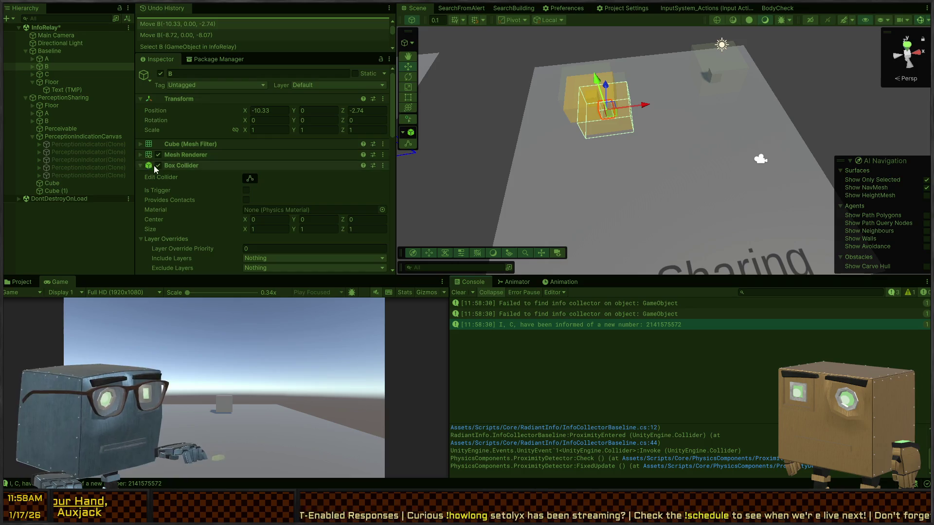
{"action": "scroll", "coordinate": [214, 185], "scroll_direction": "down", "scroll_amount": 10}
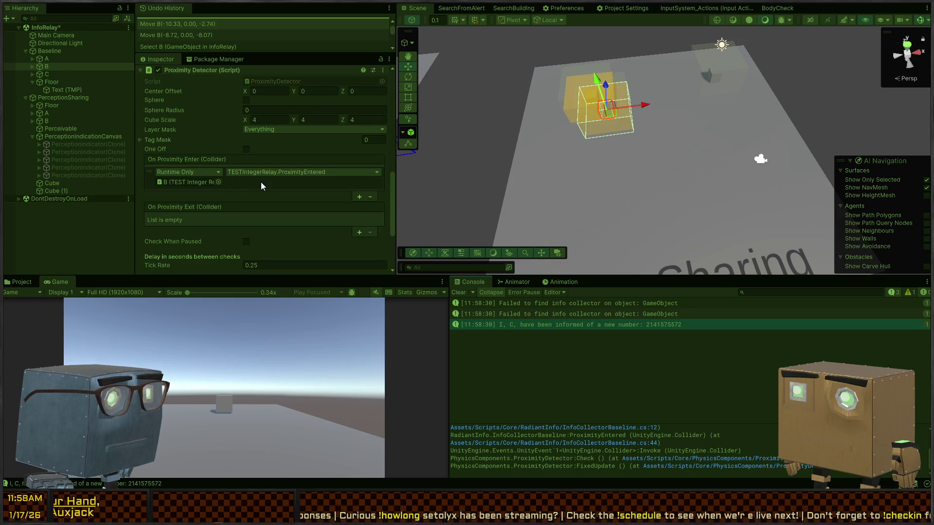
{"action": "scroll", "coordinate": [258, 181], "scroll_direction": "down", "scroll_amount": 1}
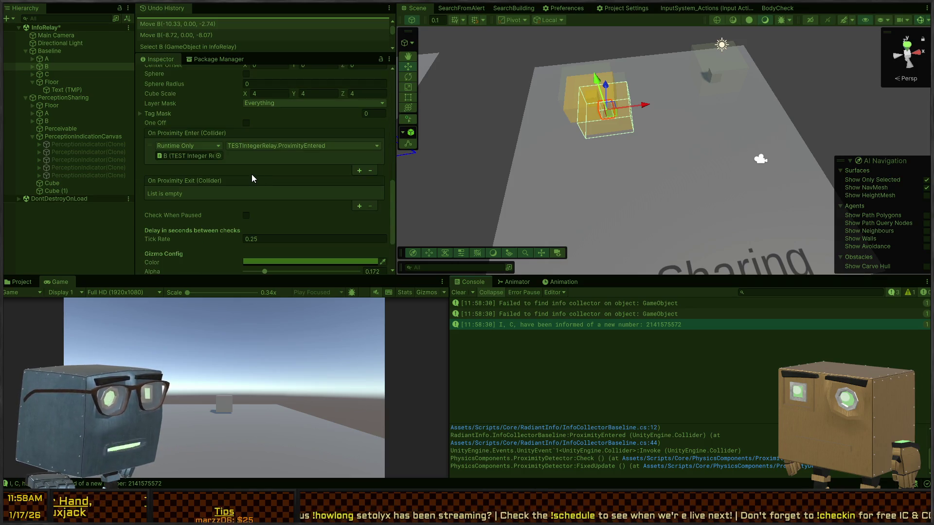
{"action": "key", "text": "alt+Tab"}
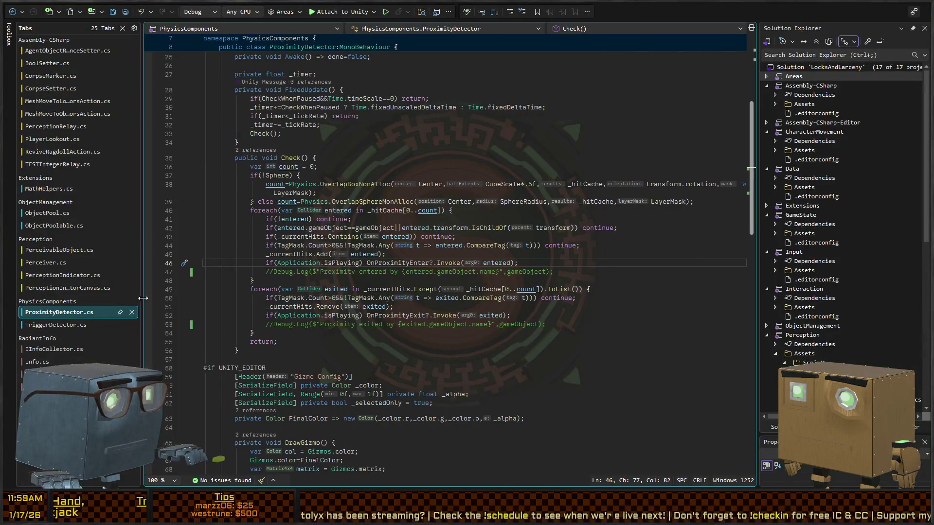
{"action": "key", "text": "ctrl+Tab"}
{"action": "key", "text": "ctrl+Tab"}
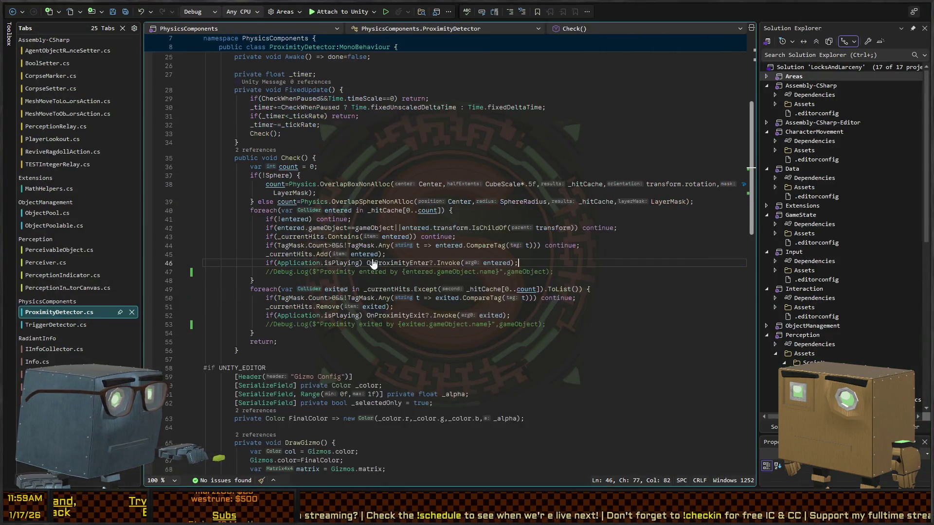
{"action": "left_click", "coordinate": [65, 163]}
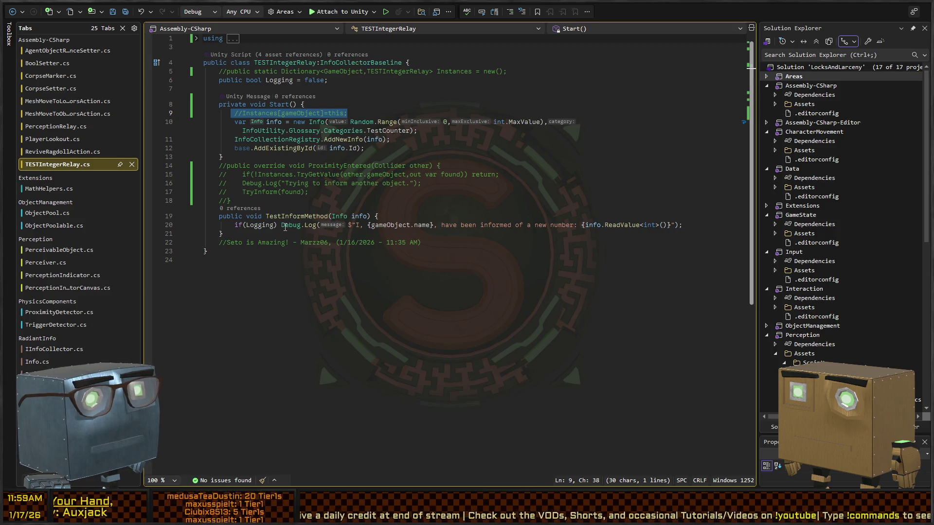
Check TESTIntegerRelay's logging line, then read the base InfoCollectorBaseline's ProximityEntered before returning to Unity.
{"action": "left_click", "coordinate": [285, 226]}
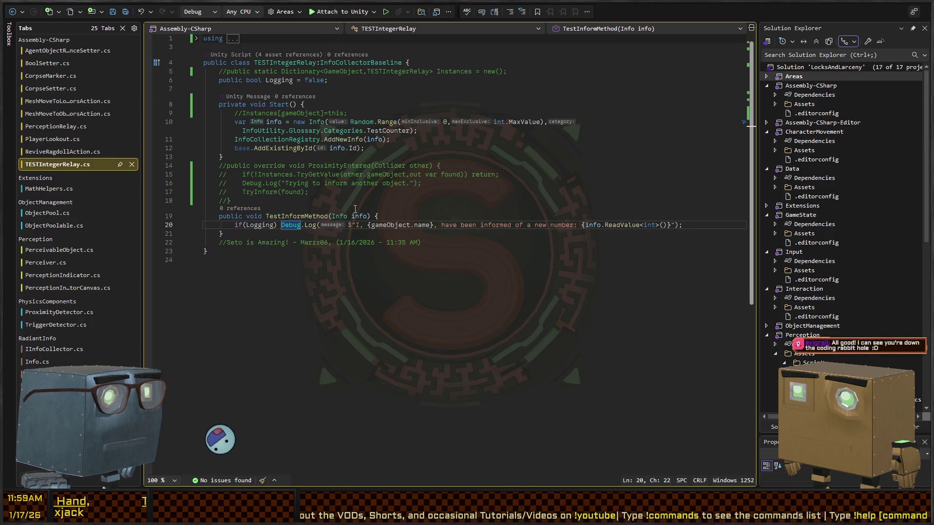
{"action": "left_click", "coordinate": [346, 251]}
{"action": "key", "text": "ctrl+Tab"}
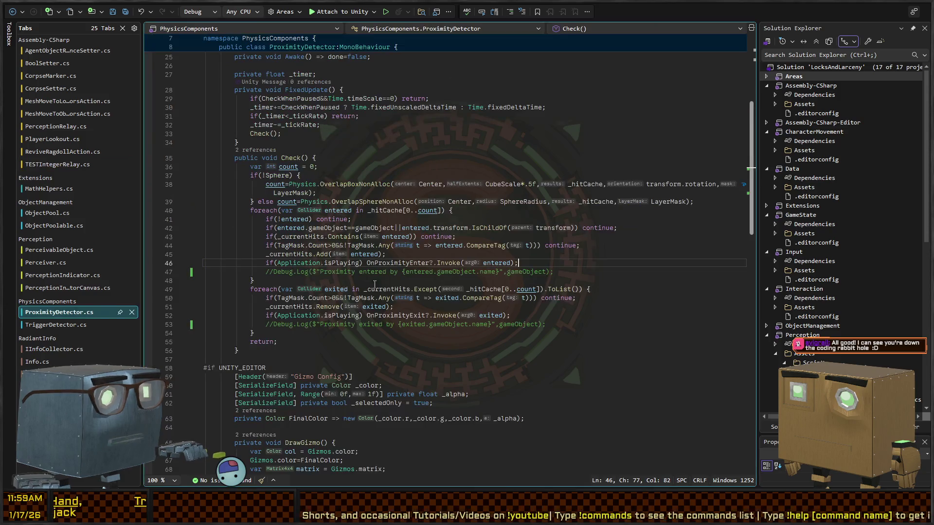
{"action": "key", "text": "ctrl+Tab"}
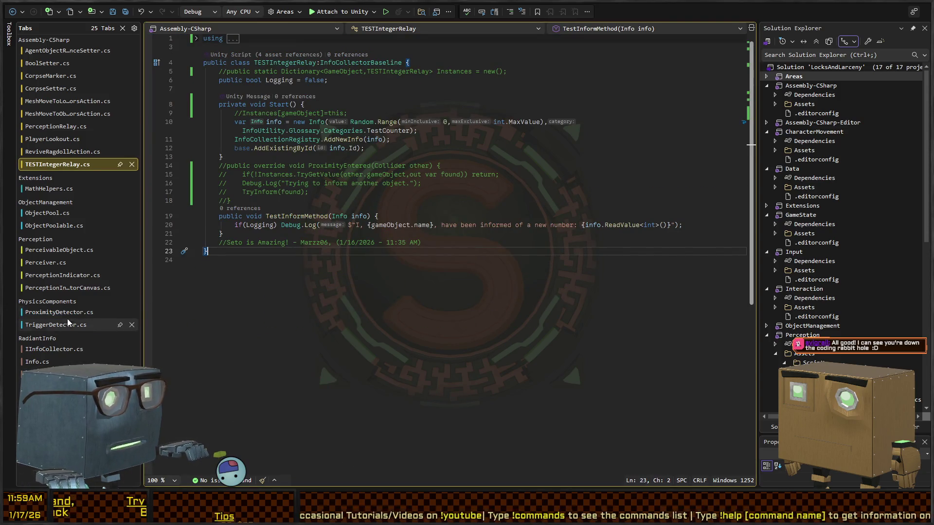
{"action": "left_click", "coordinate": [360, 63], "text": "ctrl"}
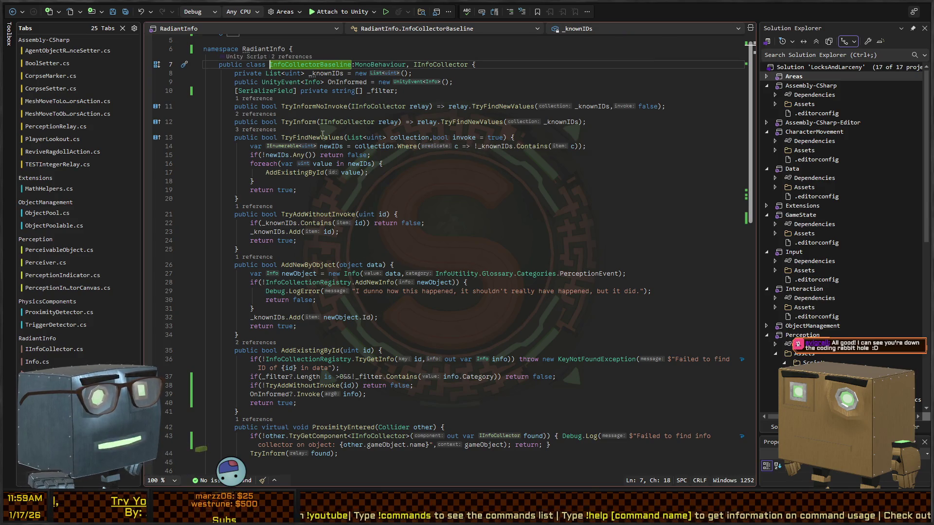
{"action": "scroll", "coordinate": [334, 208], "scroll_direction": "down", "scroll_amount": 5}
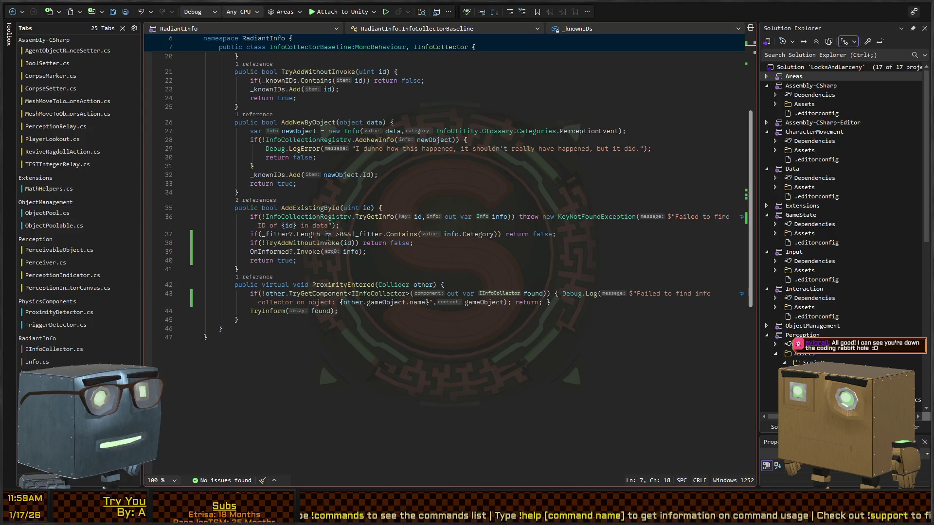
{"action": "key", "text": "alt+Tab"}
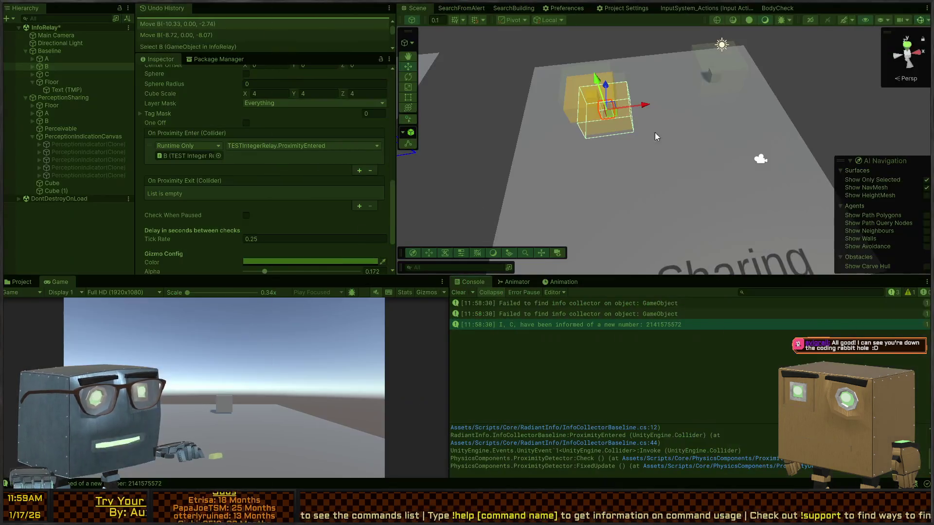
Drag cube B during play to log fresh collector warnings, stop playing, and return to the TryGetComponent code.
{"action": "mouse_move", "coordinate": [615, 110]}
{"action": "left_mouse_down"}
{"action": "mouse_move", "coordinate": [715, 88]}
{"action": "mouse_move", "coordinate": [631, 125]}
{"action": "left_mouse_up"}
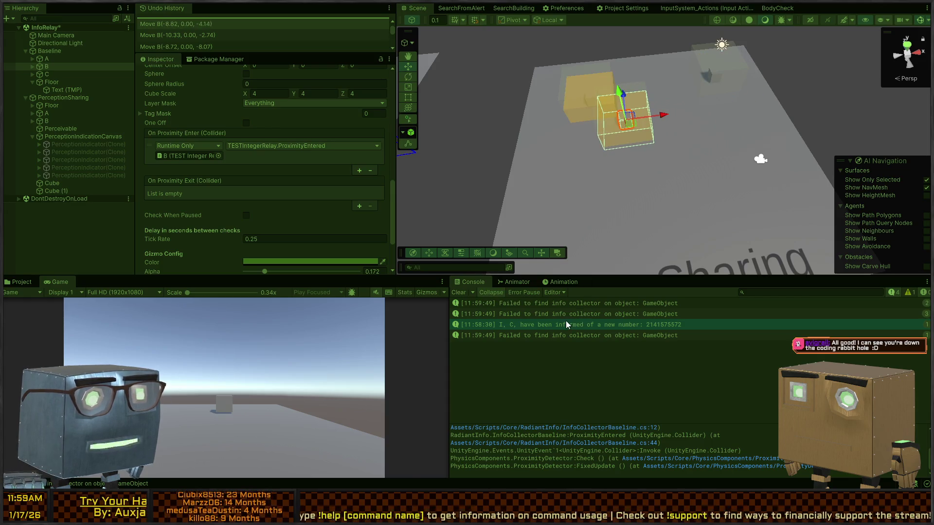
{"action": "key", "text": "ctrl+p"}
{"action": "key", "text": "alt+Tab"}
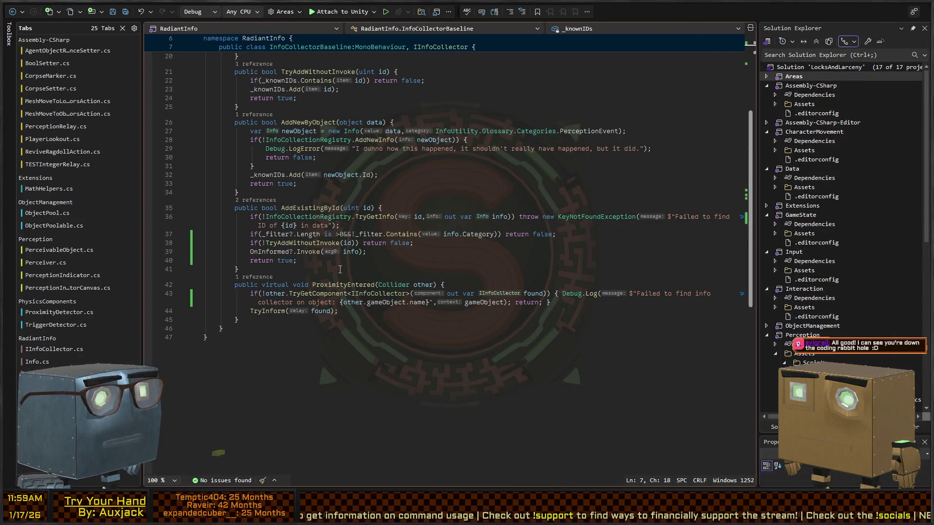
{"action": "left_click", "coordinate": [312, 294]}
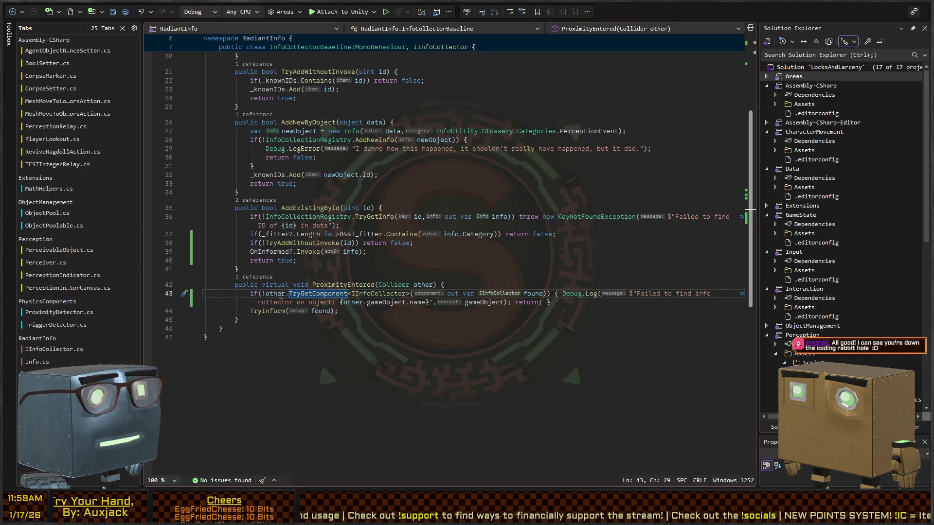
Inspect the IInfoCollector definition, then trace the TryInform call on line 44 to TryFindNewValues.
{"action": "left_click", "coordinate": [366, 294], "text": "ctrl"}
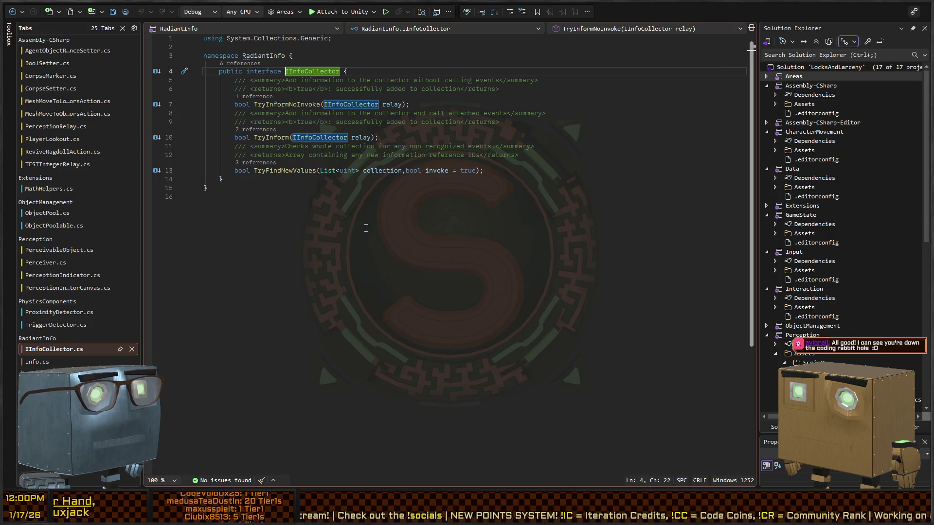
{"action": "key", "text": "F8"}
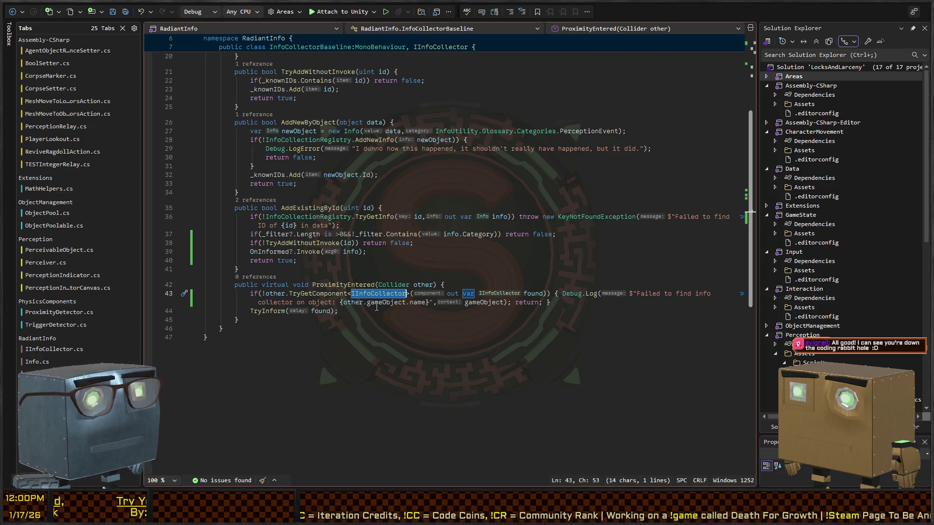
{"action": "left_click", "coordinate": [272, 314]}
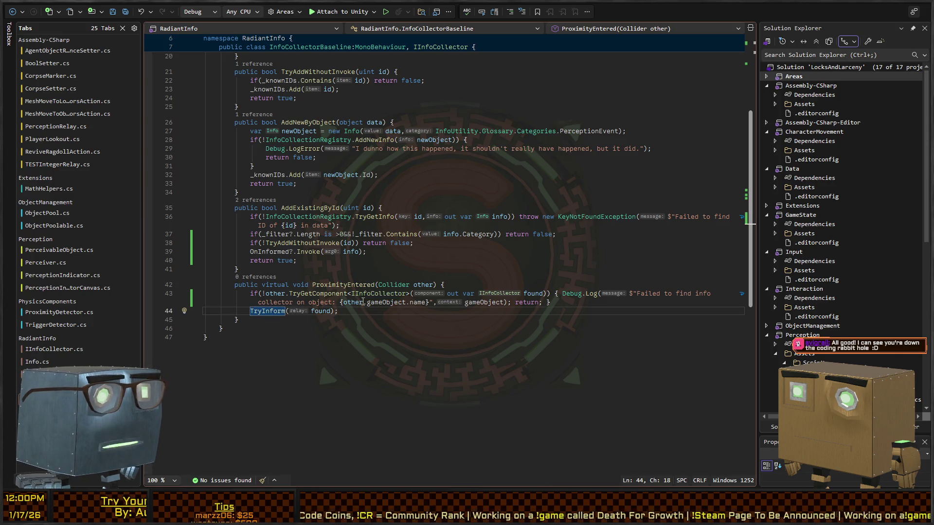
{"action": "scroll", "coordinate": [433, 258], "scroll_direction": "up", "scroll_amount": 4}
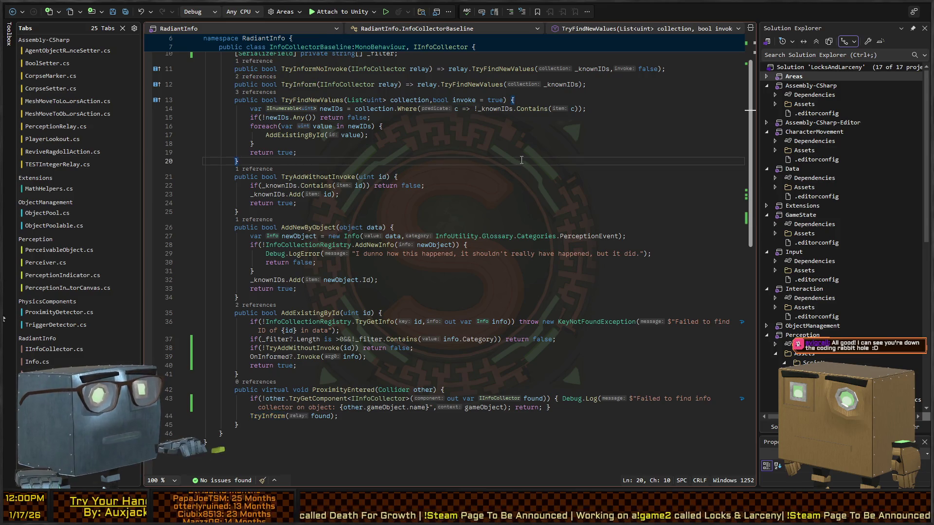
{"action": "key", "text": "alt+Tab"}
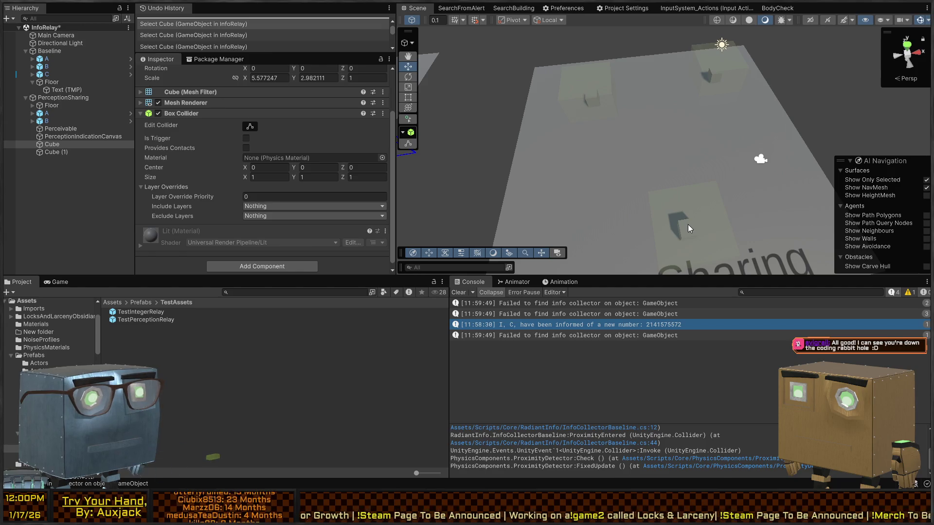
Select cube B and read the 'Failed to find info collector' warnings in the Console.
{"action": "left_click", "coordinate": [687, 224]}
{"action": "scroll", "coordinate": [206, 159], "scroll_direction": "down", "scroll_amount": 5}
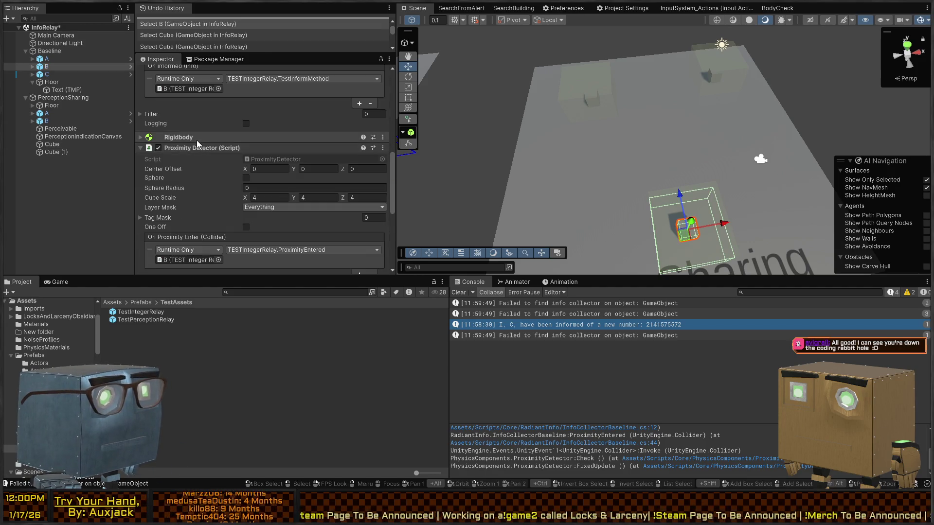
{"action": "left_click", "coordinate": [587, 340]}
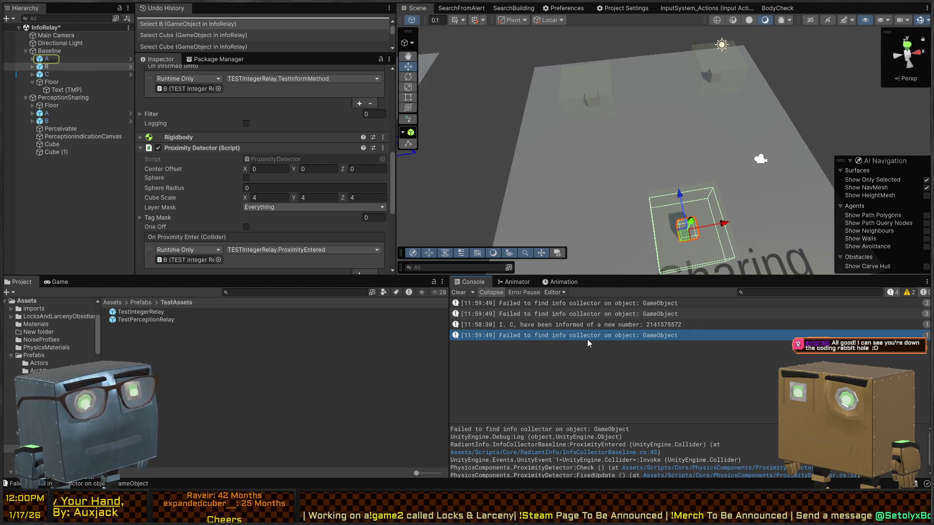
{"action": "left_click", "coordinate": [622, 305]}
{"action": "left_click", "coordinate": [607, 315]}
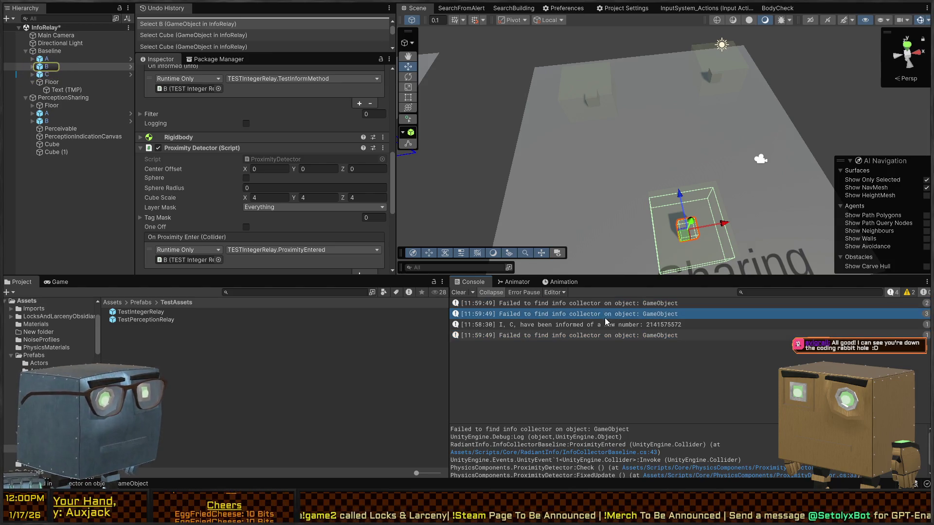
Select B's child GameObject with the 4×2×4 trigger Box Collider and open the TestIntegerRelay prefab.
{"action": "left_click", "coordinate": [32, 67]}
{"action": "left_click", "coordinate": [58, 74]}
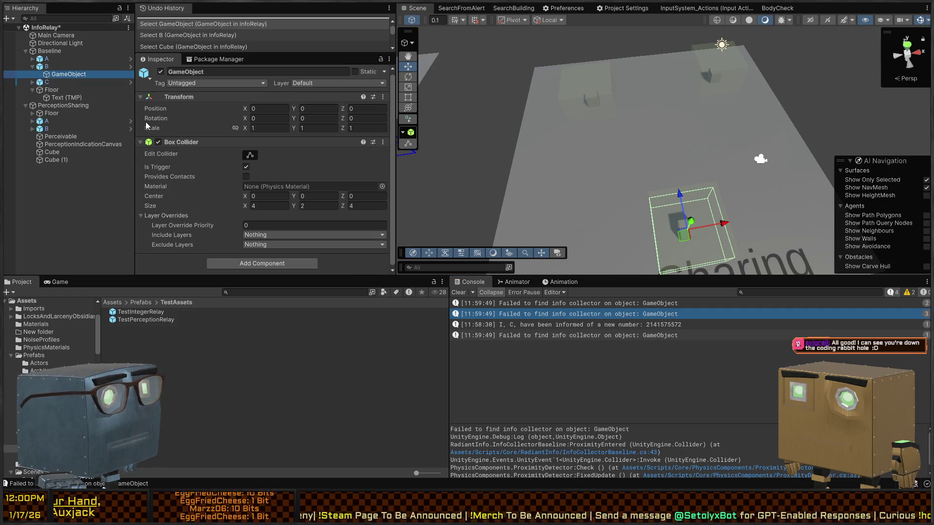
{"action": "left_click", "coordinate": [131, 58]}
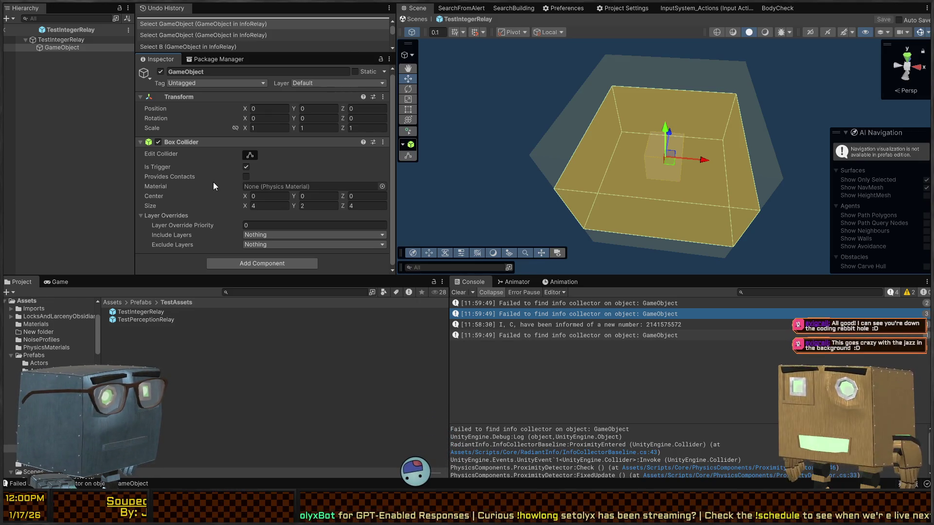
Delete the child's trigger Box Collider, save the prefab, check the root, and return to InfoRelay.
{"action": "key", "text": "Delete"}
{"action": "key", "text": "ctrl+s"}
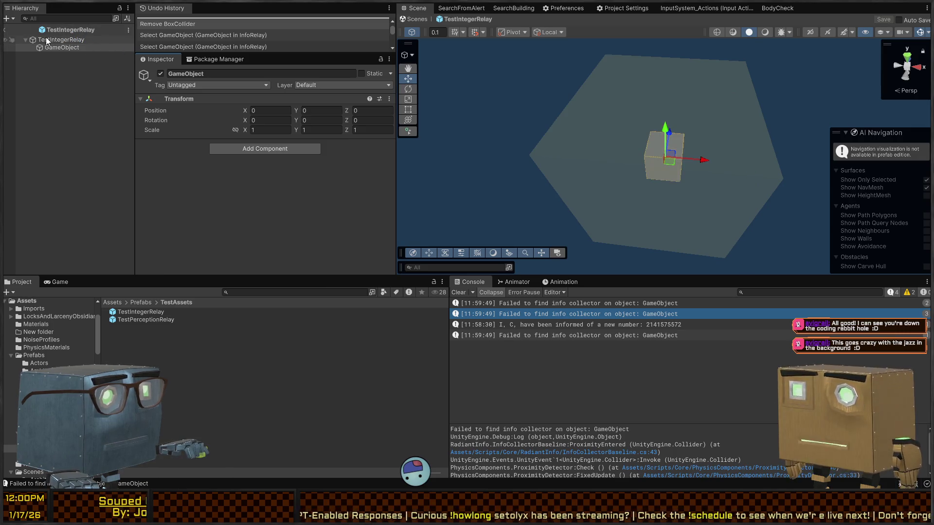
{"action": "left_click", "coordinate": [46, 39]}
{"action": "scroll", "coordinate": [193, 108], "scroll_direction": "down", "scroll_amount": 12}
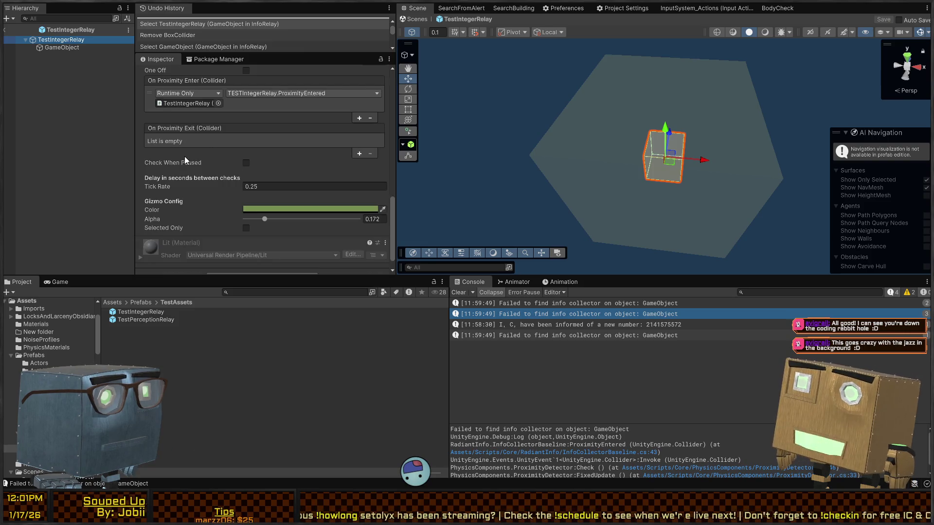
{"action": "scroll", "coordinate": [185, 156], "scroll_direction": "down", "scroll_amount": 3}
{"action": "scroll", "coordinate": [178, 157], "scroll_direction": "up", "scroll_amount": 10}
{"action": "scroll", "coordinate": [203, 160], "scroll_direction": "up", "scroll_amount": 10}
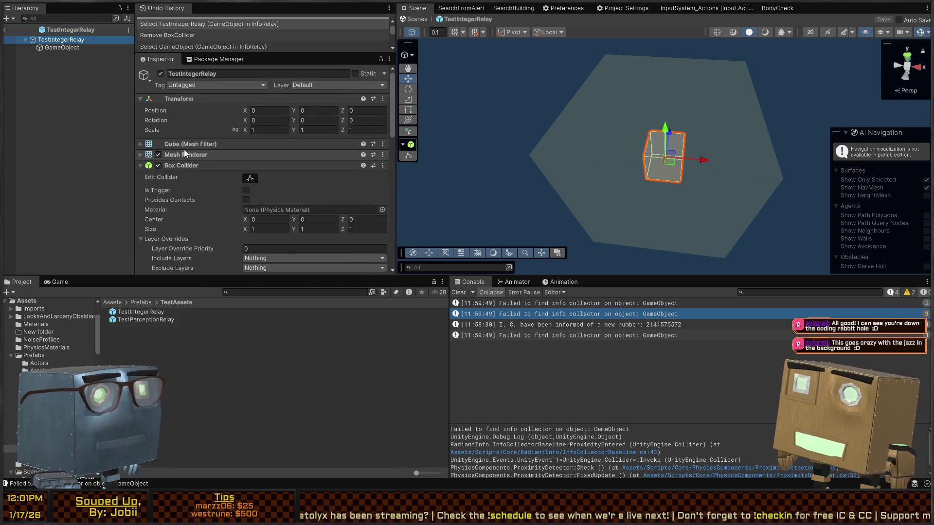
{"action": "left_click", "coordinate": [412, 20]}
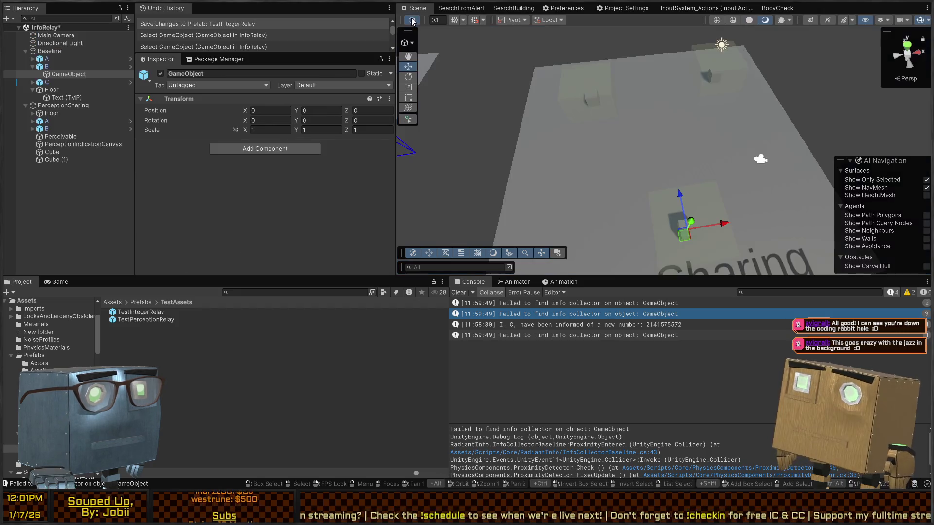
Undo an accidental object move, drag cubes B and C toward each other, then stop playing.
{"action": "left_click_drag", "start_coordinate": [585, 146], "coordinate": [681, 179]}
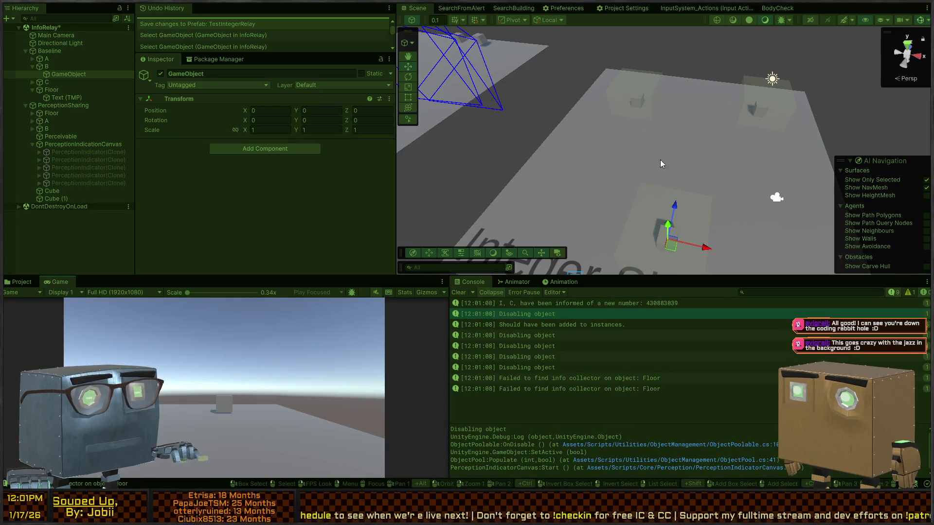
{"action": "mouse_move", "coordinate": [679, 248]}
{"action": "left_mouse_down"}
{"action": "mouse_move", "coordinate": [666, 135]}
{"action": "mouse_move", "coordinate": [652, 209]}
{"action": "mouse_move", "coordinate": [602, 192]}
{"action": "left_mouse_up"}
{"action": "key", "text": "ctrl+z"}
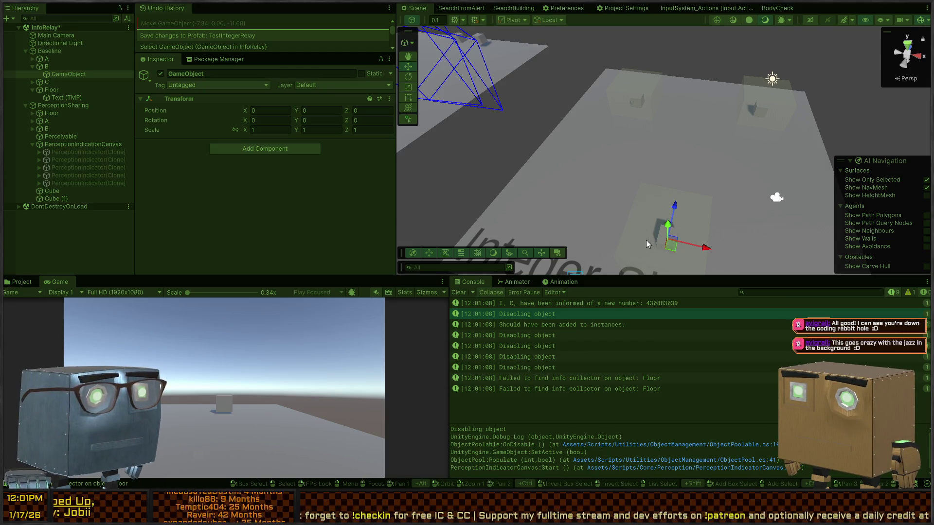
{"action": "left_click", "coordinate": [56, 61]}
{"action": "left_click", "coordinate": [56, 67]}
{"action": "mouse_move", "coordinate": [762, 92]}
{"action": "left_mouse_down"}
{"action": "mouse_move", "coordinate": [670, 236]}
{"action": "mouse_move", "coordinate": [645, 152]}
{"action": "mouse_move", "coordinate": [648, 119]}
{"action": "mouse_move", "coordinate": [639, 175]}
{"action": "left_mouse_up"}
{"action": "left_click", "coordinate": [632, 101]}
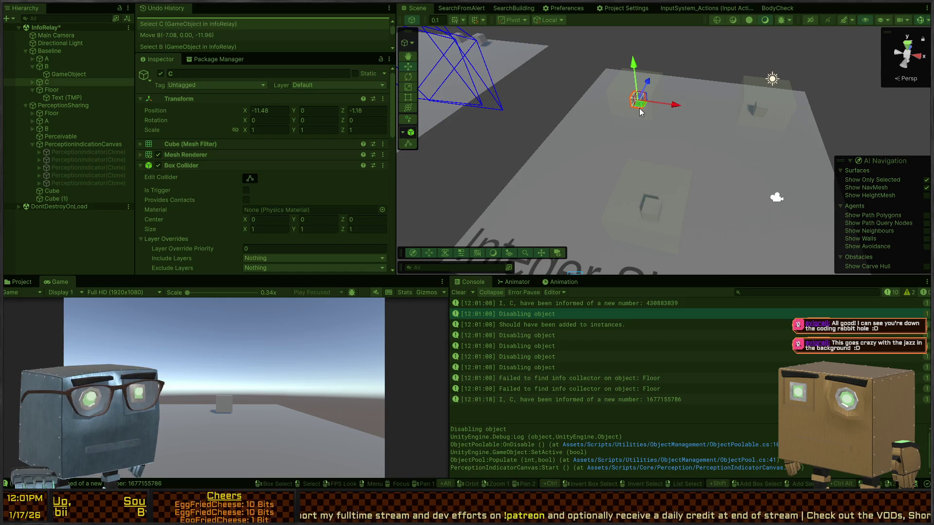
{"action": "mouse_move", "coordinate": [639, 108]}
{"action": "left_mouse_down"}
{"action": "mouse_move", "coordinate": [752, 116]}
{"action": "mouse_move", "coordinate": [608, 128]}
{"action": "mouse_move", "coordinate": [614, 132]}
{"action": "left_mouse_up"}
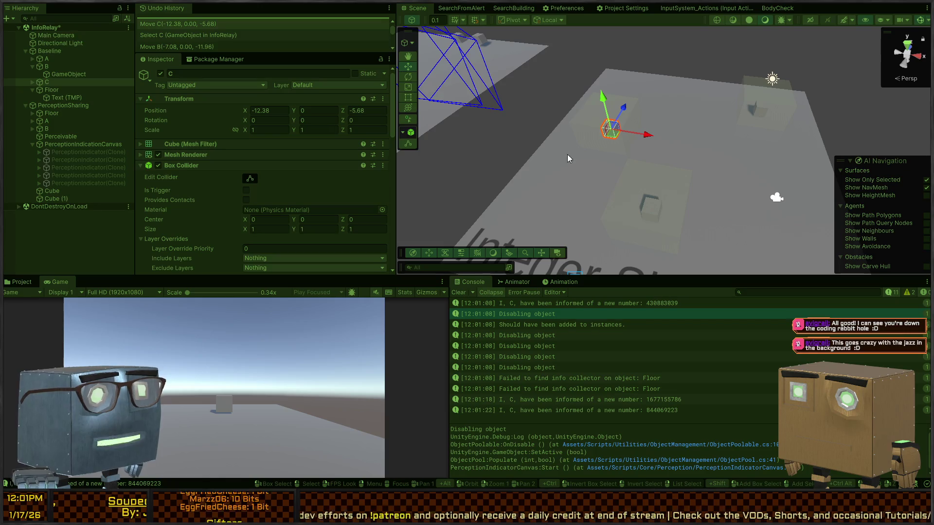
{"action": "key", "text": "ctrl+p"}
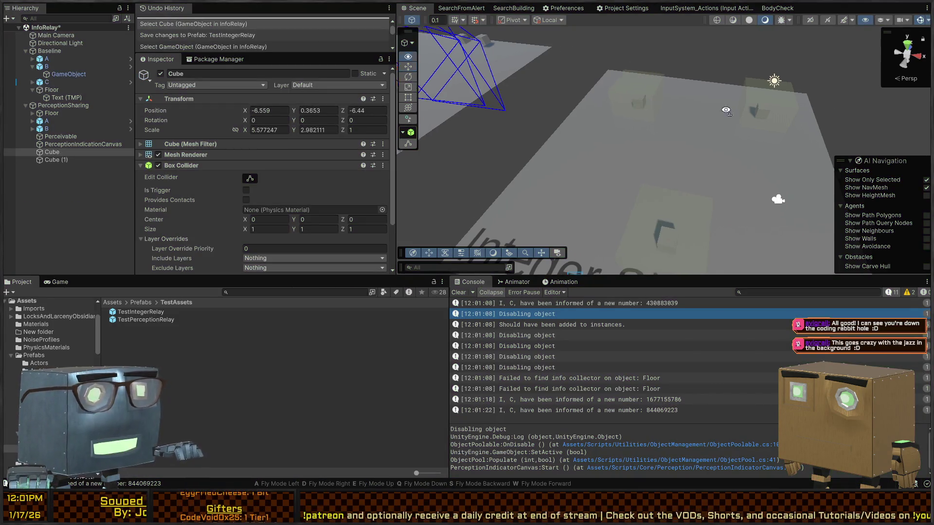
Rerun the play test, framing and turning object A, then stop play mode.
{"action": "mouse_move", "coordinate": [725, 110]}
{"action": "left_mouse_down"}
{"action": "mouse_move", "coordinate": [693, 79]}
{"action": "mouse_move", "coordinate": [730, 83]}
{"action": "mouse_move", "coordinate": [732, 114]}
{"action": "left_mouse_up"}
{"action": "key", "text": "ctrl+p"}
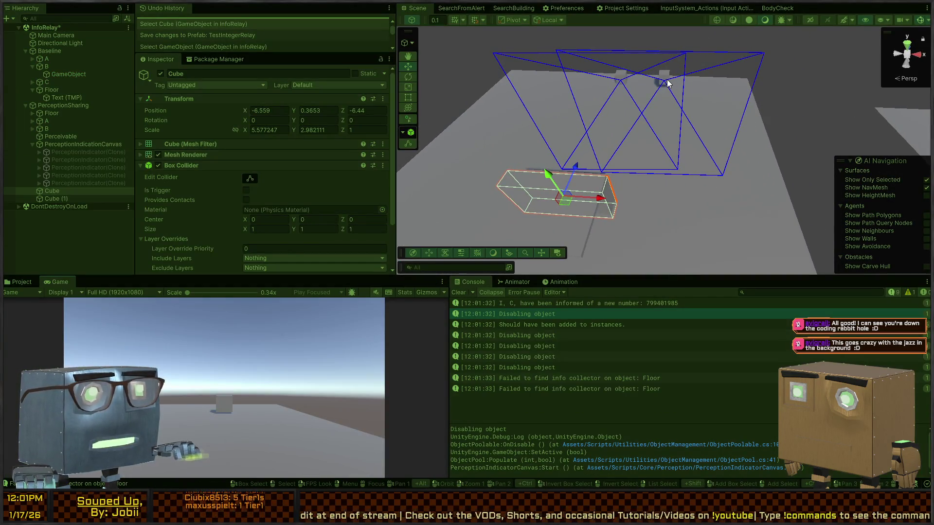
{"action": "left_click", "coordinate": [665, 82]}
{"action": "key", "text": "f"}
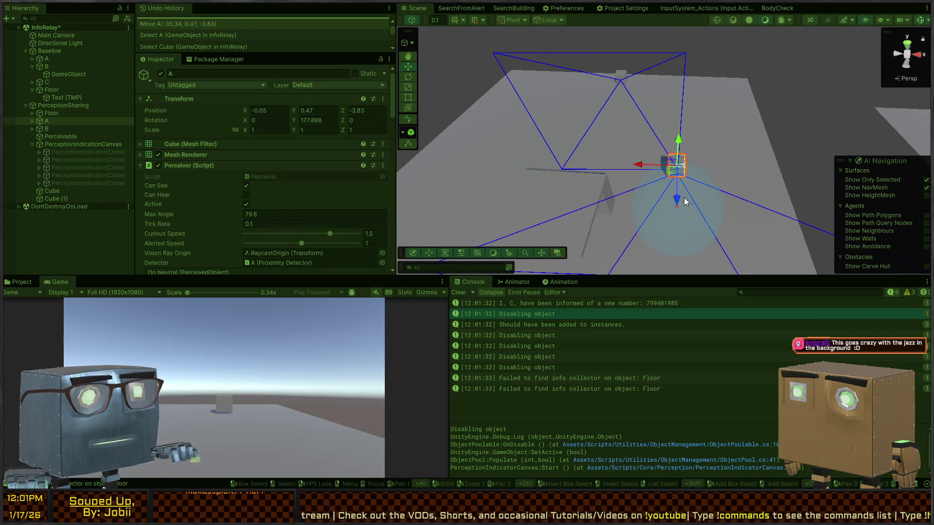
{"action": "mouse_move", "coordinate": [685, 201]}
{"action": "left_mouse_down"}
{"action": "mouse_move", "coordinate": [635, 146]}
{"action": "mouse_move", "coordinate": [628, 118]}
{"action": "mouse_move", "coordinate": [666, 142]}
{"action": "mouse_move", "coordinate": [647, 117]}
{"action": "mouse_move", "coordinate": [665, 116]}
{"action": "mouse_move", "coordinate": [674, 203]}
{"action": "mouse_move", "coordinate": [609, 107]}
{"action": "mouse_move", "coordinate": [616, 51]}
{"action": "left_mouse_up"}
{"action": "key", "text": "e"}
{"action": "key", "text": "w"}
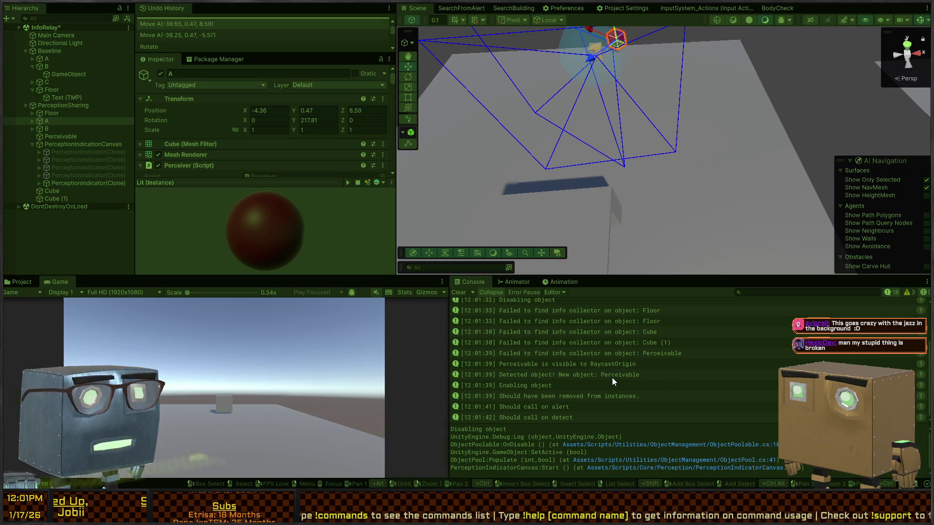
{"action": "key", "text": "ctrl+p"}
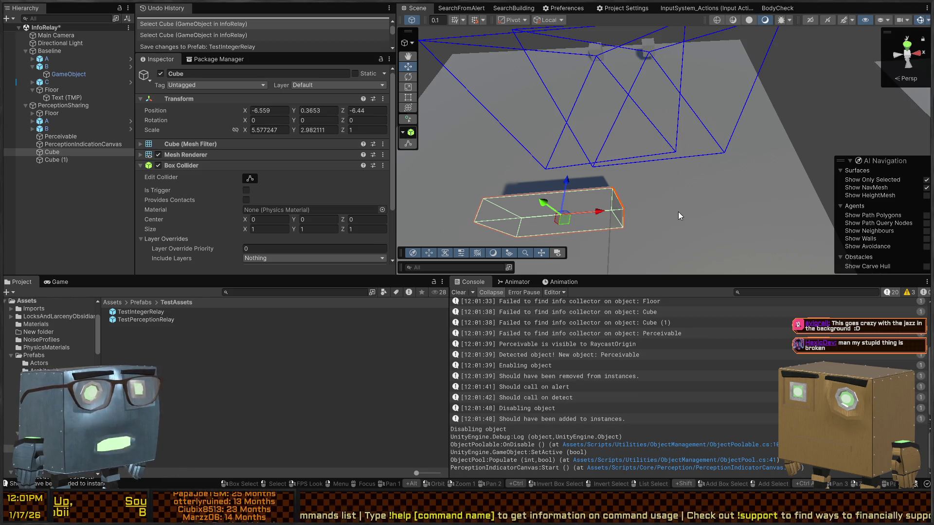
Bring up the IInfoCollector interface code in Visual Studio.
{"action": "mouse_move", "coordinate": [675, 112]}
{"action": "left_mouse_down"}
{"action": "mouse_move", "coordinate": [784, 84]}
{"action": "mouse_move", "coordinate": [759, 90]}
{"action": "left_mouse_up"}
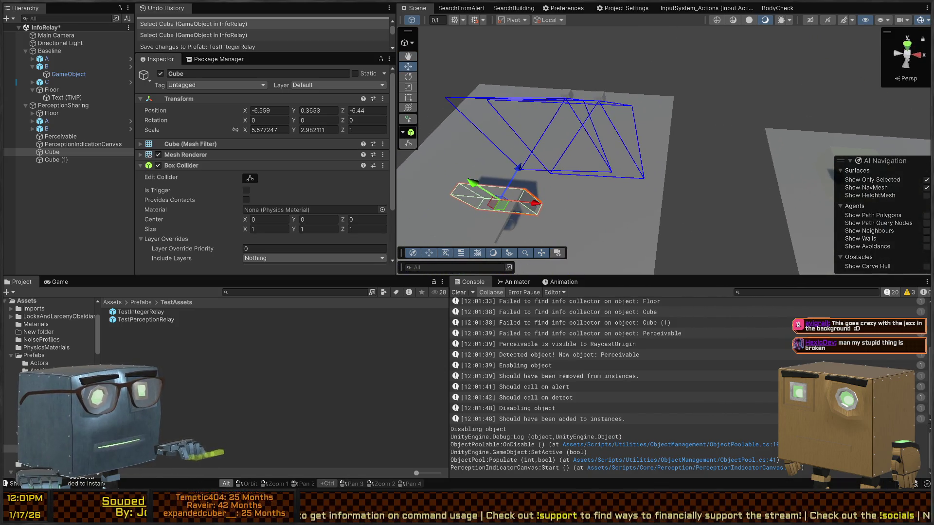
{"action": "key", "text": "alt+Tab"}
{"action": "left_click", "coordinate": [253, 126], "text": "ctrl"}
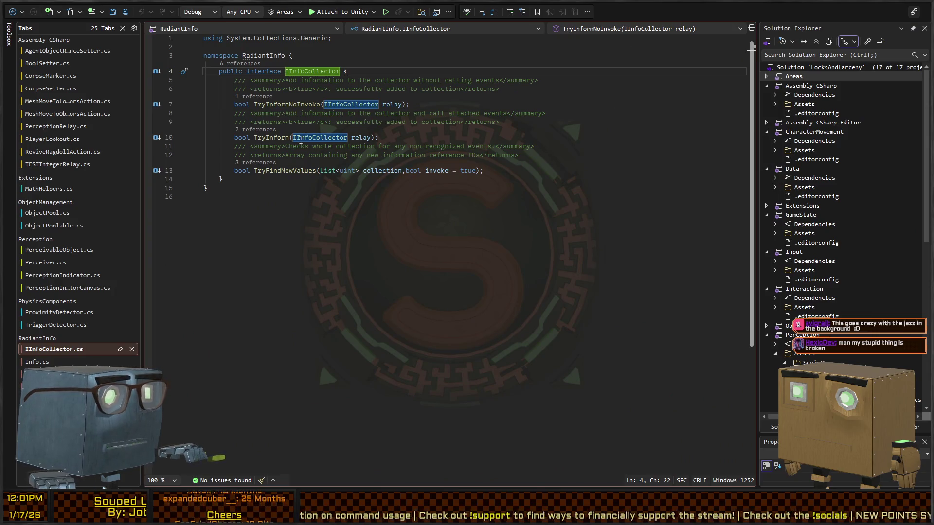
Switch from the IInfoCollector interface to the TESTIntegerRelay.cs tab.
{"action": "key", "text": "ctrl+minus"}
{"action": "key", "text": "ctrl+minus"}
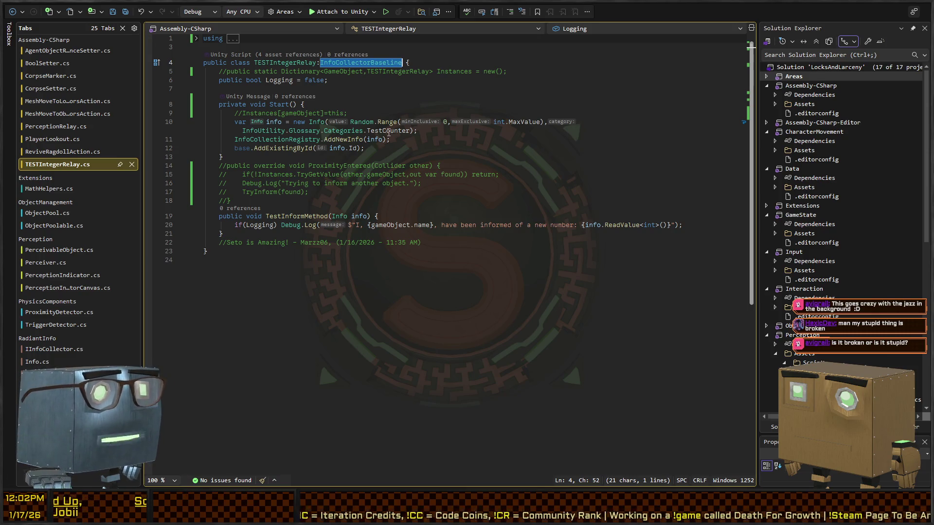
Delete the commented-out ProximityEntered block and the commented Instances line with their blank lines.
{"action": "left_click", "coordinate": [294, 202]}
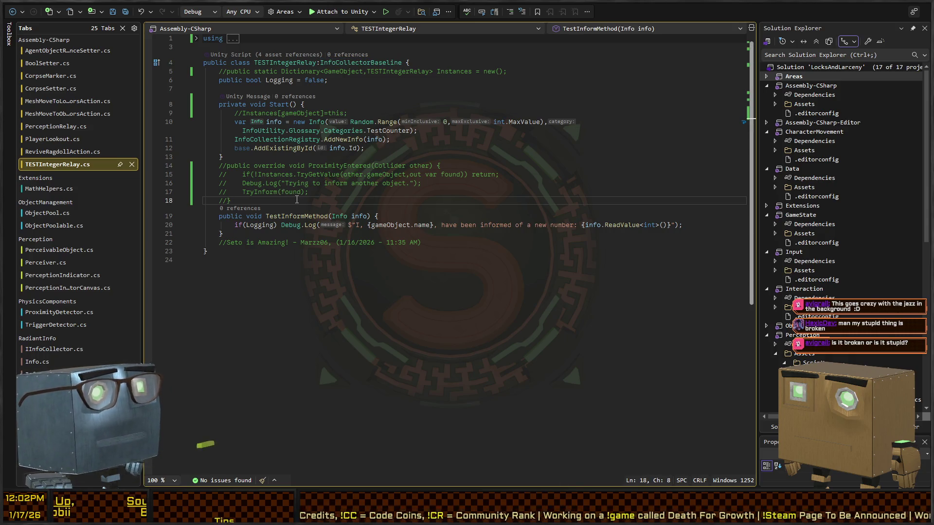
{"action": "key", "text": "shift+Up"}
{"action": "key", "text": "shift+Up"}
{"action": "key", "text": "shift+Up"}
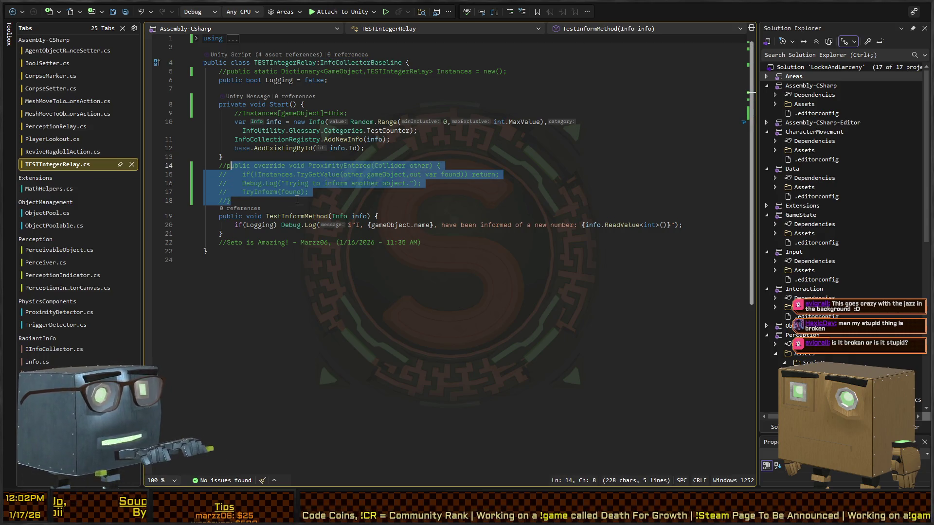
{"action": "key", "text": "shift+Home"}
{"action": "key", "text": "Delete"}
{"action": "key", "text": "BackSpace"}
{"action": "key", "text": "Up"}
{"action": "key", "text": "Up"}
{"action": "key", "text": "Up"}
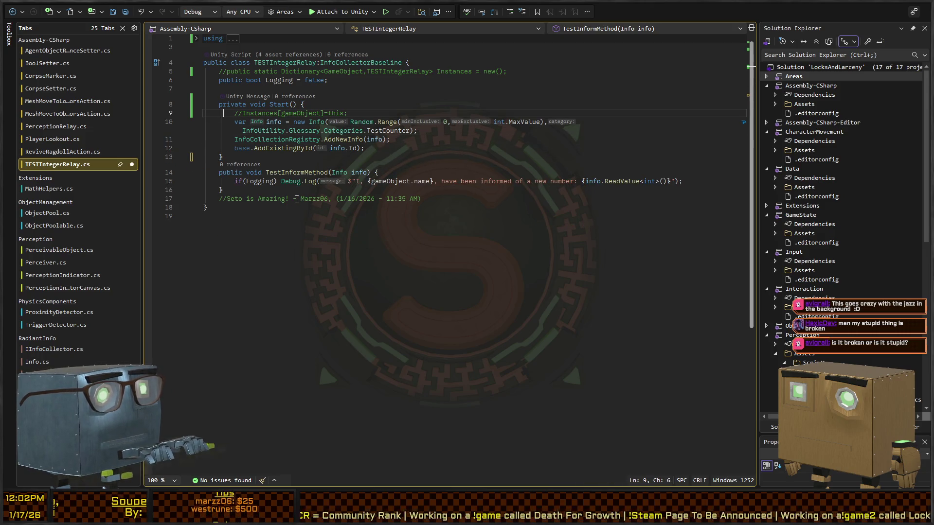
{"action": "key", "text": "End"}
{"action": "key", "text": "shift+Home"}
{"action": "key", "text": "Delete"}
{"action": "key", "text": "BackSpace"}
Remove the commented Dictionary declaration and blank lines around Logging, then save the script.
{"action": "key", "text": "Up"}
{"action": "key", "text": "Up"}
{"action": "key", "text": "Up"}
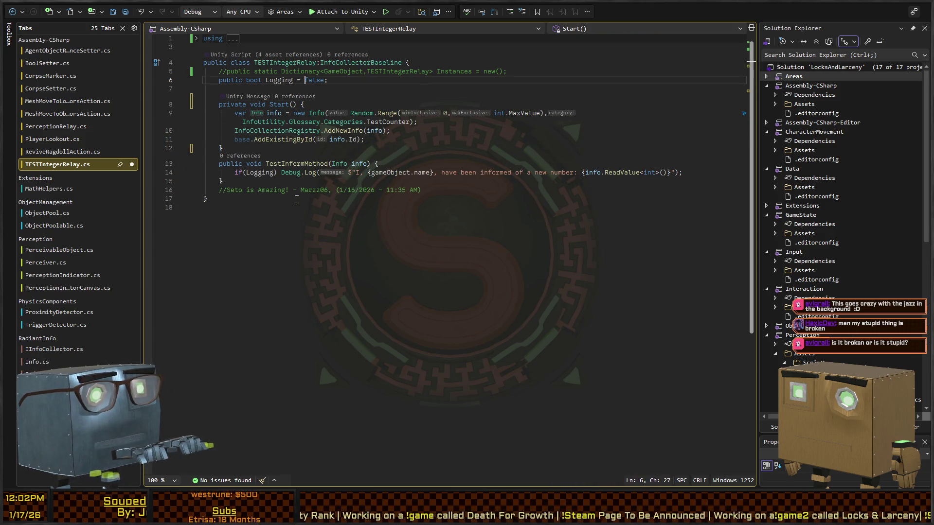
{"action": "key", "text": "End"}
{"action": "key", "text": "shift+Home"}
{"action": "key", "text": "Delete"}
{"action": "key", "text": "Delete"}
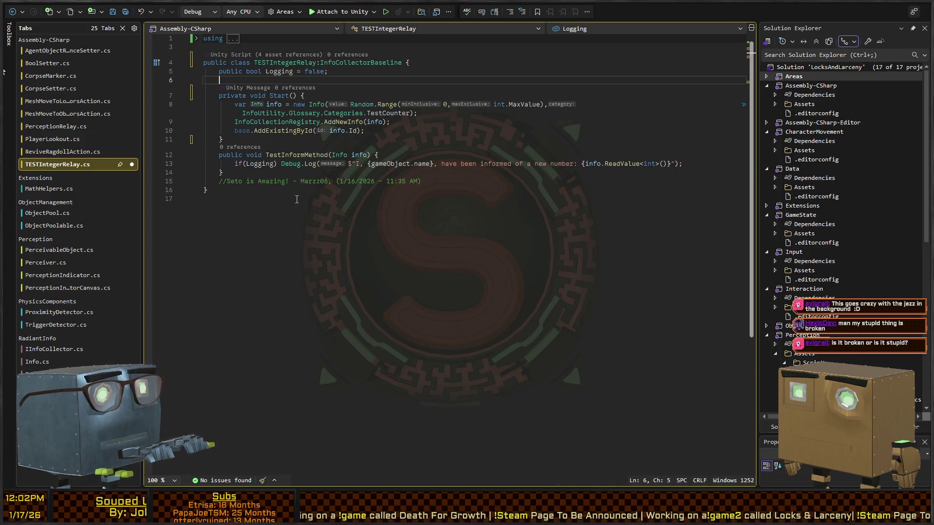
{"action": "key", "text": "End"}
{"action": "key", "text": "Delete"}
{"action": "key", "text": "ctrl+s"}
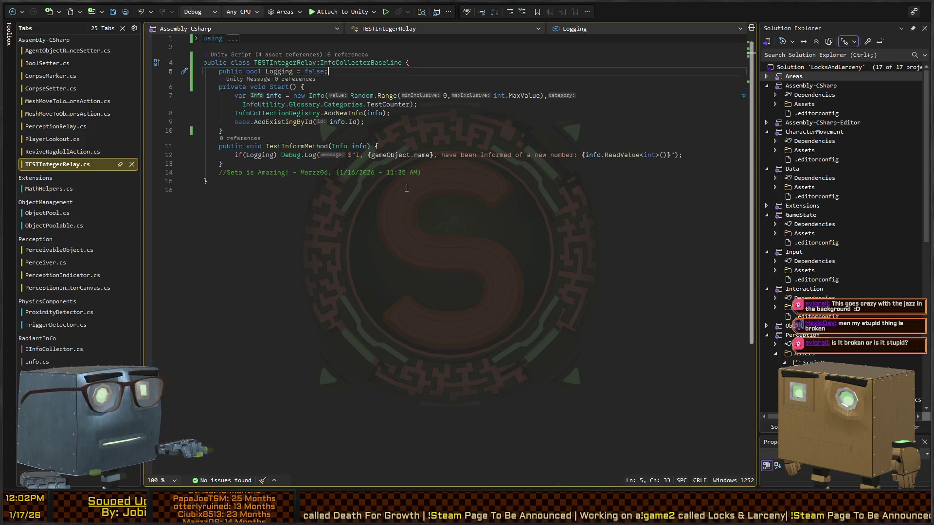
Review Start() and TestInformMethod, then move over to the PerceptionRelay script.
{"action": "left_click_drag", "start_coordinate": [365, 122], "coordinate": [238, 100]}
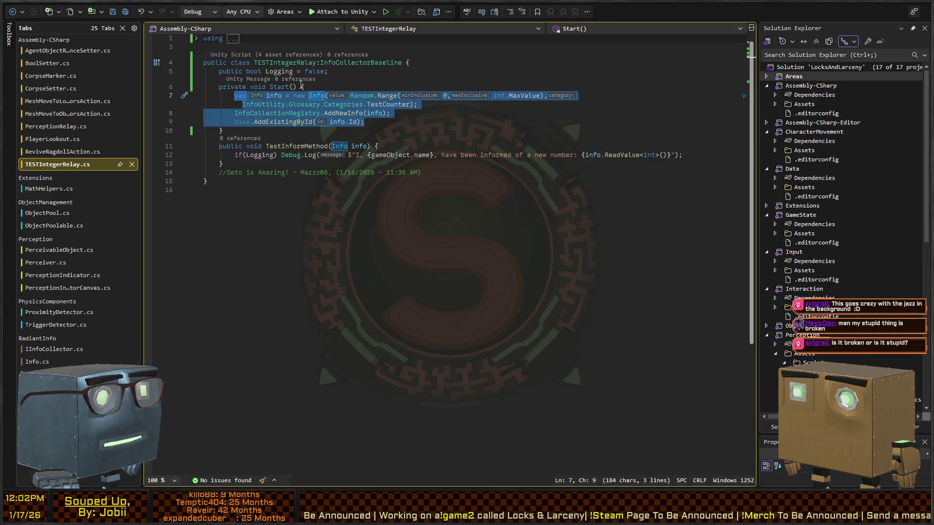
{"action": "left_click", "coordinate": [299, 147]}
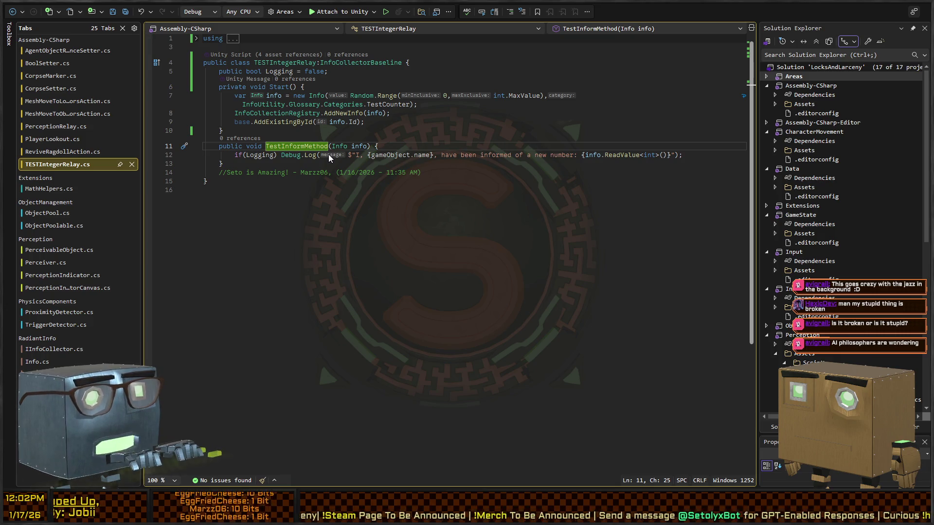
{"action": "key", "text": "F8"}
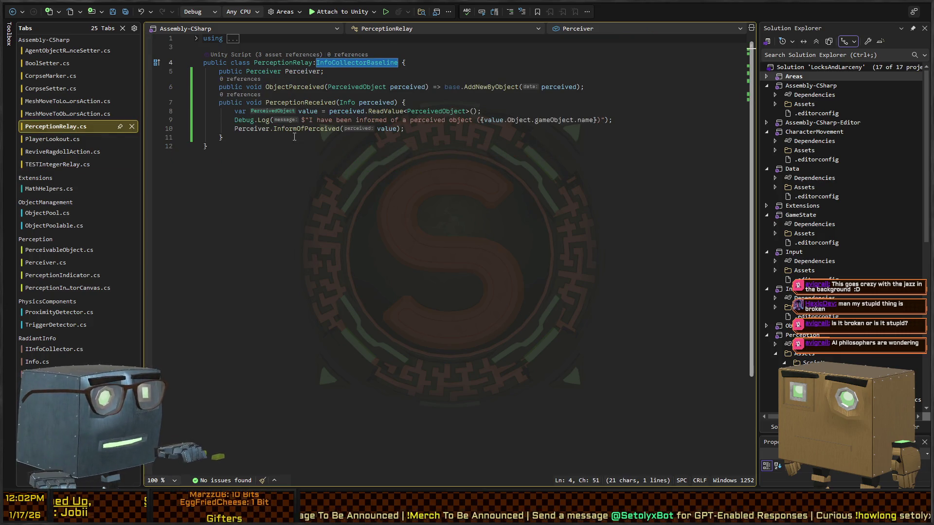
Follow PerceptionRelay's ObjectPerceived call to the AddNewByObject definition in InfoCollectorBaseline.
{"action": "key", "text": "ctrl+minus"}
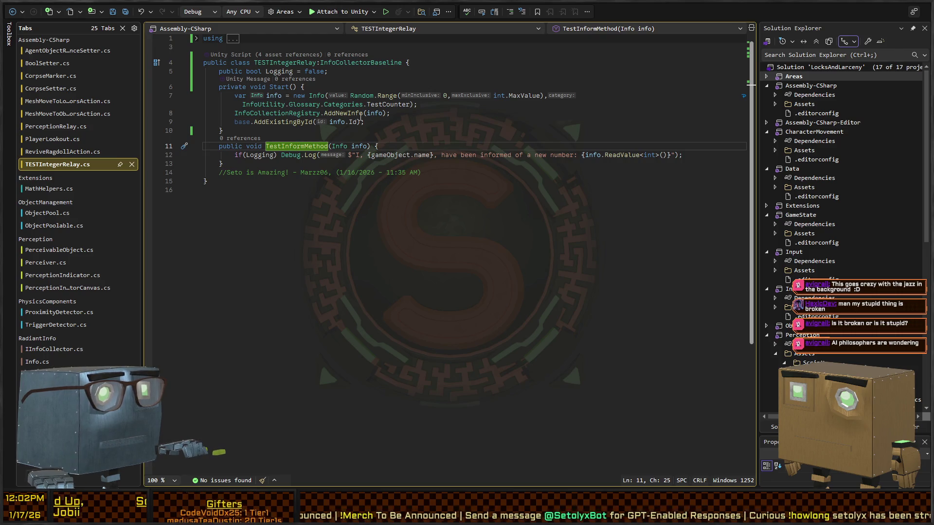
{"action": "key", "text": "ctrl+shift+minus"}
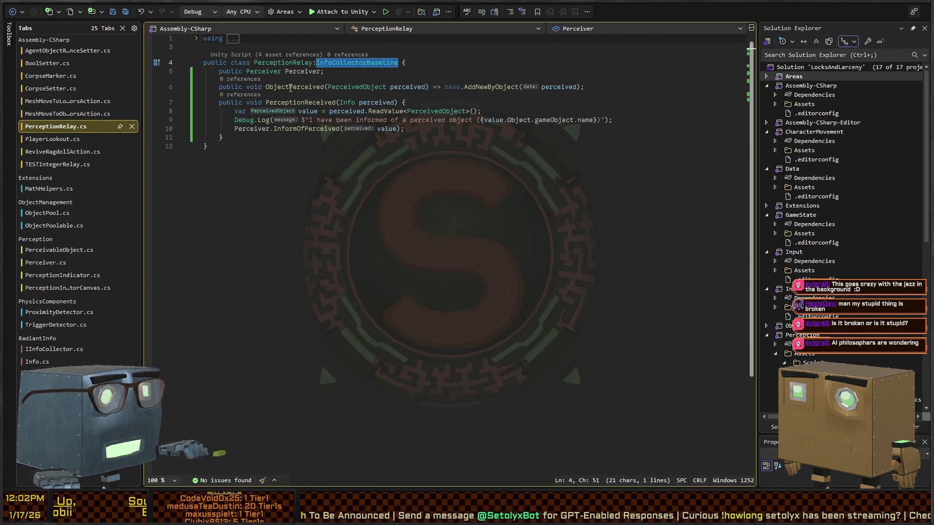
{"action": "left_click", "coordinate": [291, 88]}
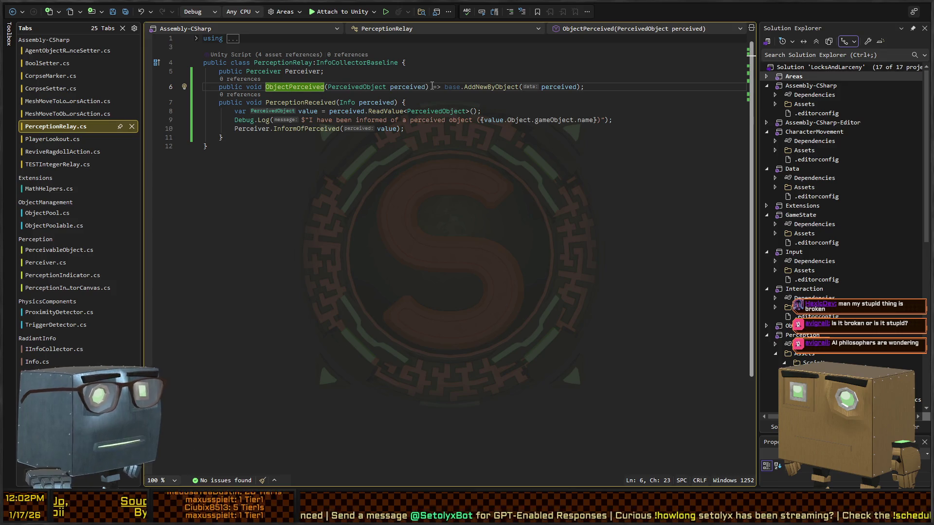
{"action": "left_click", "coordinate": [491, 87]}
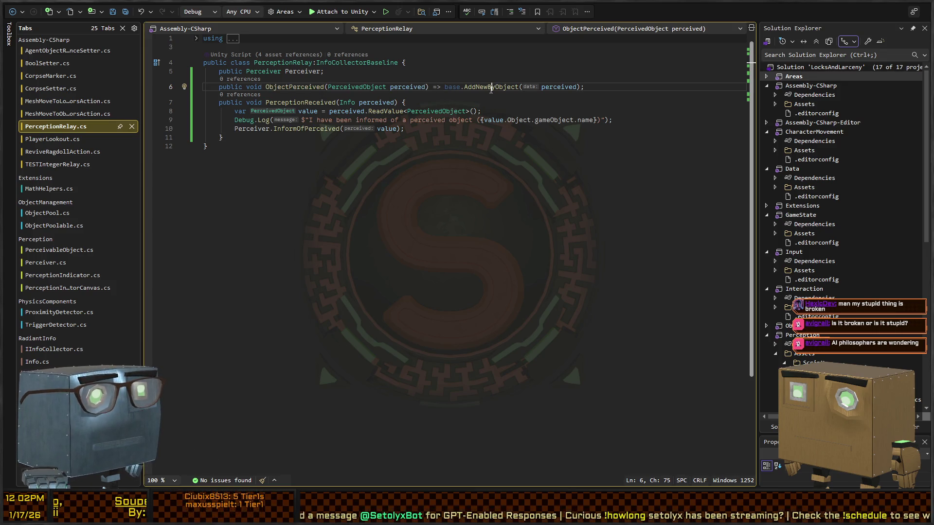
{"action": "left_click", "coordinate": [441, 86]}
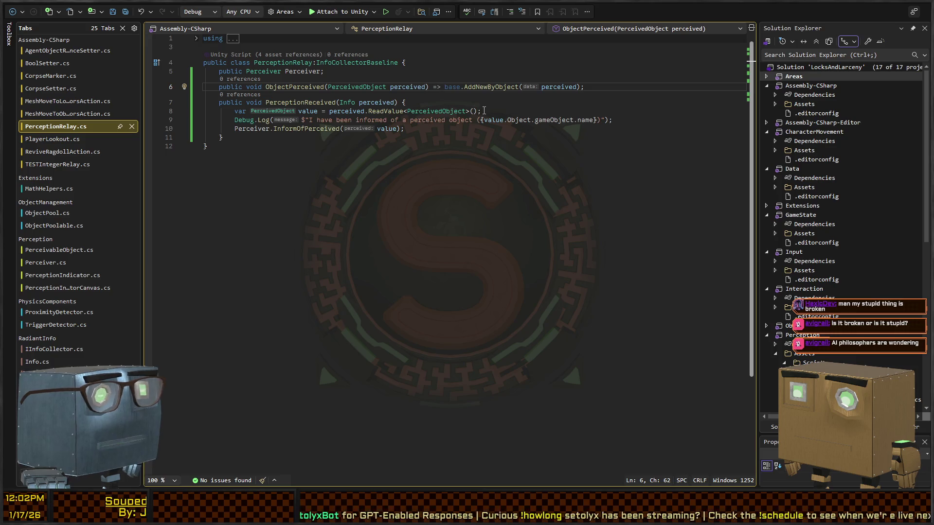
{"action": "left_click", "coordinate": [493, 86], "text": "ctrl"}
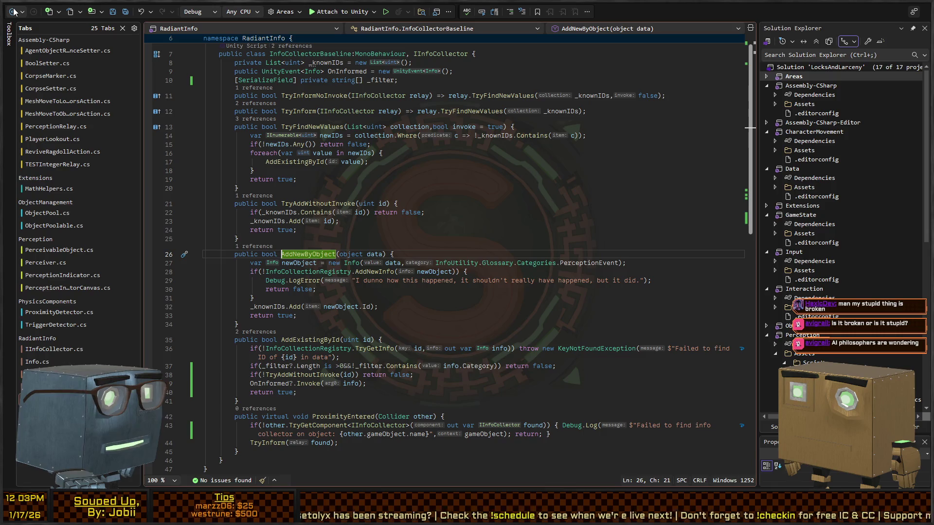
Return to PerceptionRelay's ObjectPerceived method and sketch a circle face over the code.
{"action": "left_click", "coordinate": [270, 257]}
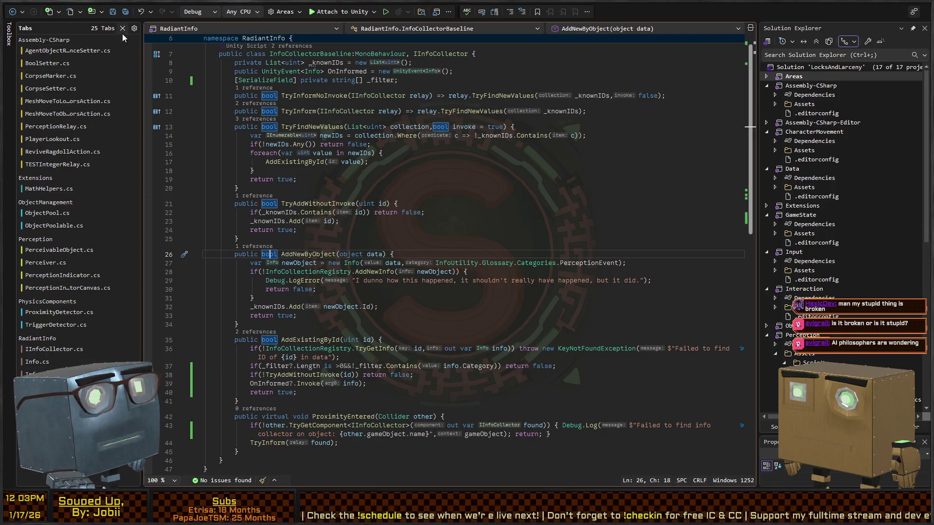
{"action": "left_click", "coordinate": [14, 15]}
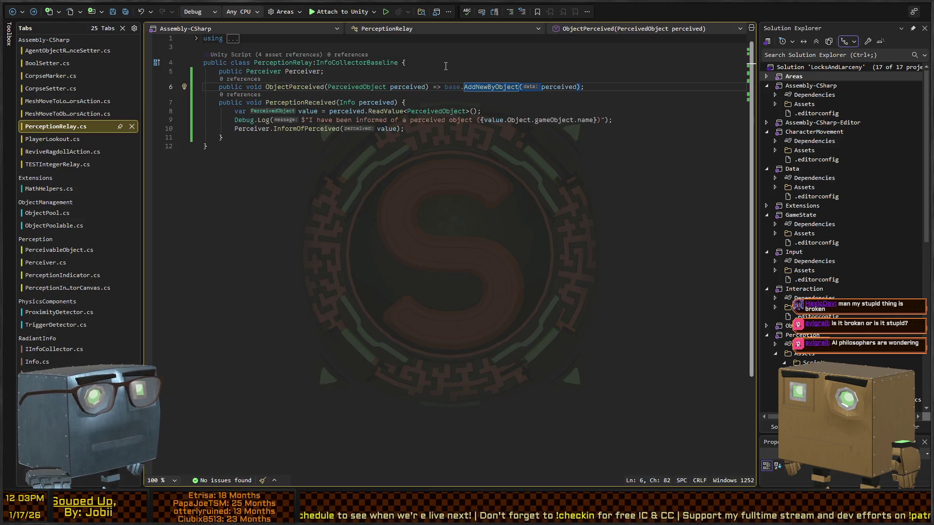
{"action": "left_click", "coordinate": [291, 87]}
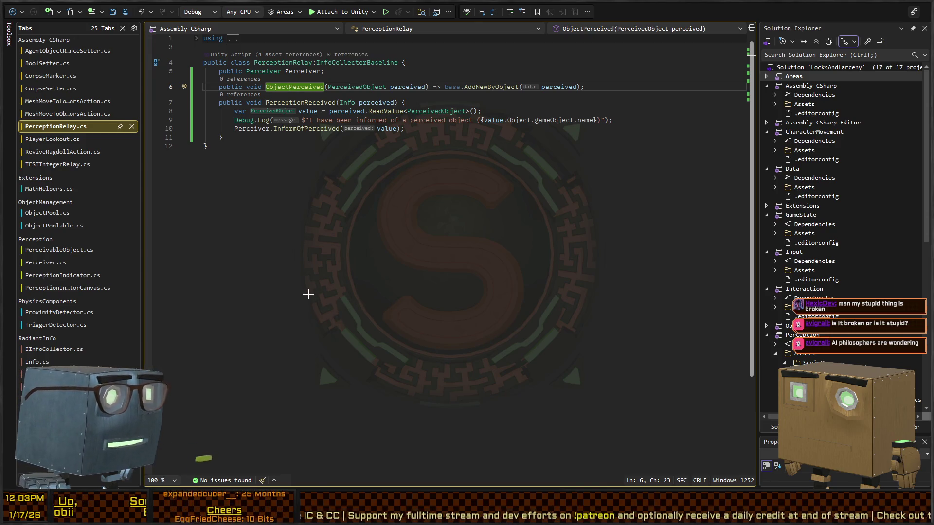
{"action": "mouse_move", "coordinate": [309, 291]}
{"action": "left_mouse_down"}
{"action": "mouse_move", "coordinate": [334, 296]}
{"action": "mouse_move", "coordinate": [302, 313]}
{"action": "mouse_move", "coordinate": [310, 290]}
{"action": "mouse_move", "coordinate": [328, 322]}
{"action": "left_mouse_up"}
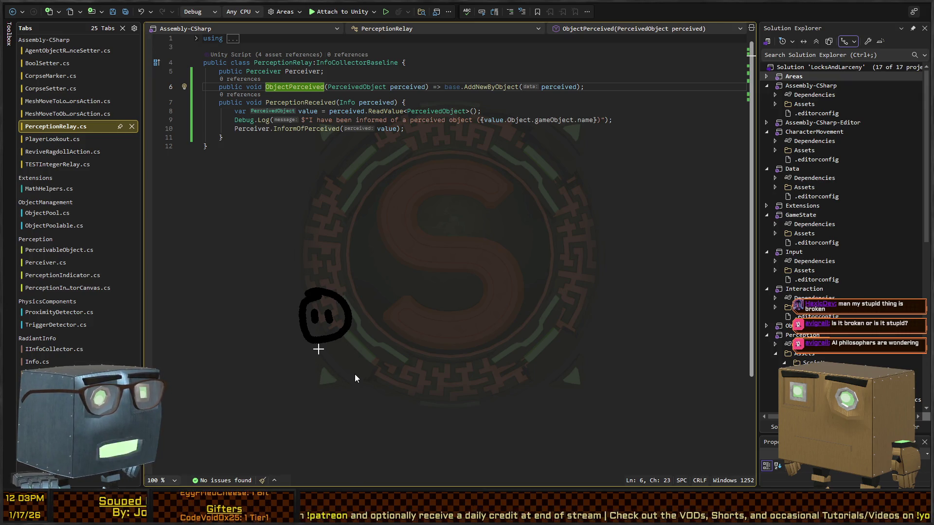
{"action": "right_click", "coordinate": [355, 377]}
{"action": "left_click", "coordinate": [333, 376]}
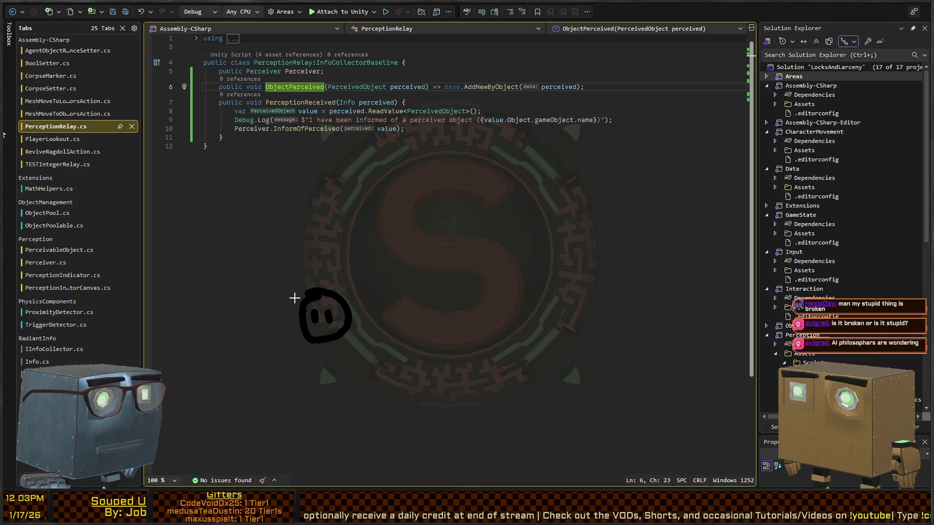
{"action": "left_click_drag", "start_coordinate": [297, 297], "coordinate": [167, 276]}
{"action": "left_click_drag", "start_coordinate": [292, 339], "coordinate": [170, 400]}
{"action": "right_click", "coordinate": [205, 362]}
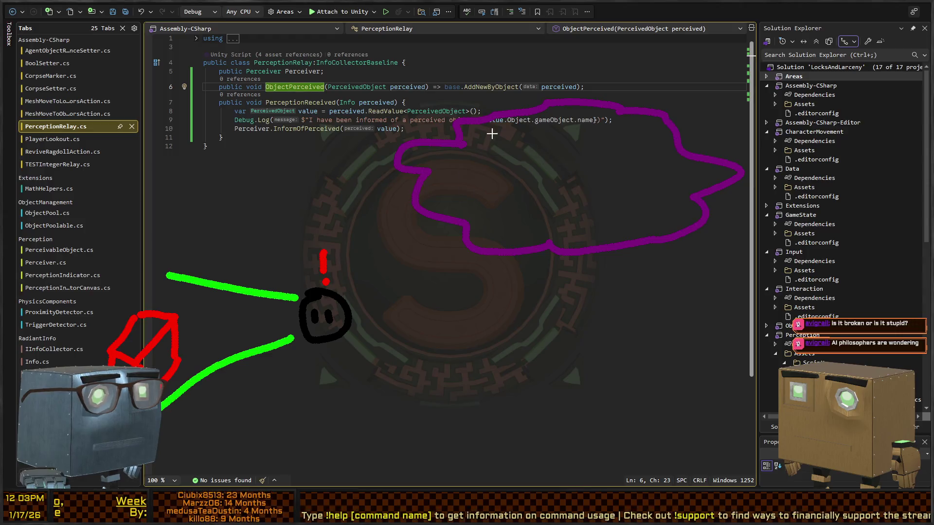
{"action": "mouse_move", "coordinate": [468, 169]}
{"action": "left_mouse_down"}
{"action": "mouse_move", "coordinate": [491, 151]}
{"action": "mouse_move", "coordinate": [512, 161]}
{"action": "mouse_move", "coordinate": [486, 179]}
{"action": "mouse_move", "coordinate": [490, 193]}
{"action": "left_mouse_up"}
{"action": "mouse_move", "coordinate": [516, 165]}
{"action": "left_mouse_down"}
{"action": "mouse_move", "coordinate": [494, 194]}
{"action": "mouse_move", "coordinate": [515, 179]}
{"action": "mouse_move", "coordinate": [470, 189]}
{"action": "mouse_move", "coordinate": [488, 202]}
{"action": "left_mouse_up"}
{"action": "right_click", "coordinate": [339, 262]}
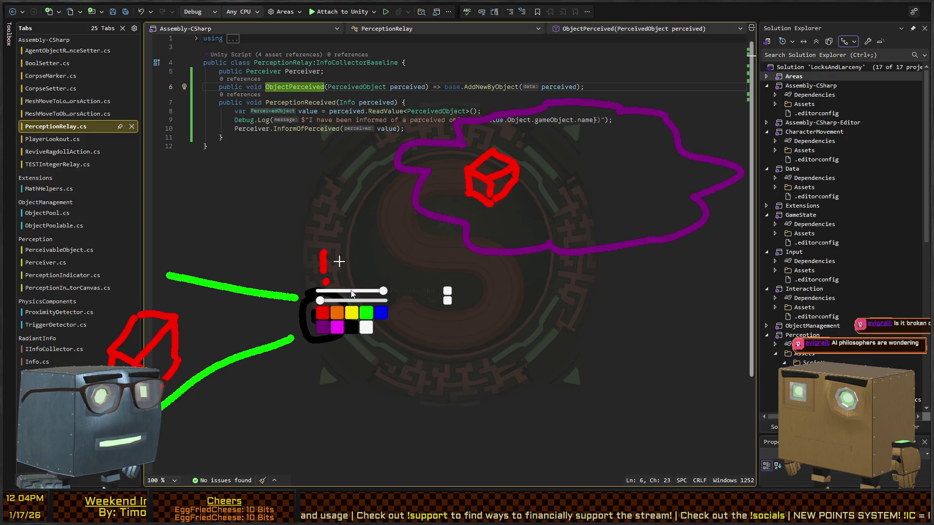
{"action": "left_click", "coordinate": [323, 327]}
{"action": "mouse_move", "coordinate": [549, 254]}
{"action": "left_mouse_down"}
{"action": "mouse_move", "coordinate": [499, 317]}
{"action": "mouse_move", "coordinate": [361, 301]}
{"action": "left_mouse_up"}
{"action": "mouse_move", "coordinate": [365, 248]}
{"action": "left_mouse_down"}
{"action": "mouse_move", "coordinate": [365, 271]}
{"action": "mouse_move", "coordinate": [379, 275]}
{"action": "mouse_move", "coordinate": [385, 256]}
{"action": "mouse_move", "coordinate": [388, 268]}
{"action": "left_mouse_up"}
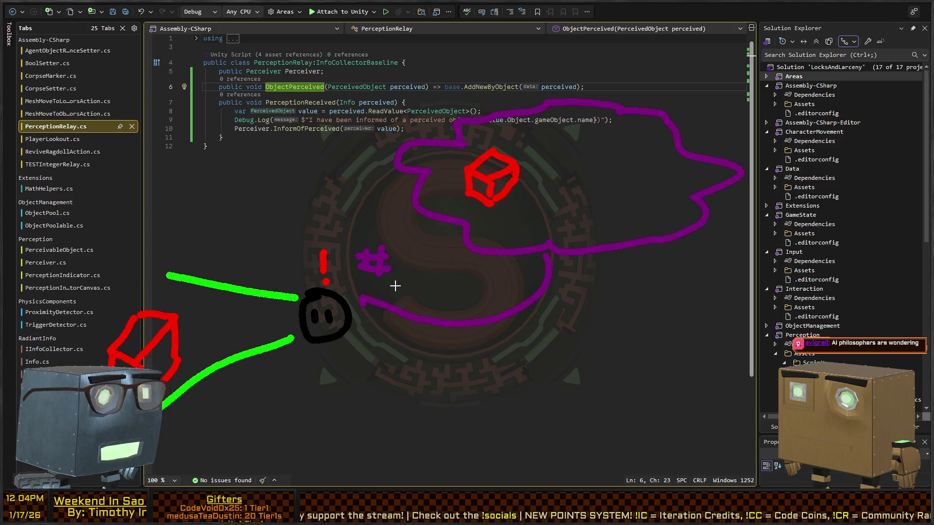
{"action": "key", "text": "ctrl+z"}
{"action": "key", "text": "ctrl+z"}
{"action": "key", "text": "ctrl+z"}
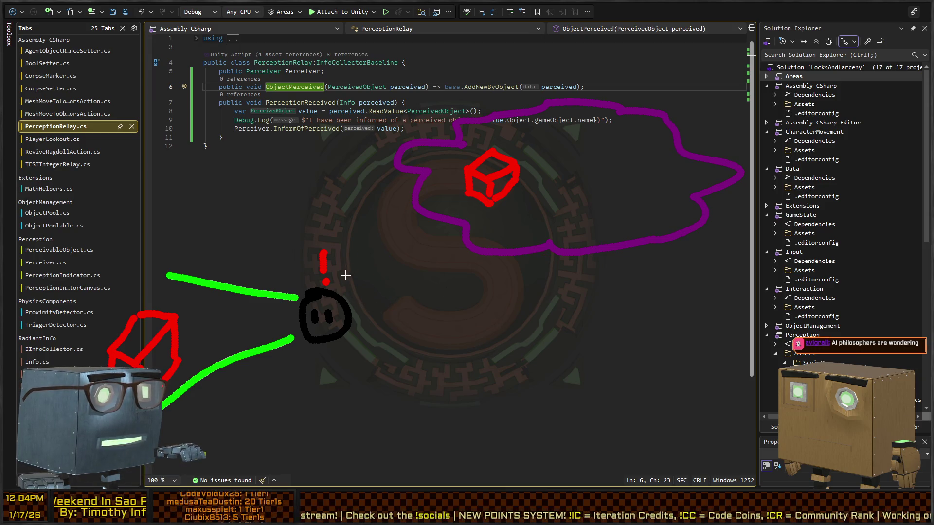
{"action": "left_click_drag", "start_coordinate": [344, 282], "coordinate": [404, 189]}
{"action": "left_click_drag", "start_coordinate": [343, 286], "coordinate": [555, 216]}
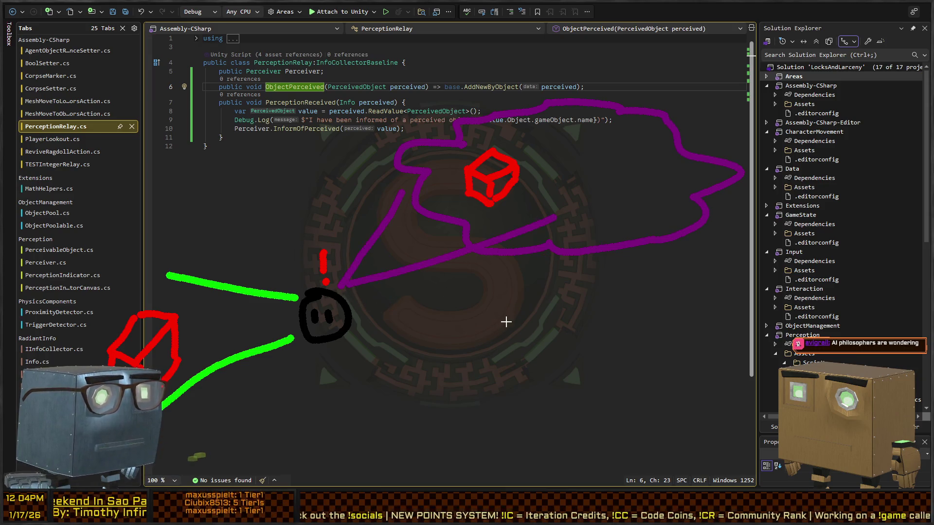
{"action": "key", "text": "ctrl+z"}
{"action": "key", "text": "ctrl+z"}
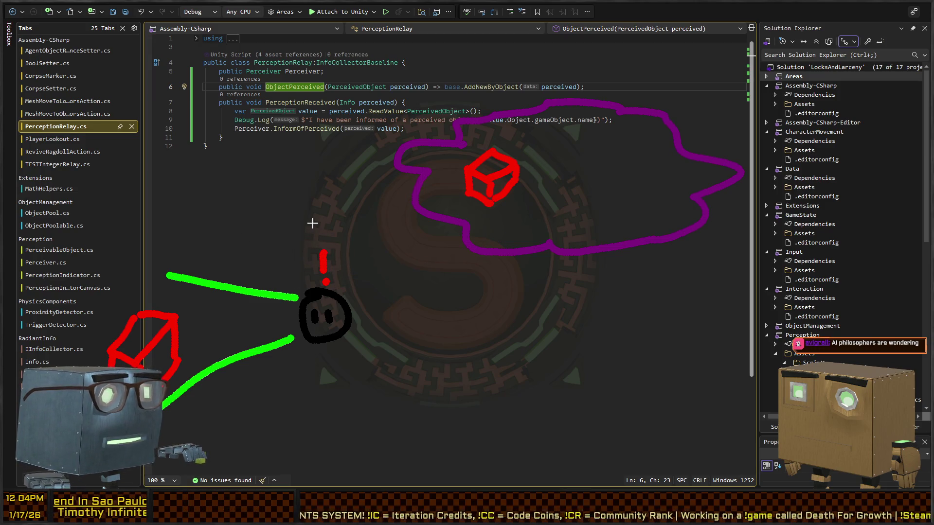
{"action": "mouse_move", "coordinate": [308, 240]}
{"action": "left_mouse_down"}
{"action": "mouse_move", "coordinate": [350, 263]}
{"action": "mouse_move", "coordinate": [375, 293]}
{"action": "left_mouse_up"}
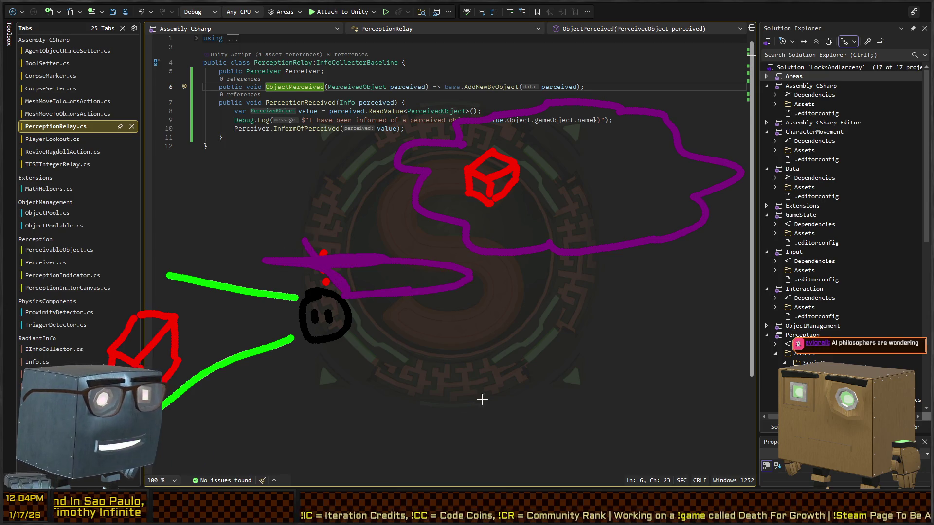
{"action": "key", "text": "e"}
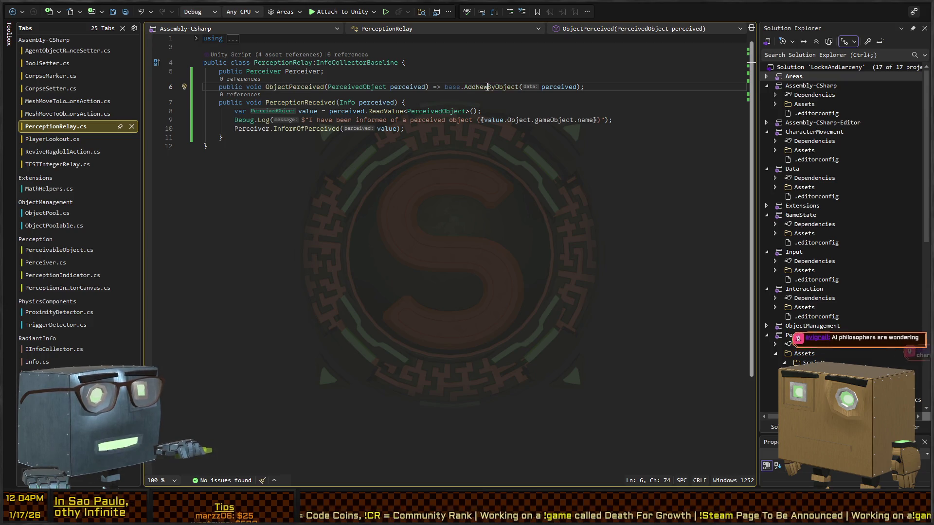
Change AddNewByObject's return type from bool to uint? and move to its return false line.
{"action": "left_click", "coordinate": [482, 87], "text": "ctrl"}
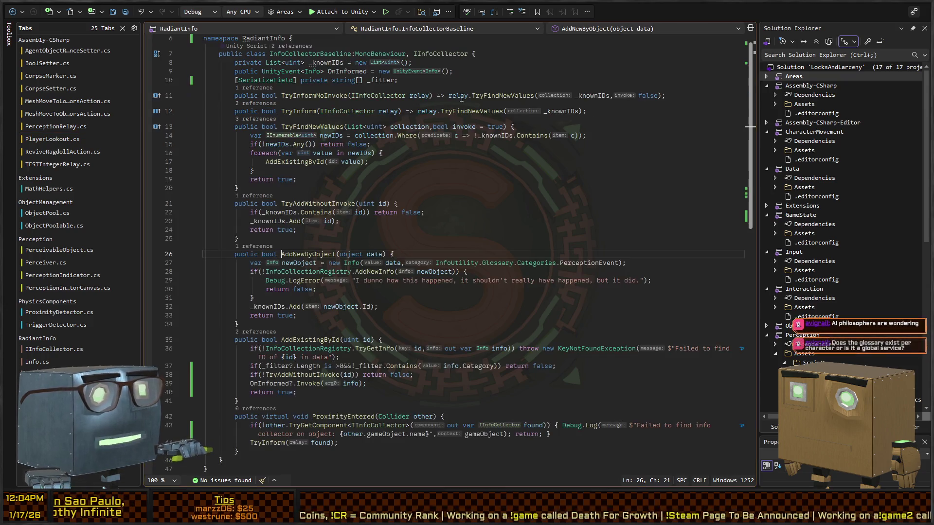
{"action": "double_click", "coordinate": [270, 255]}
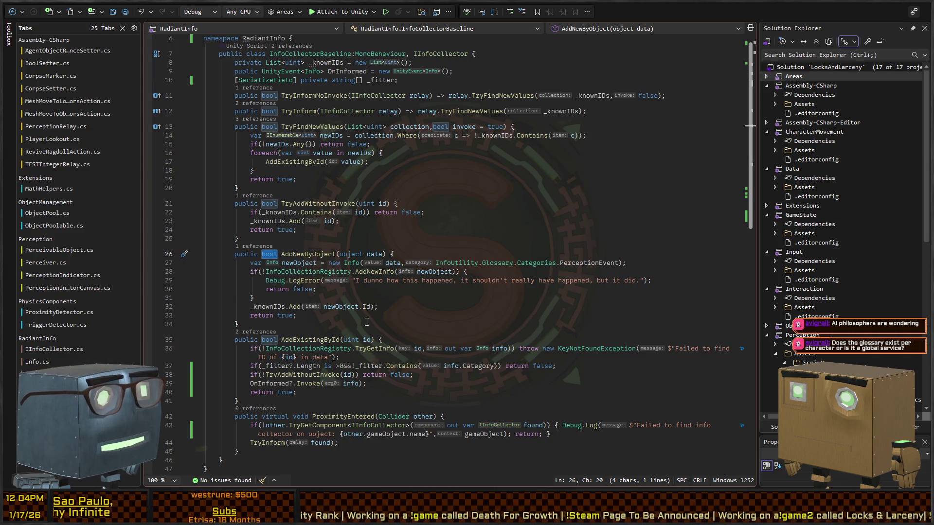
{"action": "type", "text": "retur"}
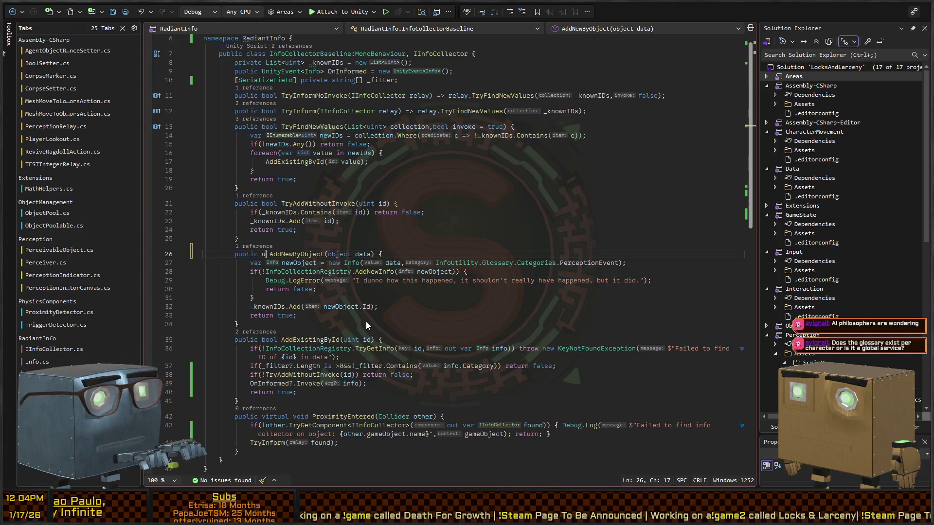
{"action": "key", "text": "BackSpace"}
{"action": "key", "text": "BackSpace"}
{"action": "key", "text": "BackSpace"}
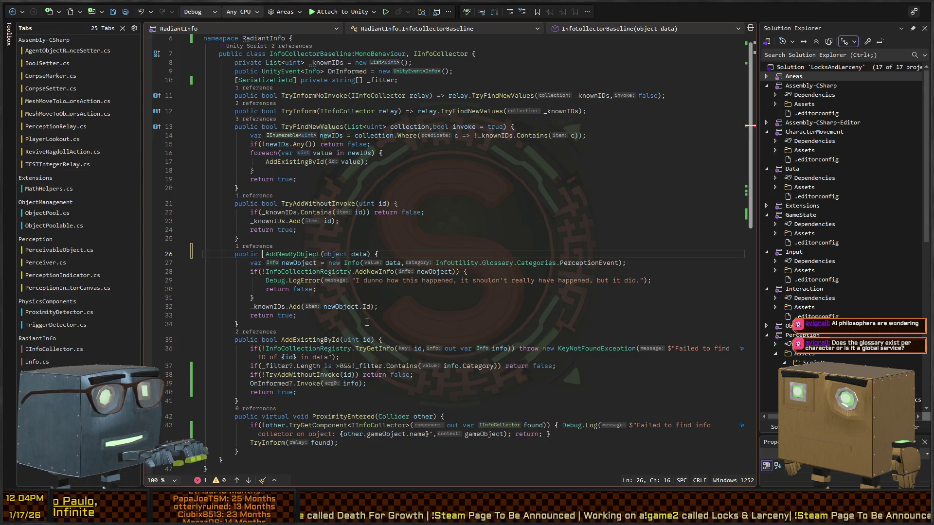
{"action": "type", "text": "uint?"}
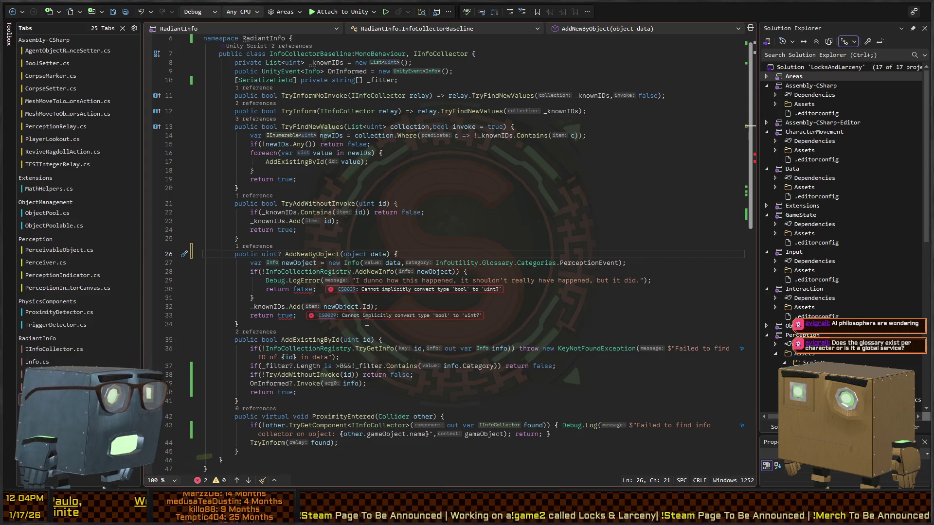
{"action": "key", "text": "Down"}
{"action": "key", "text": "Down"}
{"action": "key", "text": "Down"}
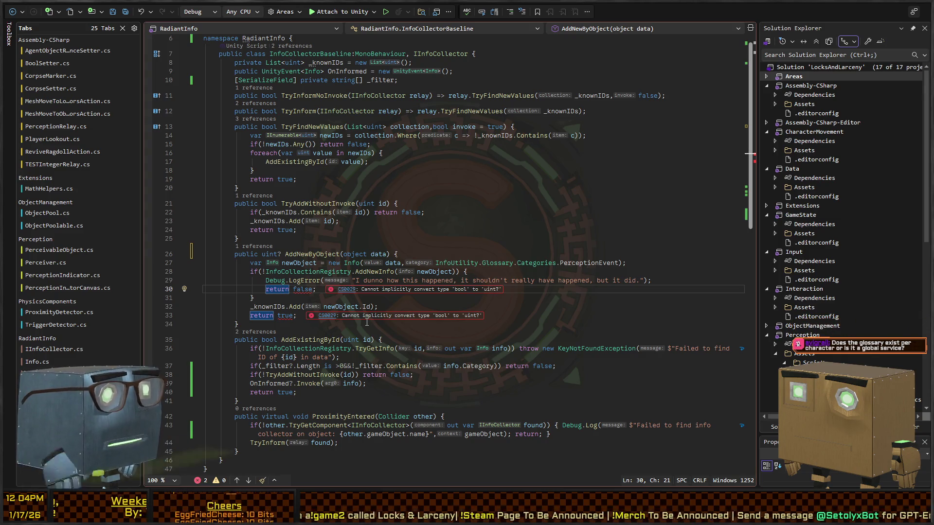
{"action": "key", "text": "ctrl+Right"}
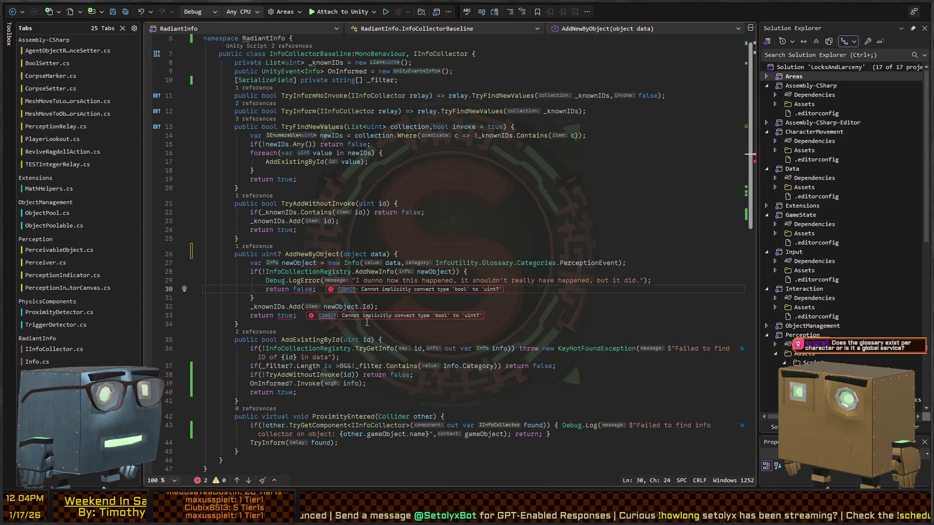
{"action": "key", "text": "Right"}
{"action": "key", "text": "Right"}
{"action": "key", "text": "Right"}
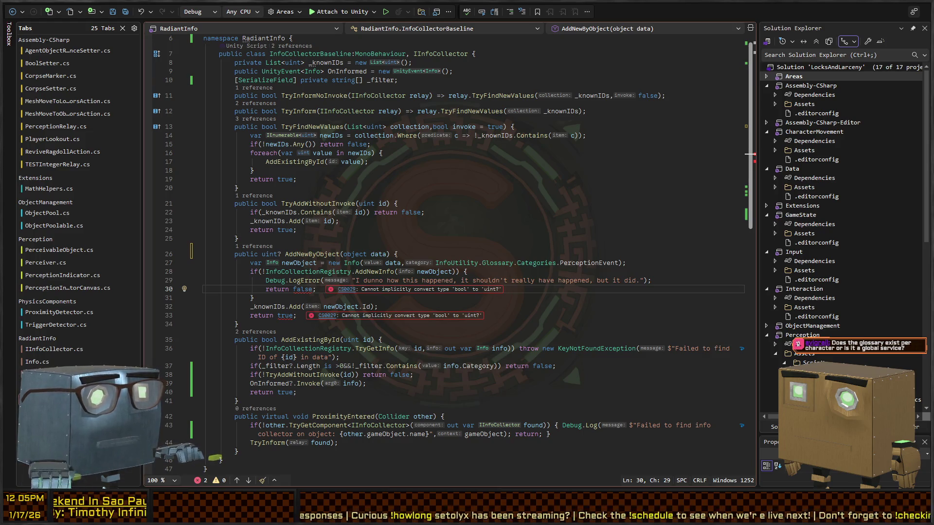
{"action": "key", "text": "alt+Tab"}
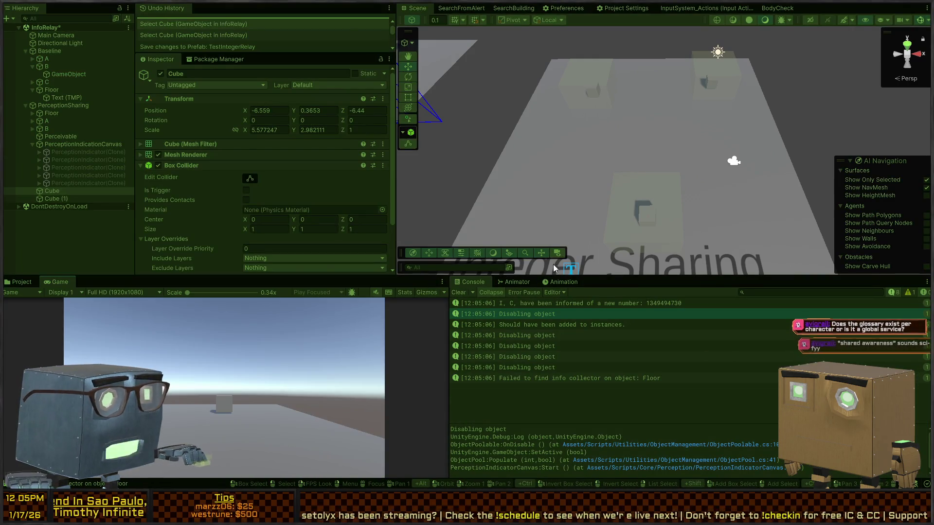
Clear the Console, move cube B to the floor's far end, and read the new-number logs.
{"action": "left_click", "coordinate": [458, 292]}
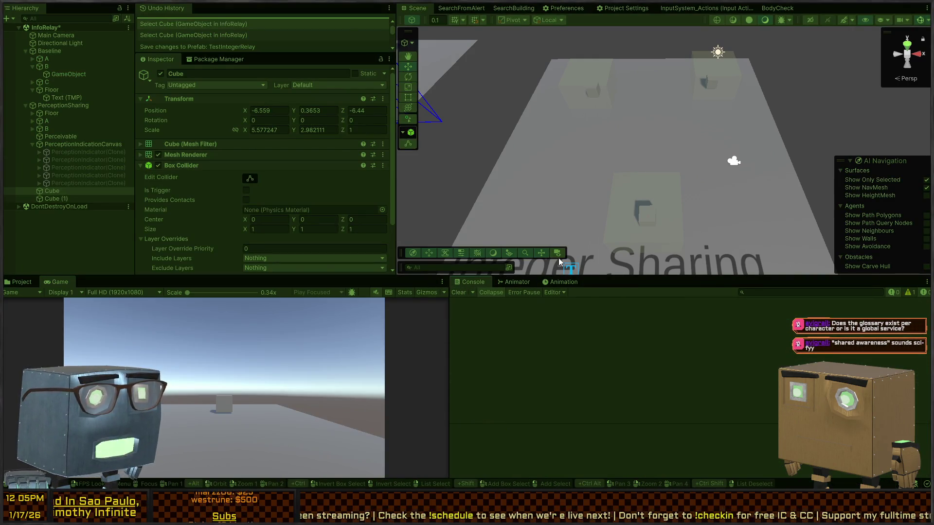
{"action": "left_click", "coordinate": [640, 222]}
{"action": "left_click", "coordinate": [595, 94]}
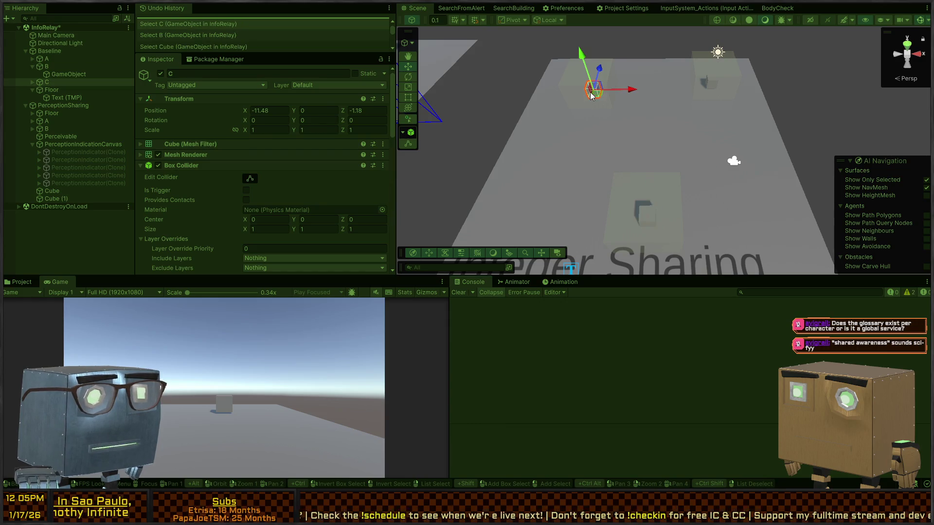
{"action": "left_click", "coordinate": [647, 211]}
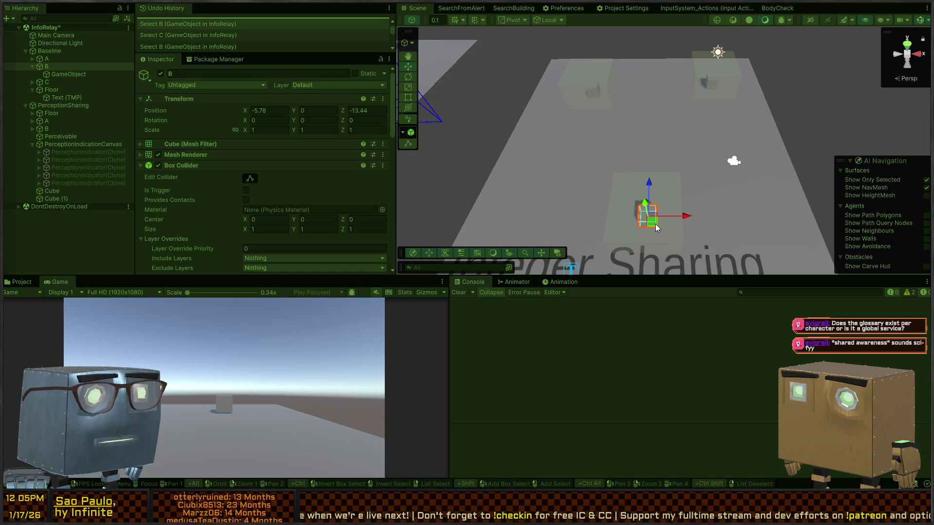
{"action": "mouse_move", "coordinate": [655, 224]}
{"action": "left_mouse_down"}
{"action": "mouse_move", "coordinate": [715, 146]}
{"action": "mouse_move", "coordinate": [716, 98]}
{"action": "mouse_move", "coordinate": [702, 114]}
{"action": "mouse_move", "coordinate": [662, 86]}
{"action": "mouse_move", "coordinate": [602, 102]}
{"action": "left_mouse_up"}
{"action": "left_click", "coordinate": [710, 86]}
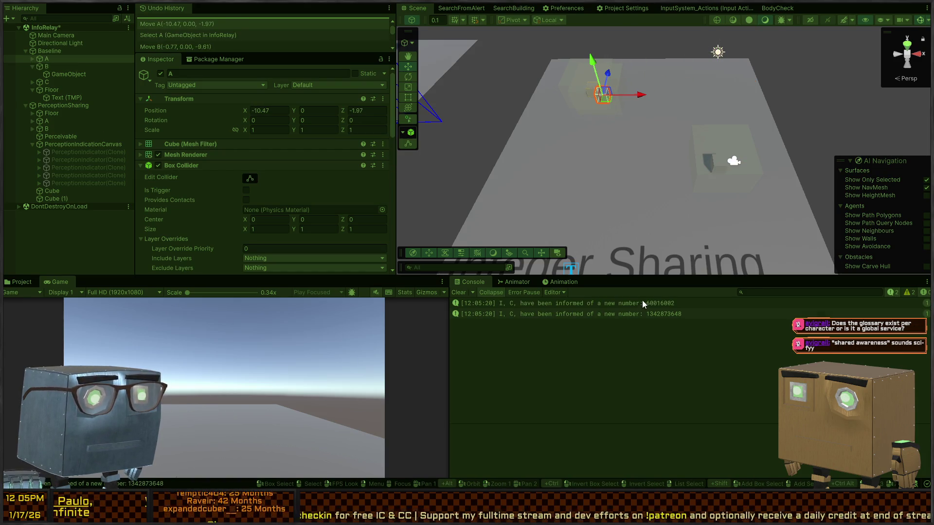
{"action": "left_click", "coordinate": [672, 306]}
{"action": "left_click", "coordinate": [667, 315]}
{"action": "left_click", "coordinate": [669, 305]}
{"action": "left_click", "coordinate": [667, 314]}
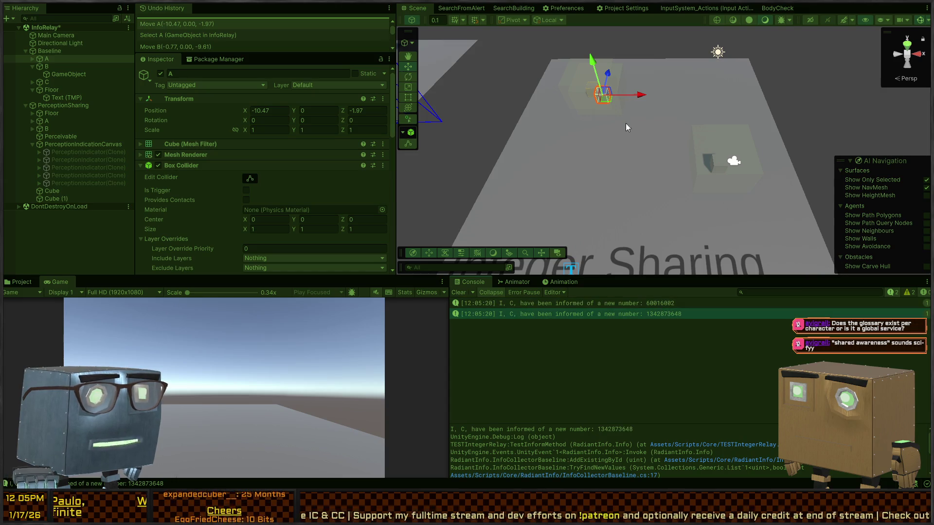
Replay, reposition cubes B and A near C, and check the latest new-number log entry.
{"action": "key", "text": "ctrl+p"}
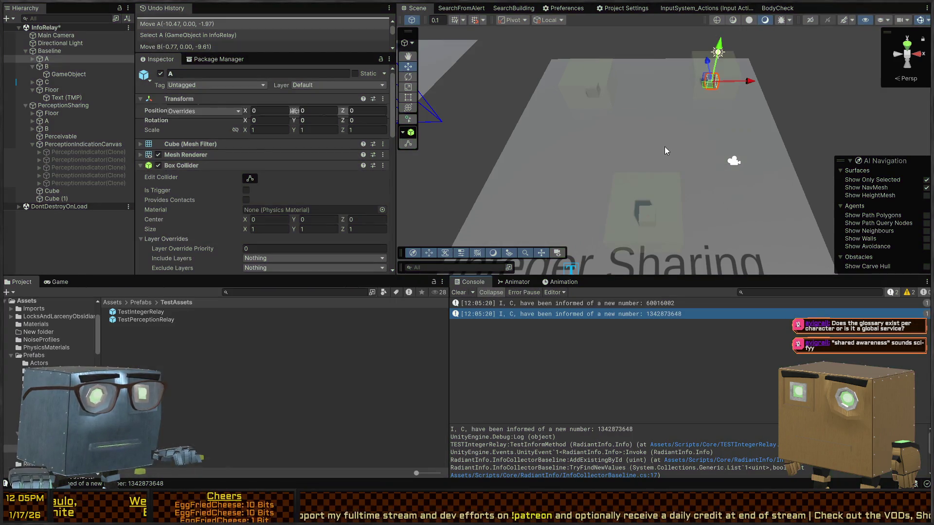
{"action": "left_click", "coordinate": [645, 214]}
{"action": "mouse_move", "coordinate": [654, 225]}
{"action": "left_mouse_down"}
{"action": "mouse_move", "coordinate": [618, 166]}
{"action": "mouse_move", "coordinate": [600, 102]}
{"action": "mouse_move", "coordinate": [592, 212]}
{"action": "left_mouse_up"}
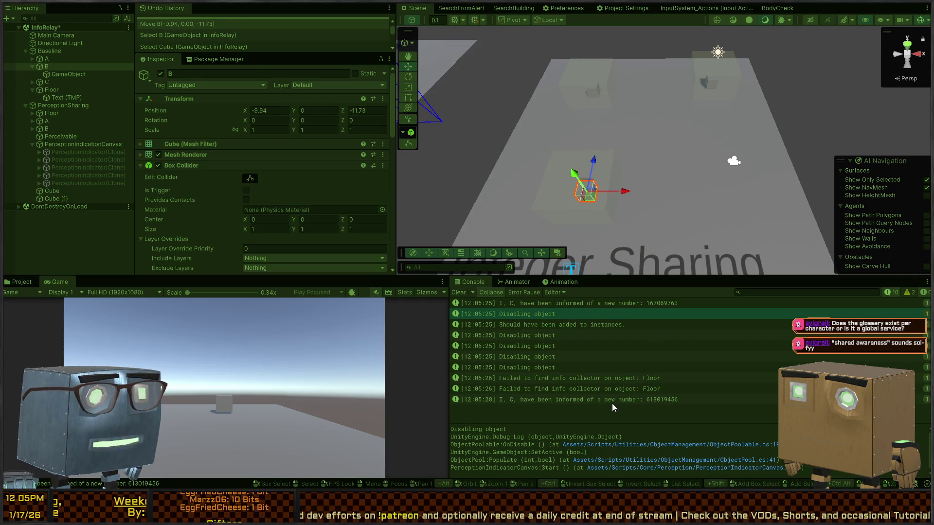
{"action": "left_click", "coordinate": [708, 85]}
{"action": "mouse_move", "coordinate": [635, 97]}
{"action": "left_mouse_down"}
{"action": "mouse_move", "coordinate": [599, 96]}
{"action": "mouse_move", "coordinate": [670, 107]}
{"action": "left_mouse_up"}
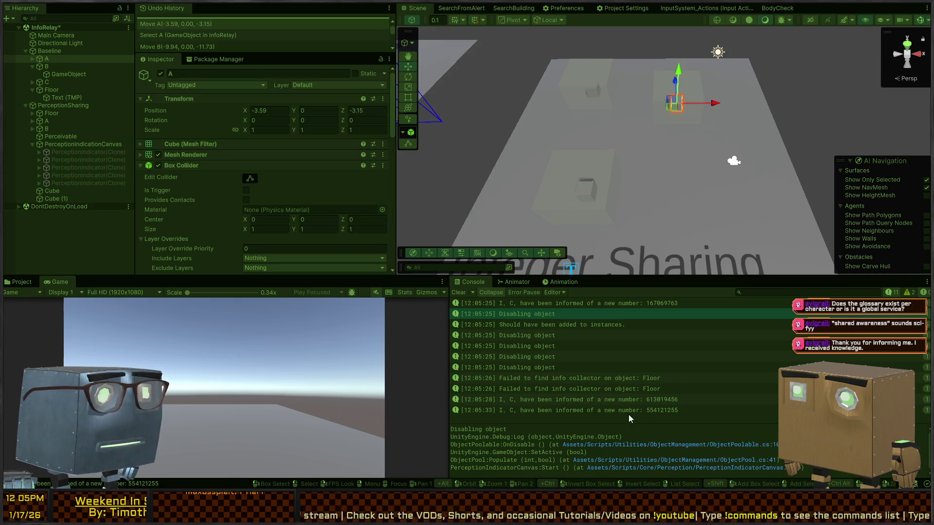
{"action": "left_click", "coordinate": [652, 413]}
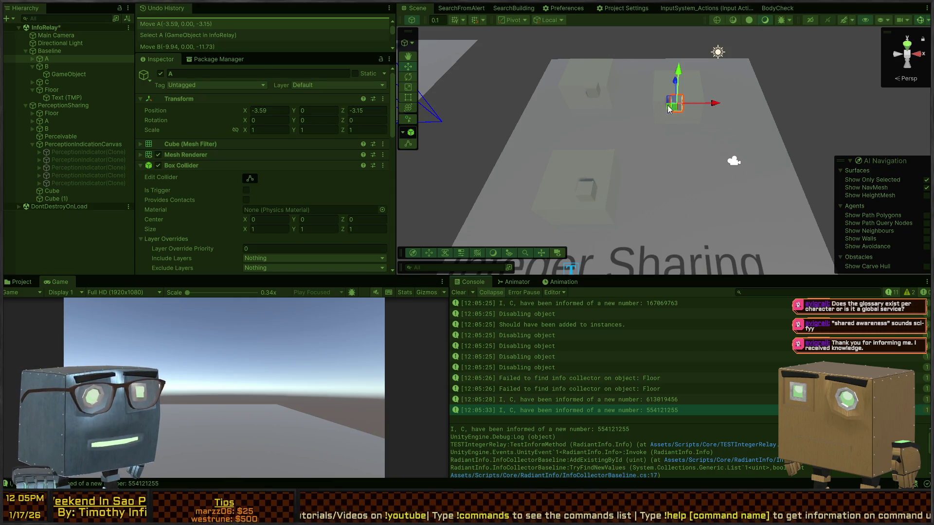
{"action": "left_click", "coordinate": [589, 93]}
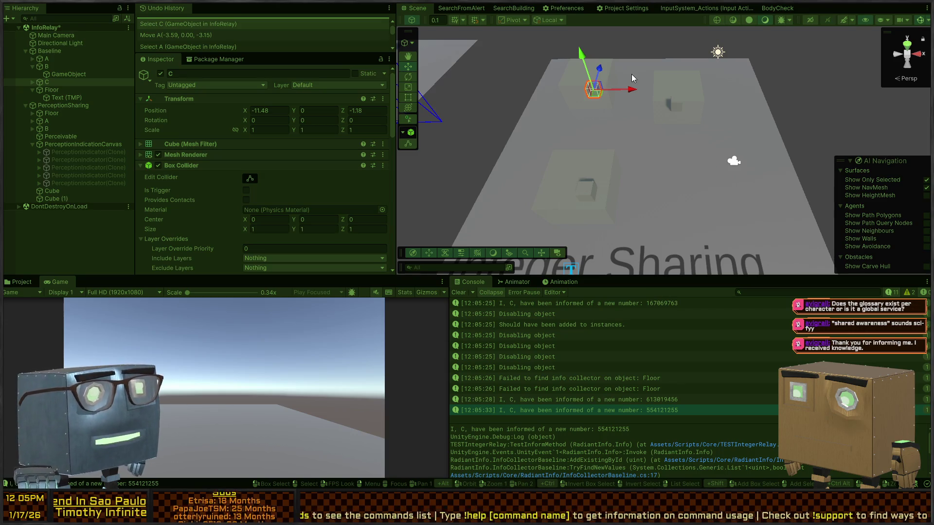
{"action": "left_click_drag", "start_coordinate": [632, 78], "coordinate": [701, 197]}
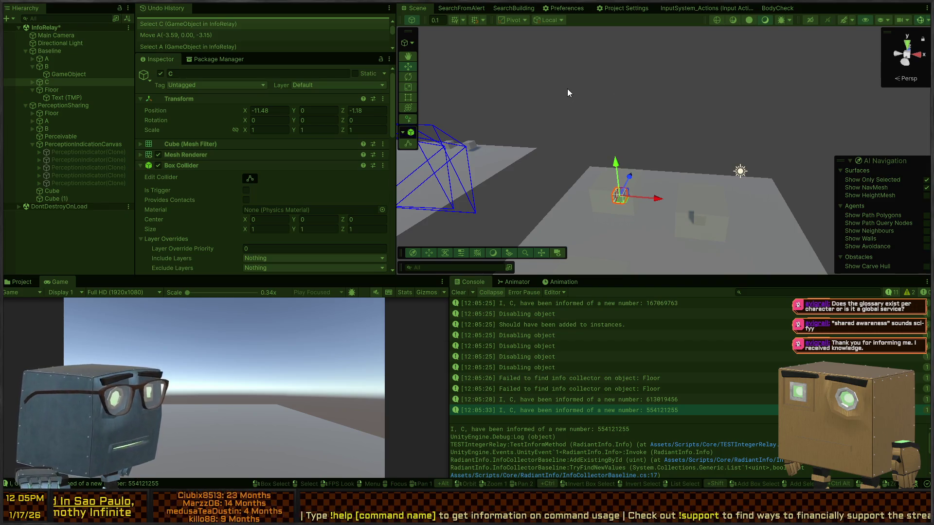
{"action": "mouse_move", "coordinate": [568, 88]}
{"action": "left_mouse_down"}
{"action": "mouse_move", "coordinate": [567, 148]}
{"action": "mouse_move", "coordinate": [461, 121]}
{"action": "mouse_move", "coordinate": [535, 121]}
{"action": "mouse_move", "coordinate": [553, 104]}
{"action": "mouse_move", "coordinate": [548, 115]}
{"action": "mouse_move", "coordinate": [603, 122]}
{"action": "left_mouse_up"}
{"action": "key", "text": "w"}
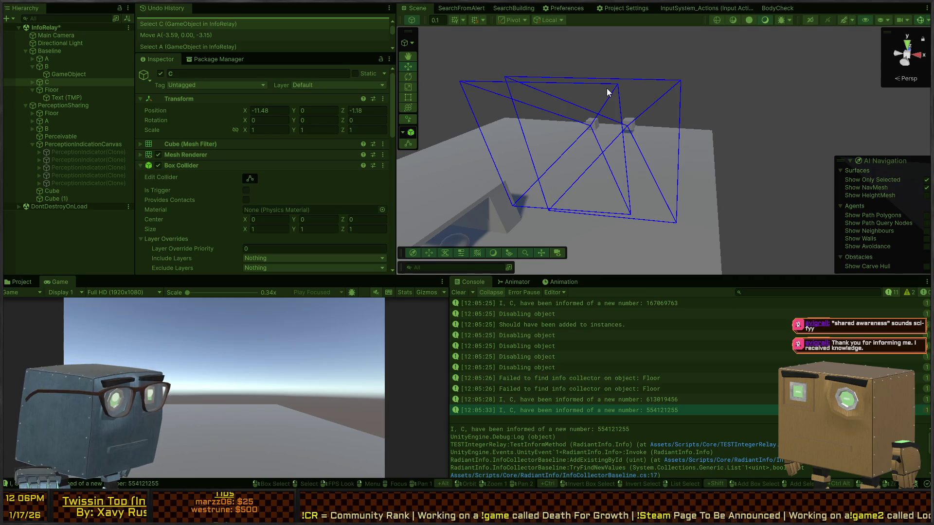
{"action": "mouse_move", "coordinate": [567, 76]}
{"action": "left_mouse_down"}
{"action": "mouse_move", "coordinate": [671, 117]}
{"action": "mouse_move", "coordinate": [671, 94]}
{"action": "mouse_move", "coordinate": [680, 125]}
{"action": "mouse_move", "coordinate": [662, 124]}
{"action": "mouse_move", "coordinate": [659, 141]}
{"action": "mouse_move", "coordinate": [659, 125]}
{"action": "mouse_move", "coordinate": [656, 138]}
{"action": "left_mouse_up"}
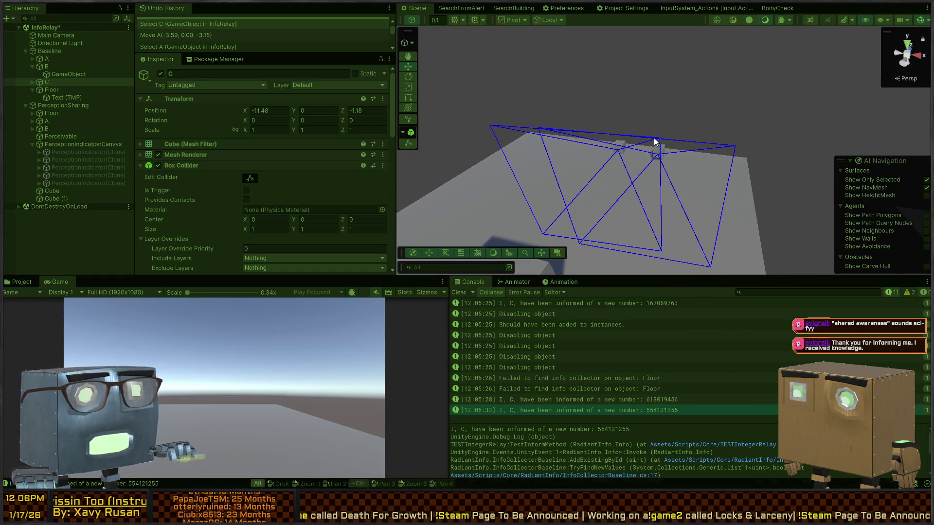
{"action": "key", "text": "alt"}
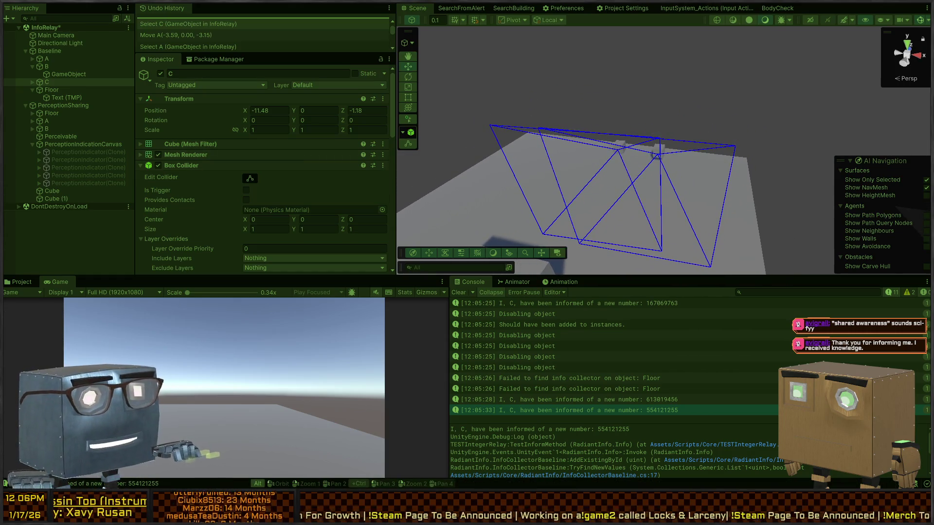
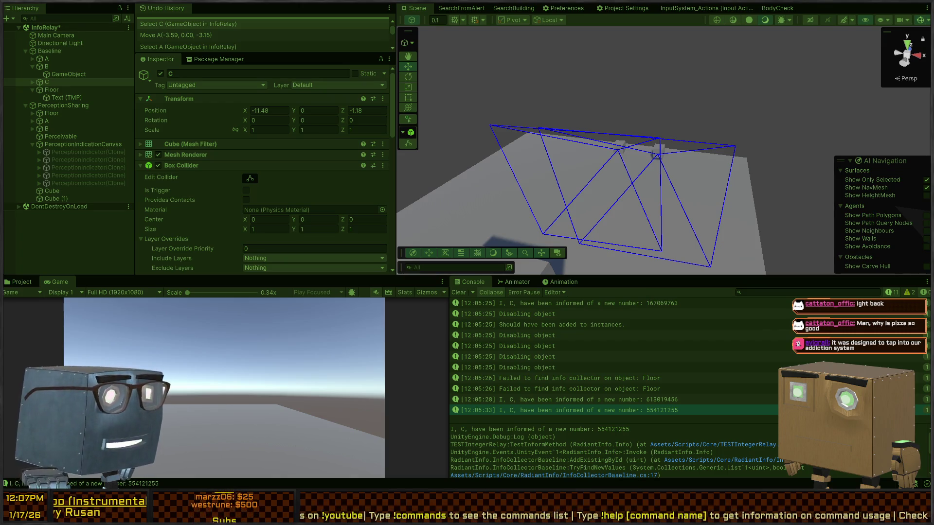
During play, rotate and move perceiver cube A until it detects the Perceivable, then stop play mode.
{"action": "mouse_move", "coordinate": [671, 152]}
{"action": "left_mouse_down"}
{"action": "mouse_move", "coordinate": [671, 142]}
{"action": "mouse_move", "coordinate": [573, 141]}
{"action": "mouse_move", "coordinate": [726, 142]}
{"action": "mouse_move", "coordinate": [673, 214]}
{"action": "mouse_move", "coordinate": [588, 219]}
{"action": "mouse_move", "coordinate": [603, 214]}
{"action": "mouse_move", "coordinate": [592, 207]}
{"action": "mouse_move", "coordinate": [562, 242]}
{"action": "mouse_move", "coordinate": [570, 221]}
{"action": "mouse_move", "coordinate": [726, 80]}
{"action": "mouse_move", "coordinate": [726, 94]}
{"action": "left_mouse_up"}
{"action": "left_click", "coordinate": [740, 103]}
{"action": "key", "text": "e"}
{"action": "key", "text": "w"}
{"action": "key", "text": "e"}
{"action": "key", "text": "w"}
{"action": "key", "text": "ctrl+p"}
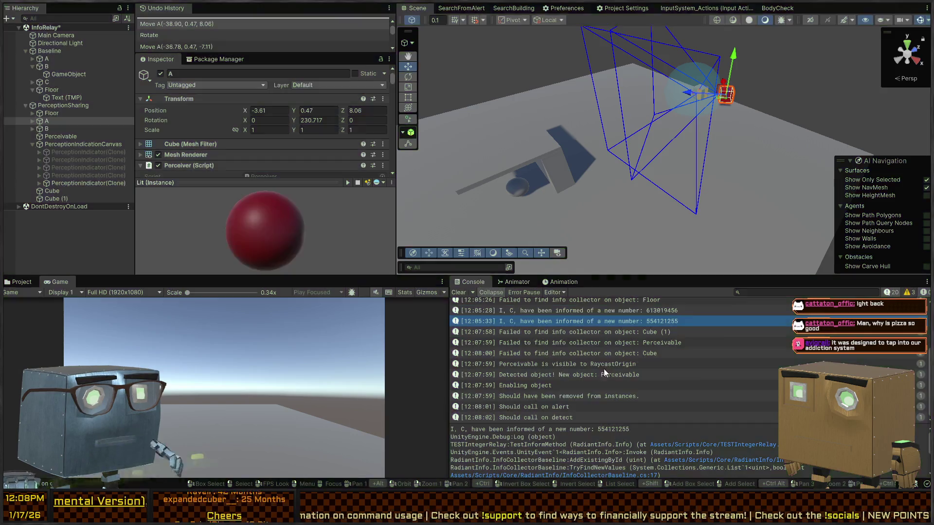
{"action": "left_click", "coordinate": [578, 175]}
{"action": "left_click_drag", "start_coordinate": [629, 222], "coordinate": [802, 146]}
{"action": "scroll", "coordinate": [287, 176], "scroll_direction": "down", "scroll_amount": 3}
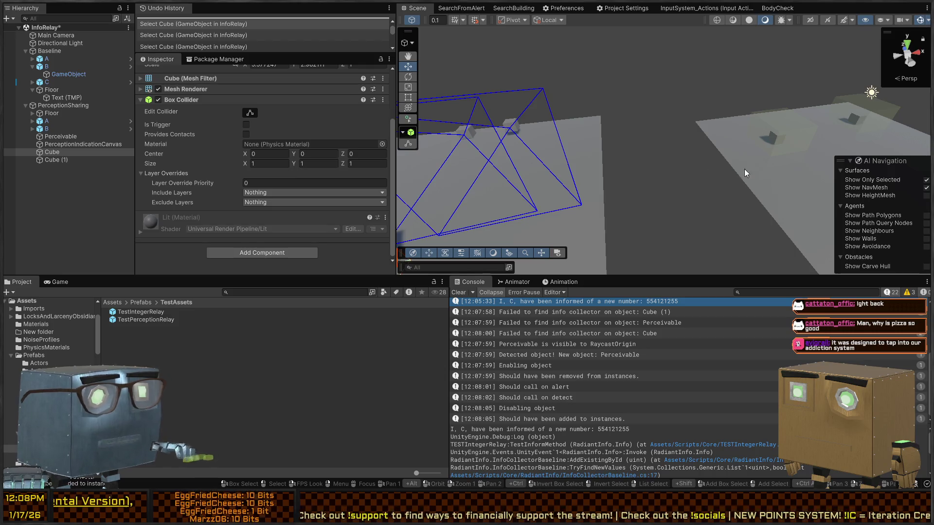
{"action": "left_click", "coordinate": [778, 139]}
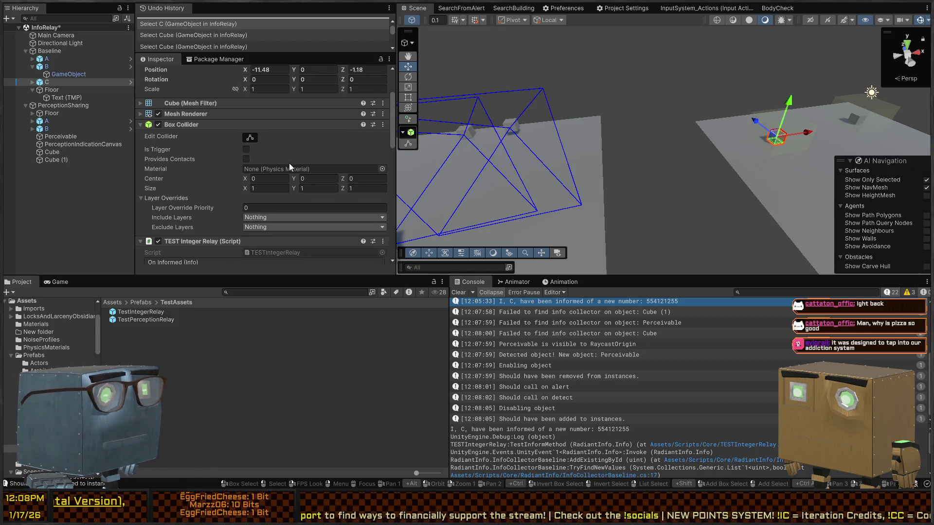
{"action": "scroll", "coordinate": [287, 163], "scroll_direction": "down", "scroll_amount": 5}
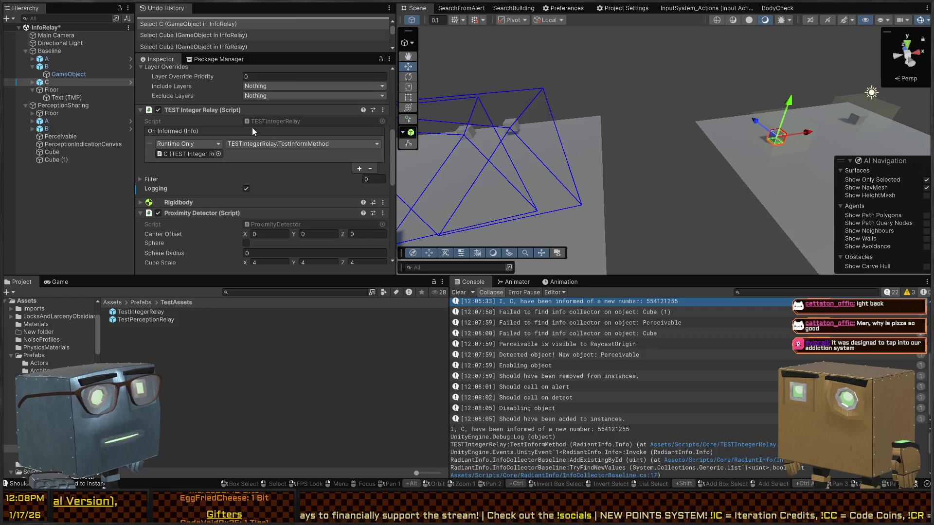
{"action": "left_click", "coordinate": [511, 126]}
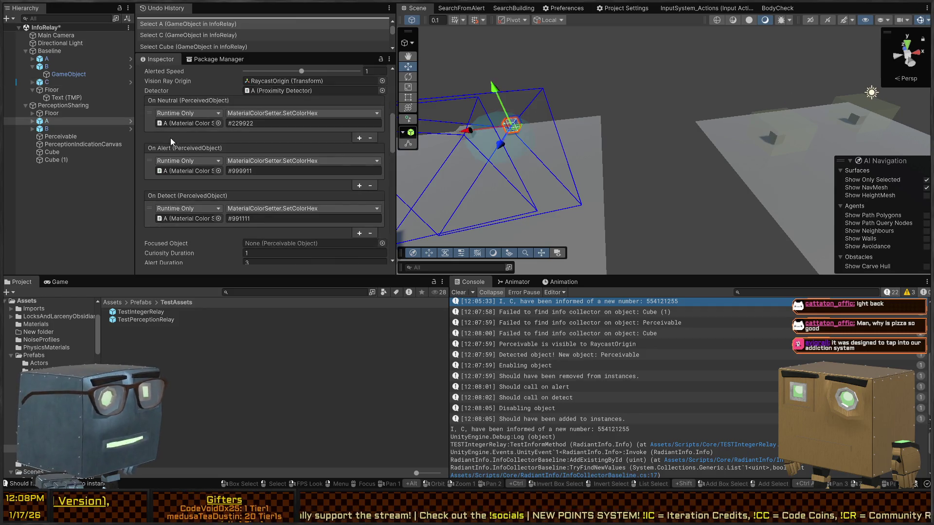
{"action": "scroll", "coordinate": [182, 138], "scroll_direction": "down", "scroll_amount": 3}
{"action": "scroll", "coordinate": [182, 139], "scroll_direction": "down", "scroll_amount": 10}
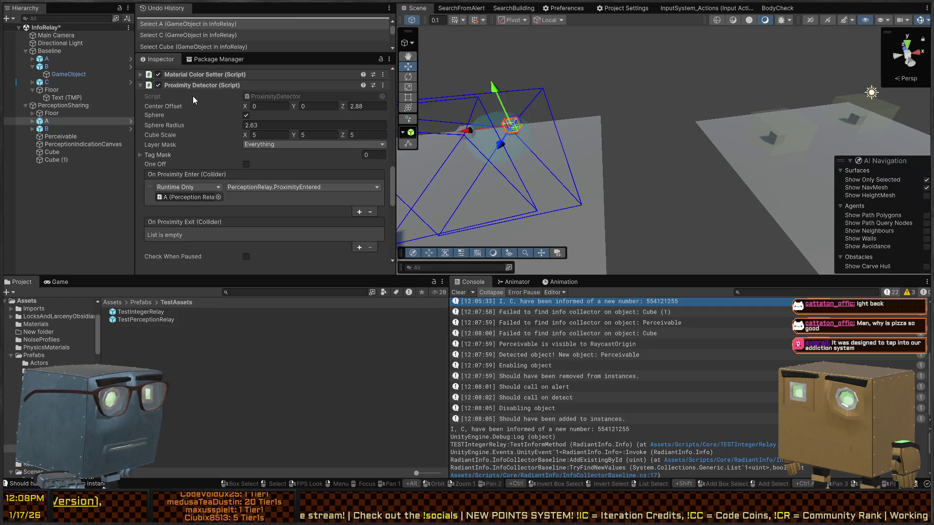
{"action": "scroll", "coordinate": [186, 136], "scroll_direction": "up", "scroll_amount": 3}
{"action": "left_click", "coordinate": [208, 142]}
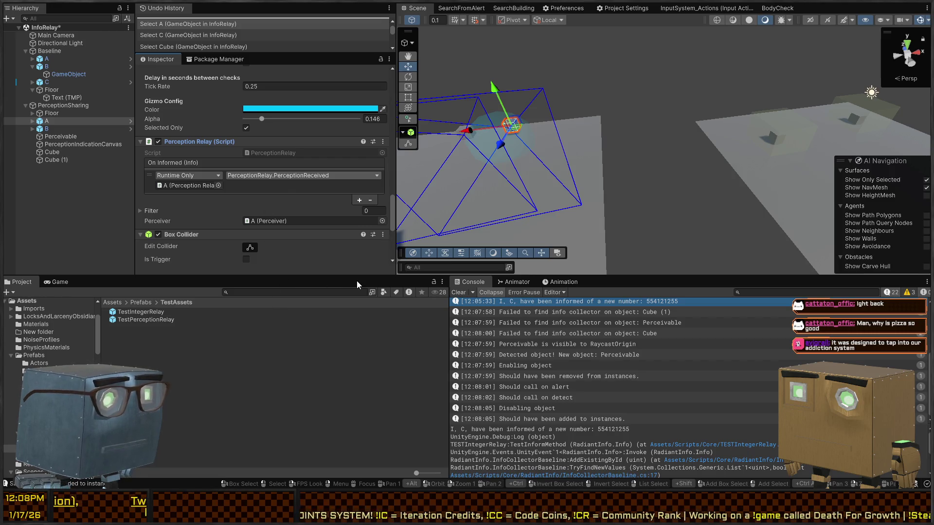
{"action": "left_click", "coordinate": [294, 182]}
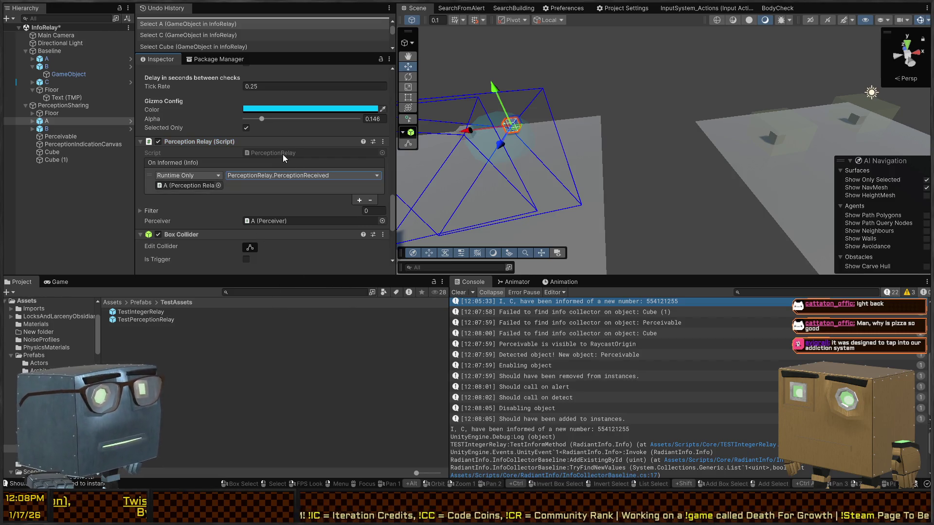
{"action": "scroll", "coordinate": [277, 176], "scroll_direction": "up", "scroll_amount": 5}
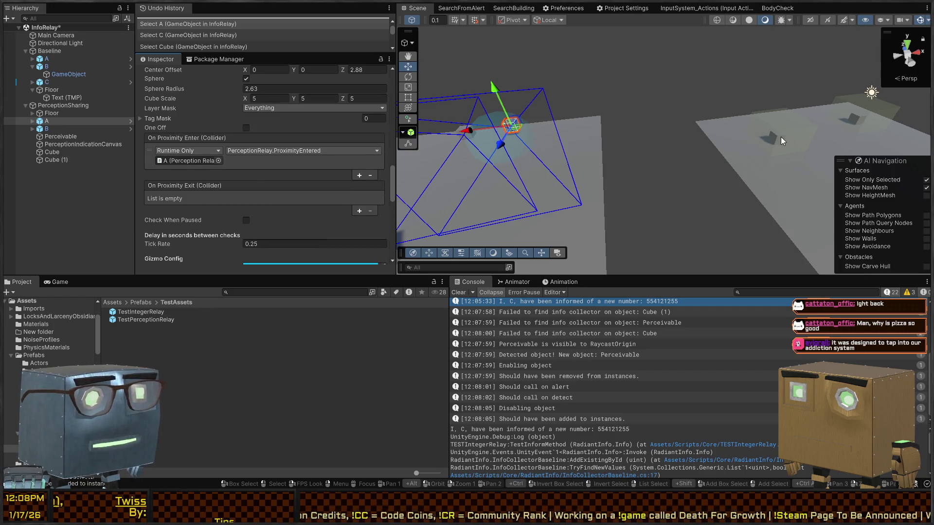
{"action": "left_click", "coordinate": [781, 141]}
{"action": "scroll", "coordinate": [222, 166], "scroll_direction": "up", "scroll_amount": 5}
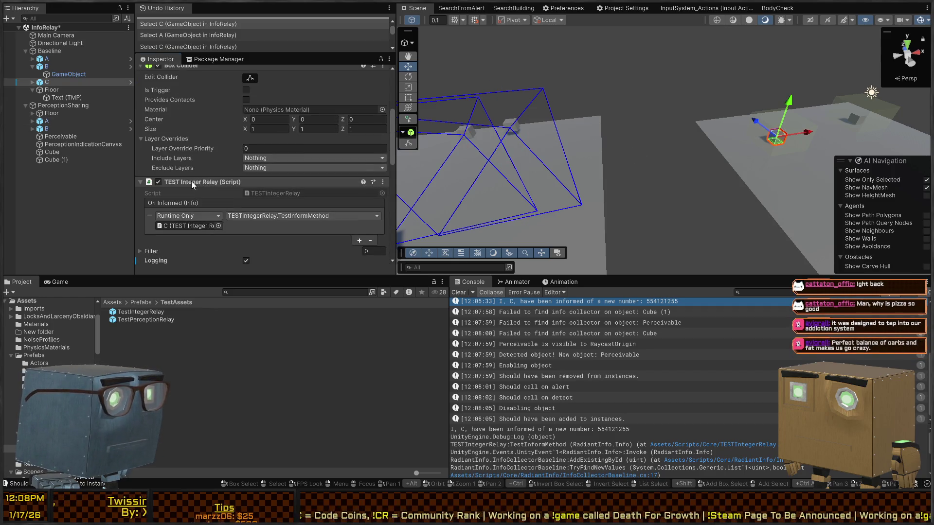
{"action": "scroll", "coordinate": [191, 181], "scroll_direction": "down", "scroll_amount": 5}
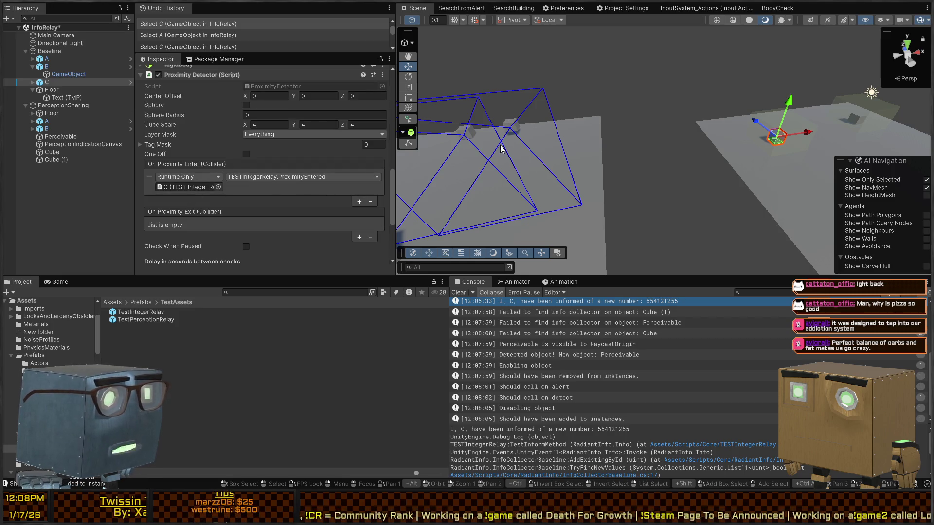
{"action": "left_click", "coordinate": [513, 127]}
{"action": "scroll", "coordinate": [203, 172], "scroll_direction": "down", "scroll_amount": 3}
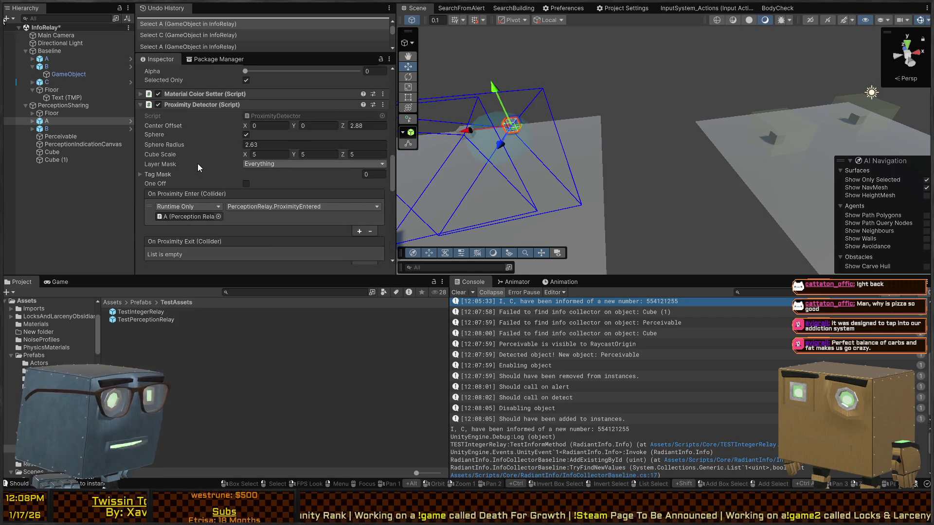
{"action": "scroll", "coordinate": [243, 208], "scroll_direction": "up", "scroll_amount": 2}
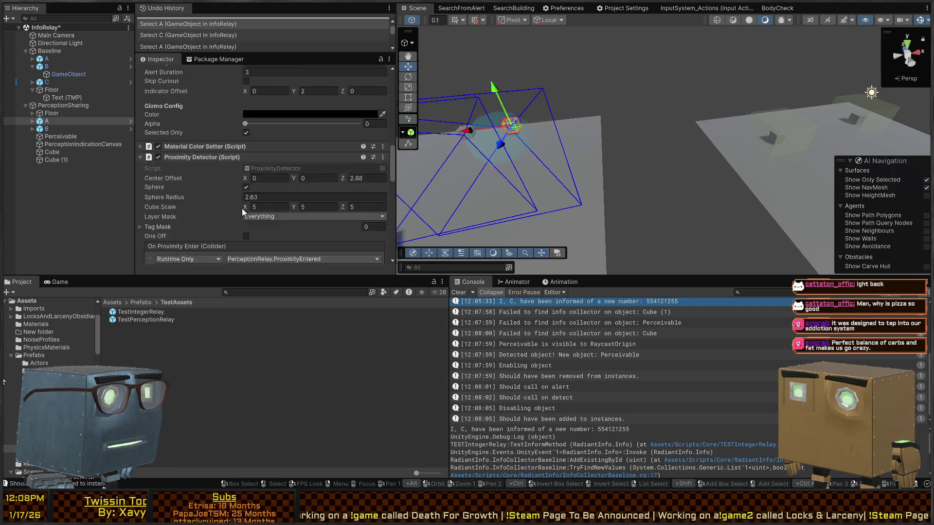
{"action": "scroll", "coordinate": [198, 212], "scroll_direction": "up", "scroll_amount": 4}
{"action": "scroll", "coordinate": [198, 212], "scroll_direction": "down", "scroll_amount": 6}
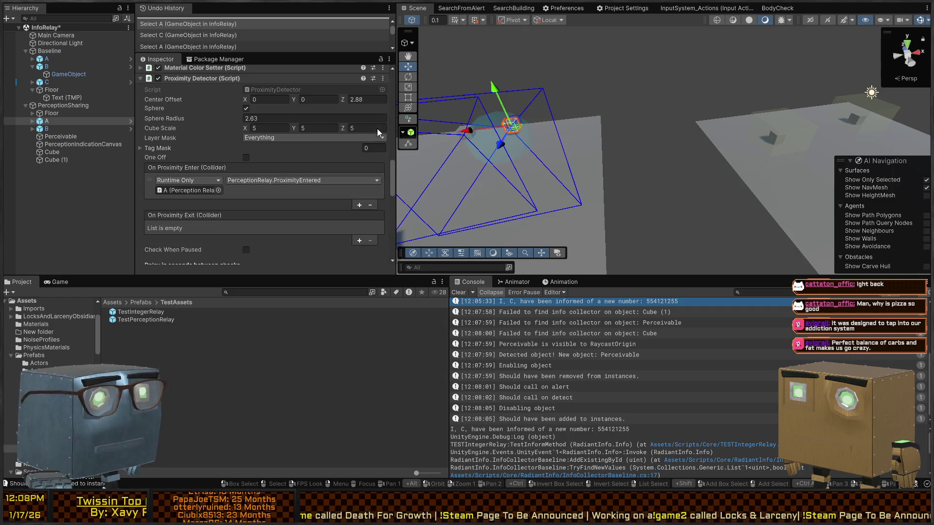
{"action": "left_click", "coordinate": [780, 139]}
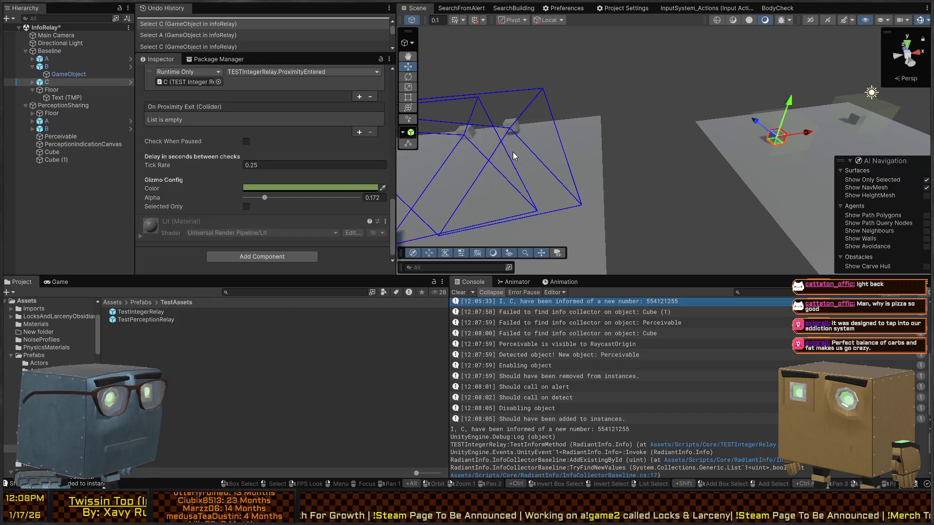
{"action": "left_click", "coordinate": [515, 129]}
{"action": "scroll", "coordinate": [232, 133], "scroll_direction": "up", "scroll_amount": 3}
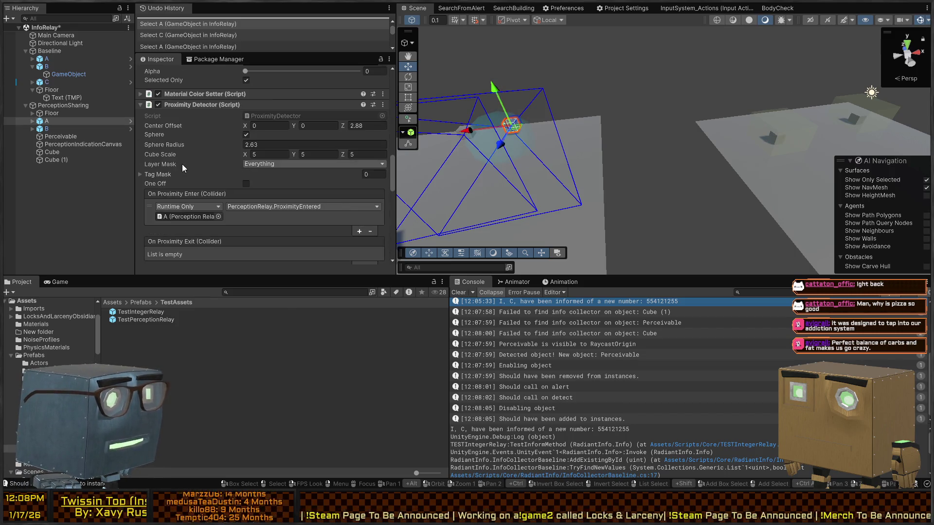
{"action": "scroll", "coordinate": [209, 157], "scroll_direction": "down", "scroll_amount": 5}
{"action": "scroll", "coordinate": [209, 158], "scroll_direction": "up", "scroll_amount": 5}
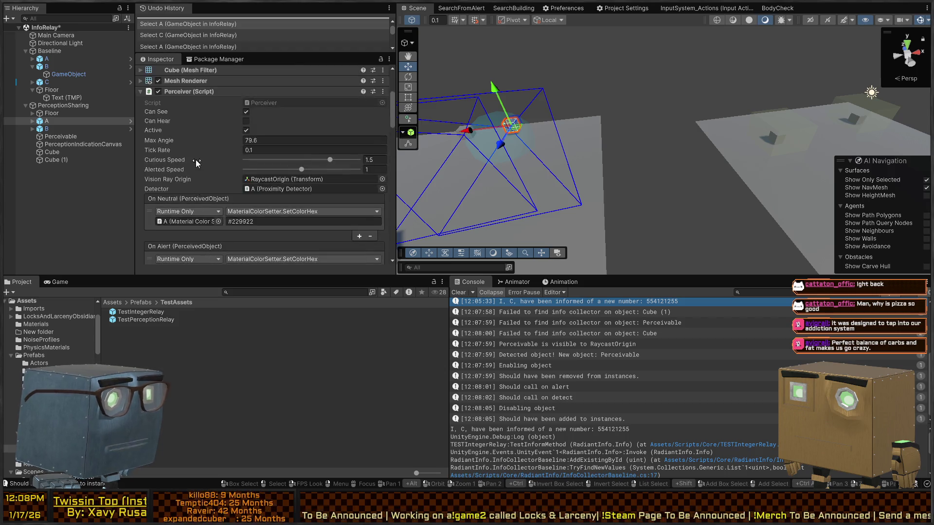
{"action": "scroll", "coordinate": [195, 159], "scroll_direction": "down", "scroll_amount": 3}
{"action": "scroll", "coordinate": [223, 169], "scroll_direction": "down", "scroll_amount": 2}
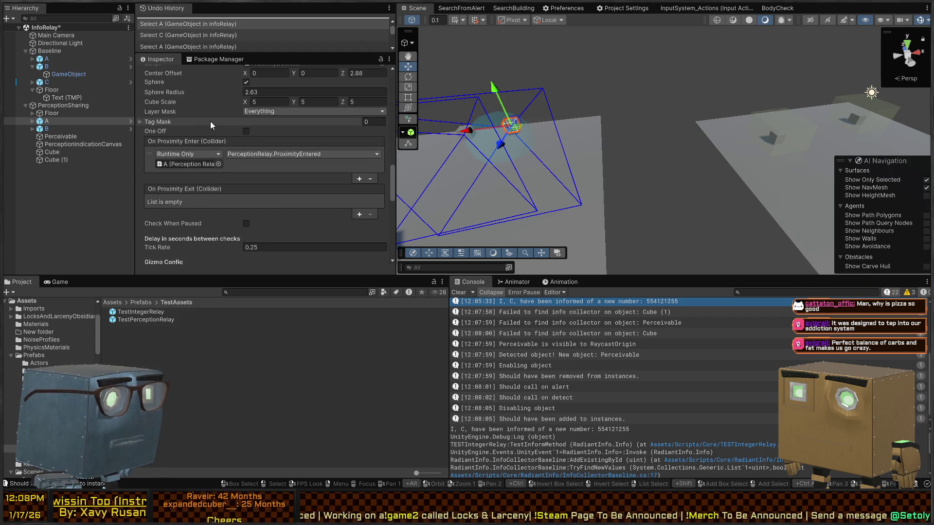
{"action": "left_click", "coordinate": [184, 122]}
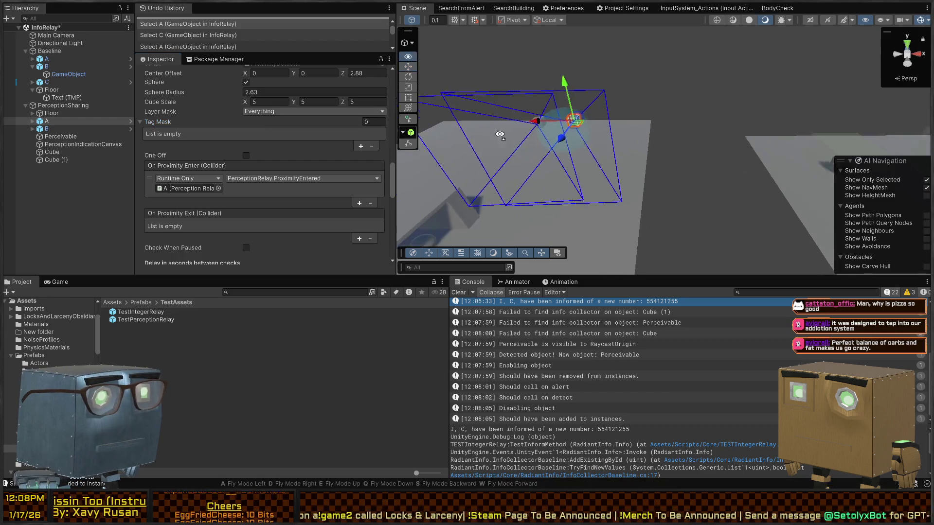
{"action": "left_click", "coordinate": [558, 124]}
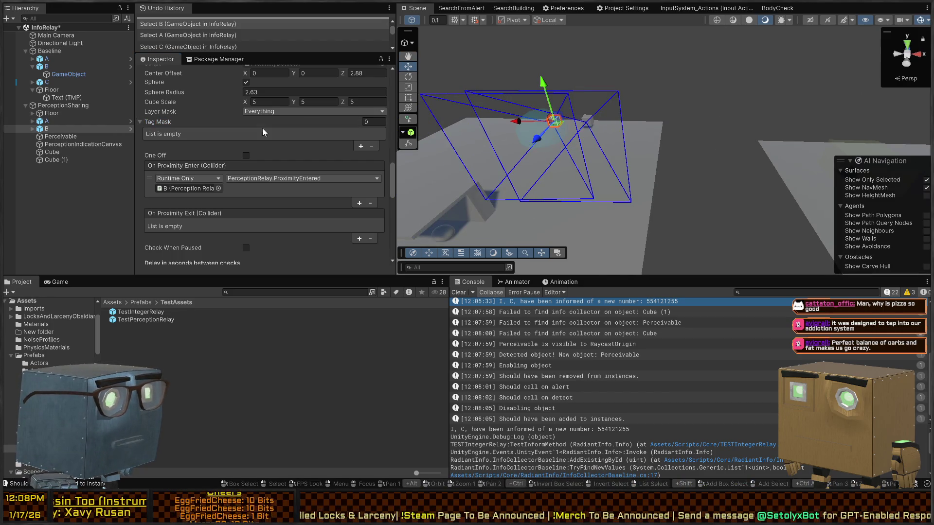
{"action": "left_click", "coordinate": [587, 123]}
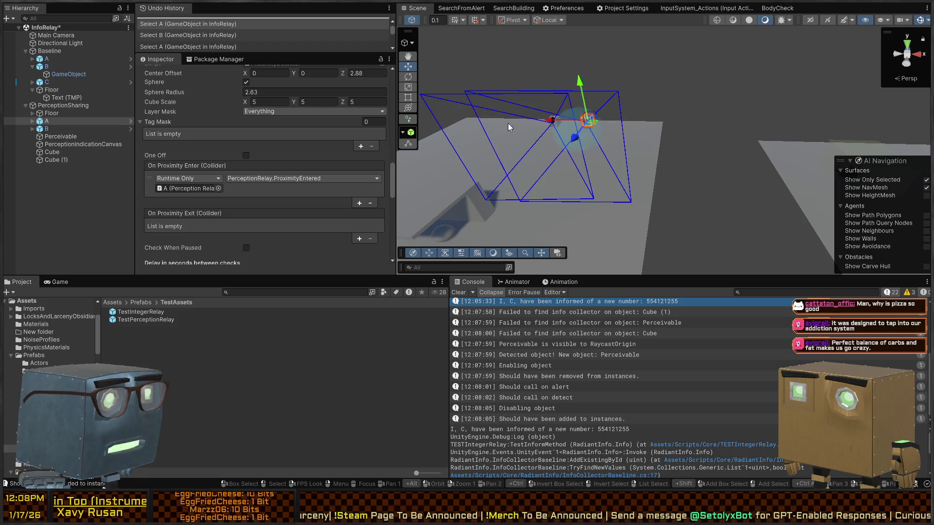
{"action": "scroll", "coordinate": [276, 190], "scroll_direction": "down", "scroll_amount": 4}
{"action": "scroll", "coordinate": [275, 190], "scroll_direction": "down", "scroll_amount": 5}
{"action": "scroll", "coordinate": [270, 180], "scroll_direction": "up", "scroll_amount": 5}
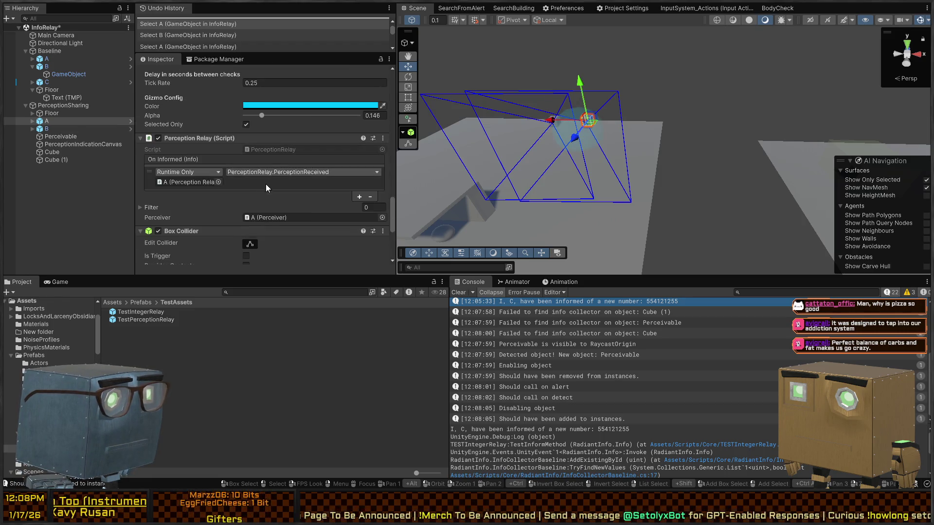
{"action": "double_click", "coordinate": [274, 151]}
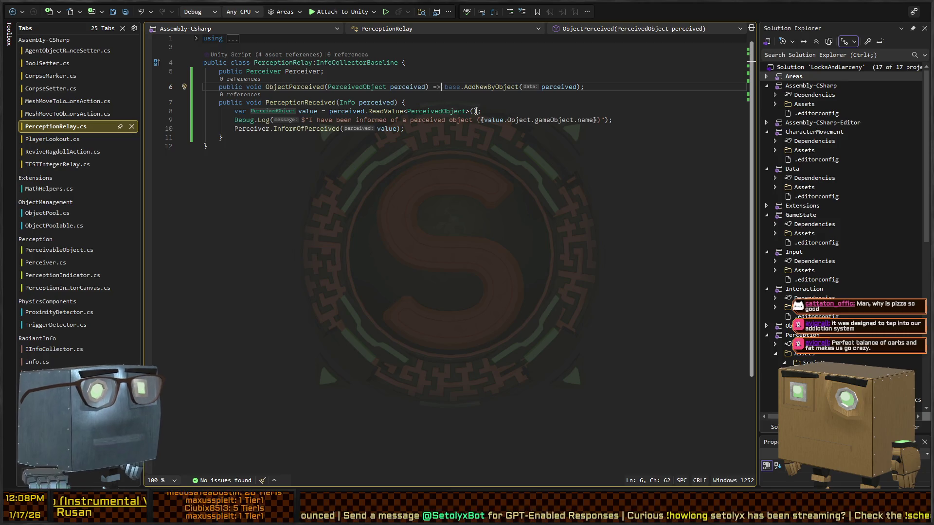
Replace ObjectPerceived's '=>' expression body with a braced block containing base.AddNewByObject(perceived).
{"action": "left_click_drag", "start_coordinate": [444, 88], "coordinate": [434, 88]}
{"action": "key", "text": "BackSpace"}
{"action": "key", "text": "BackSpace"}
{"action": "key", "text": "BackSpace"}
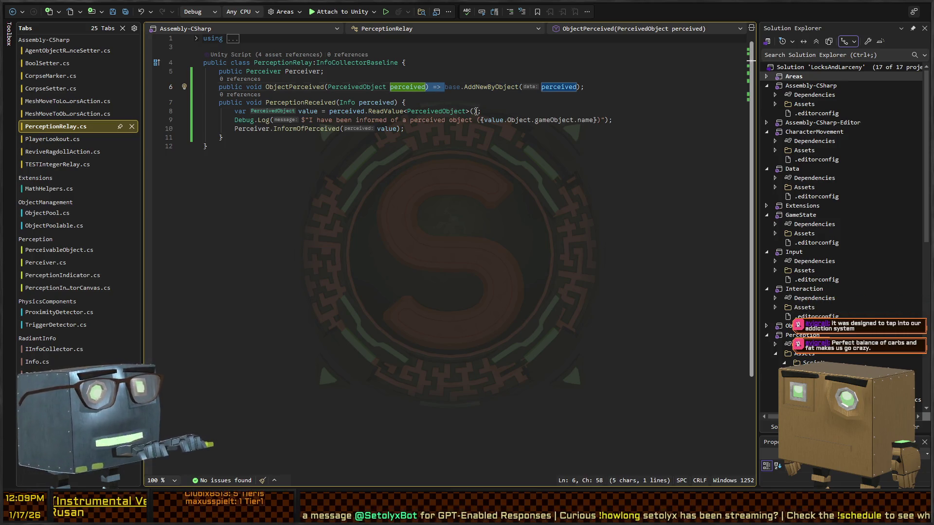
{"action": "type", "text": "){"}
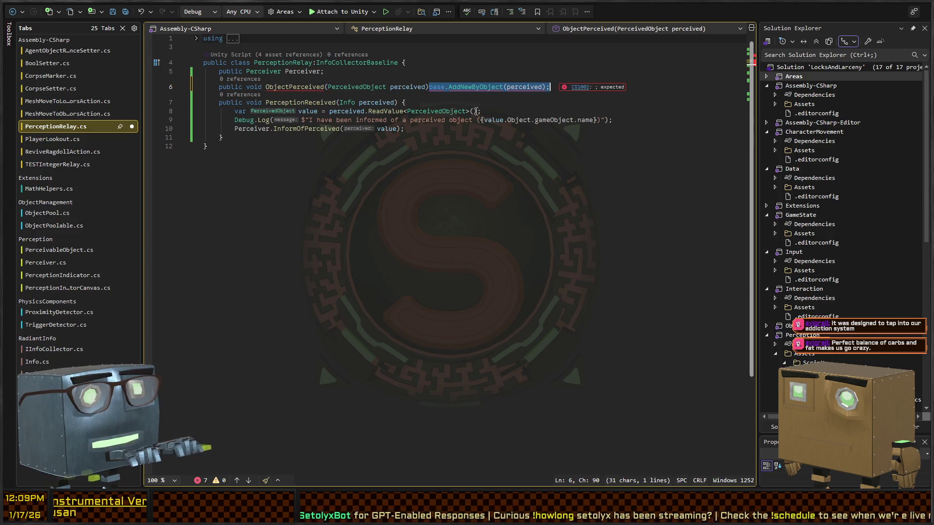
{"action": "key", "text": "Return"}
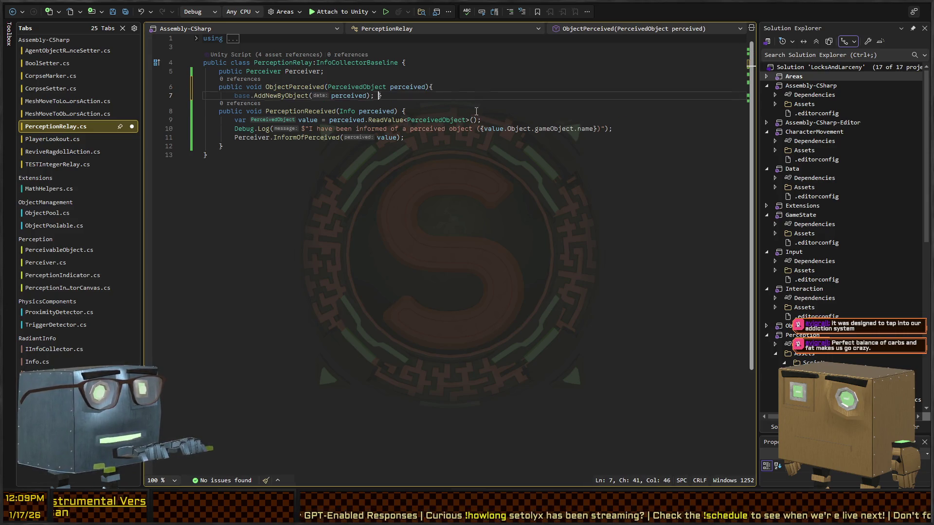
{"action": "key", "text": "Return"}
{"action": "key", "text": "Up"}
{"action": "key", "text": "alt+Down"}
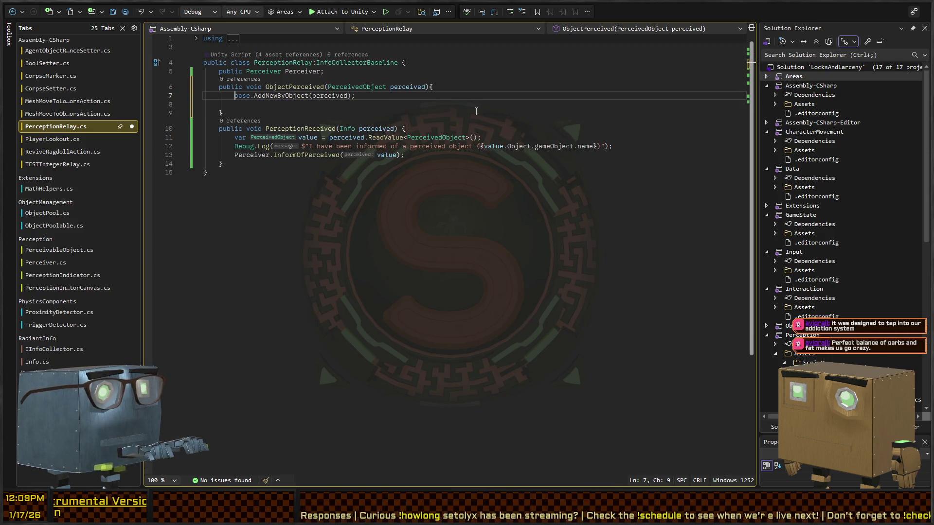
Go to the AddNewByObject definition from its call on line 7.
{"action": "key", "text": "Up"}
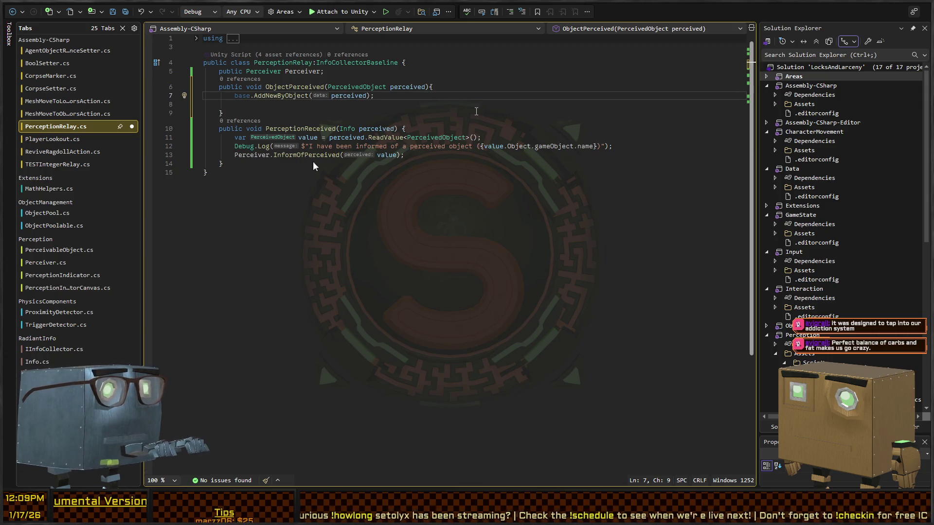
{"action": "key", "text": "ctrl+Right"}
{"action": "key", "text": "ctrl+Right"}
{"action": "key", "text": "F12"}
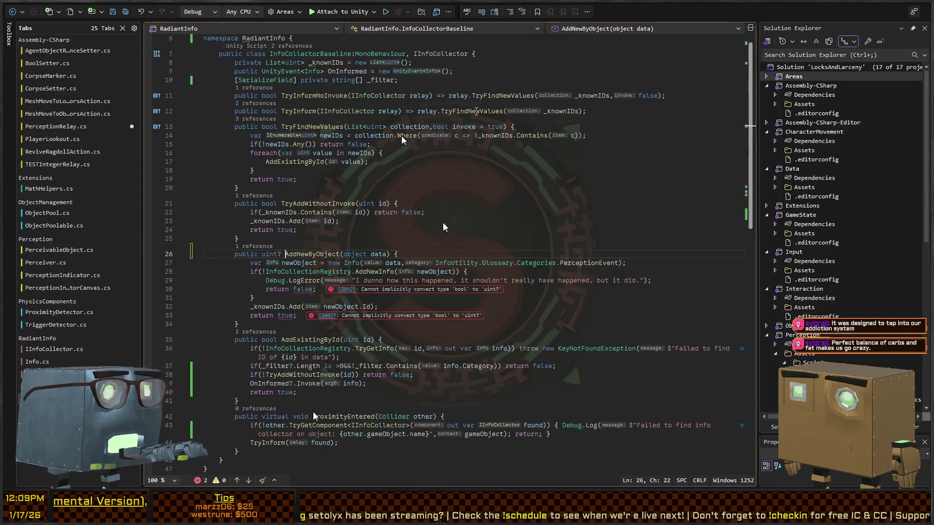
Change AddNewByObject's failure return from 'return false' to 'return null;'.
{"action": "key", "text": "Down"}
{"action": "key", "text": "Down"}
{"action": "key", "text": "Down"}
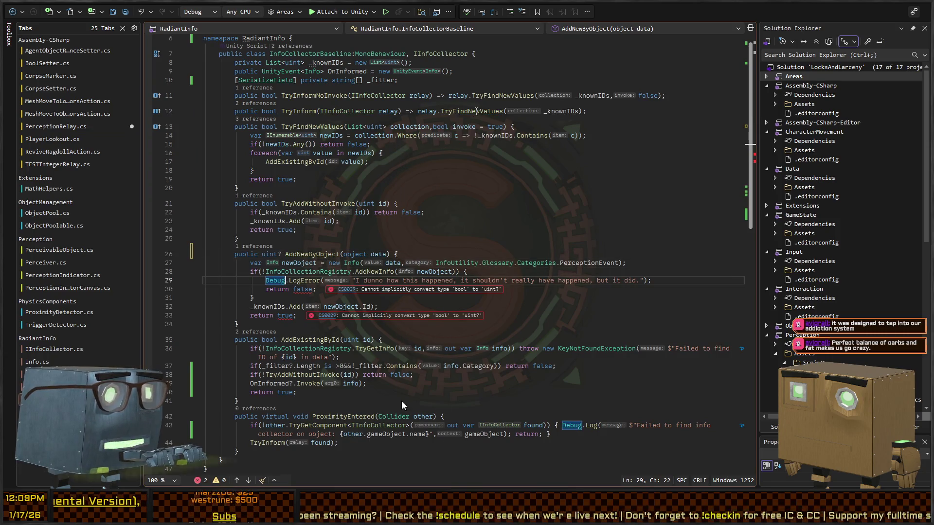
{"action": "key", "text": "ctrl+Right"}
{"action": "left_click", "coordinate": [312, 271]}
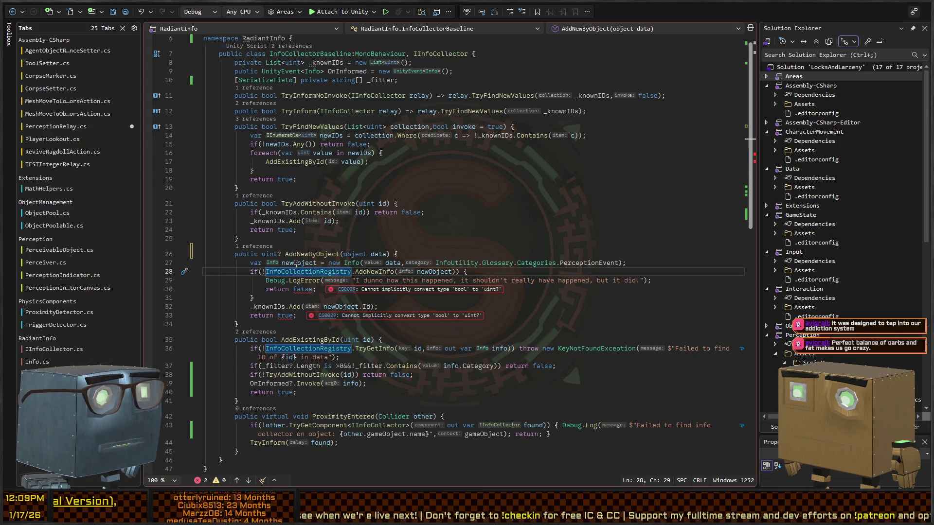
{"action": "left_click", "coordinate": [302, 289]}
{"action": "double_click", "coordinate": [302, 289]}
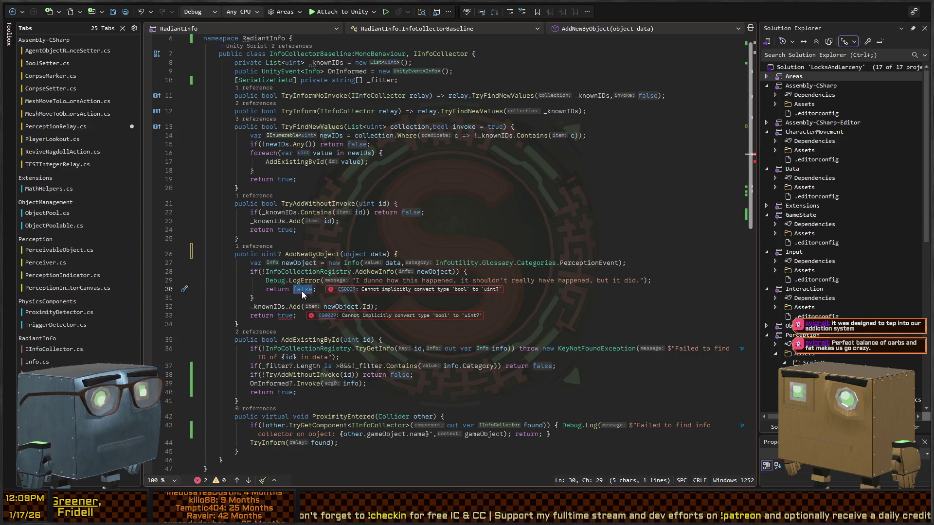
{"action": "type", "text": "newObject.id"}
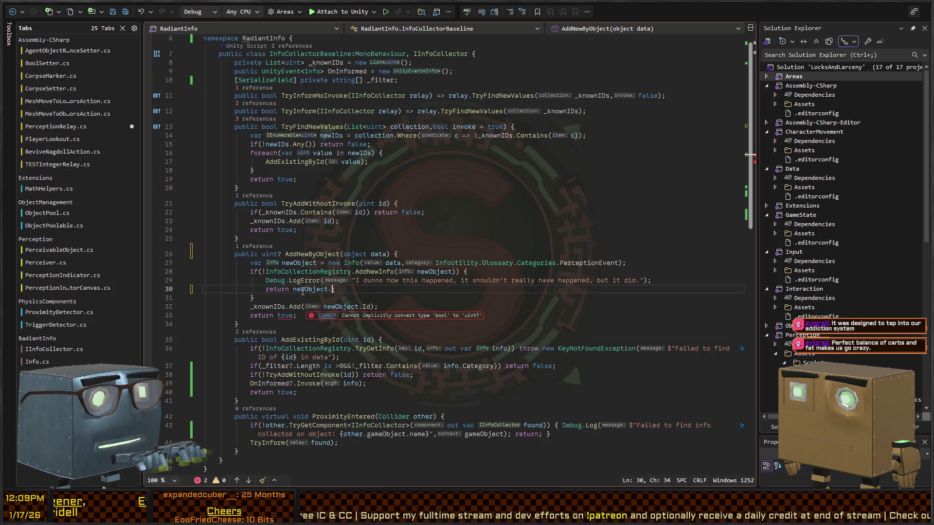
{"action": "key", "text": "BackSpace"}
{"action": "key", "text": "BackSpace"}
{"action": "type", "text": "n"}
{"action": "key", "text": "BackSpace"}
{"action": "key", "text": "BackSpace"}
{"action": "key", "text": "BackSpace"}
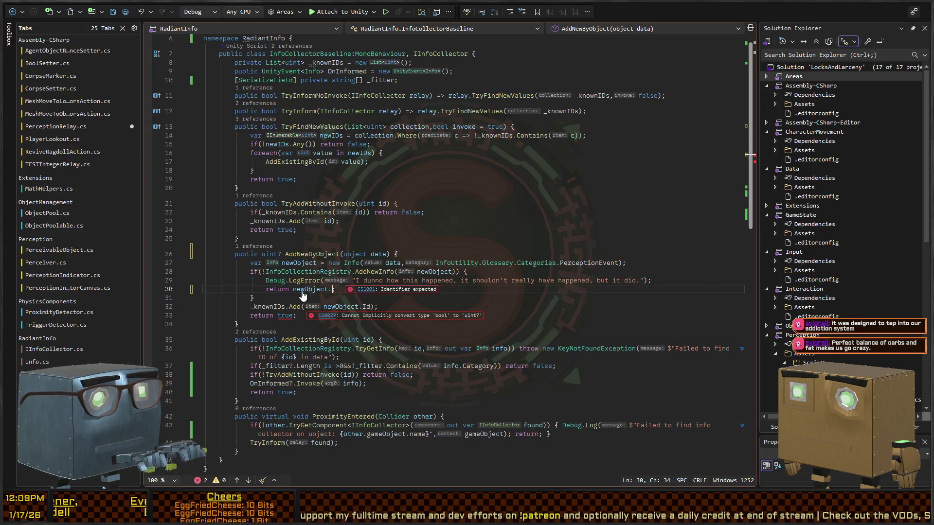
{"action": "type", "text": "null;"}
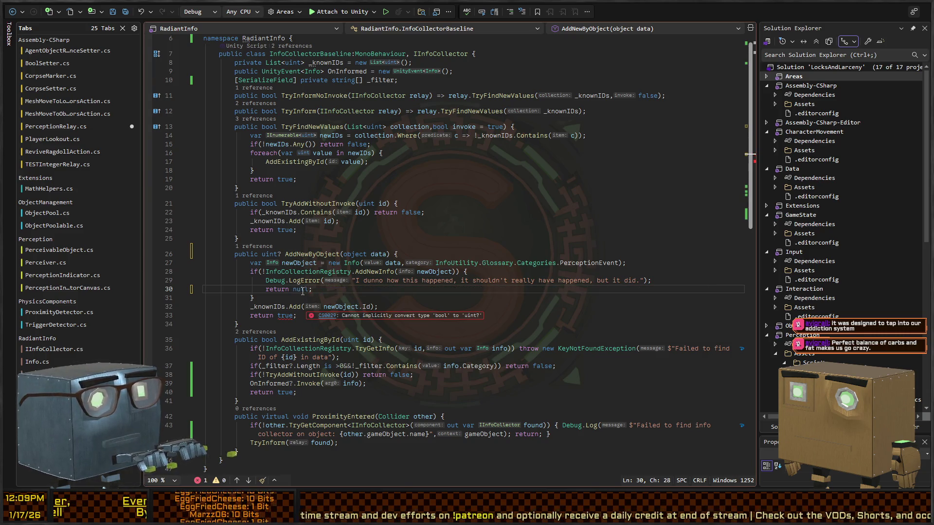
Make the final return 'return newObject.Id' and go back to PerceptionRelay.cs.
{"action": "key", "text": "Down"}
{"action": "key", "text": "Down"}
{"action": "key", "text": "Down"}
{"action": "key", "text": "Left"}
{"action": "key", "text": "ctrl+shift+Left"}
{"action": "type", "text": "ne"}
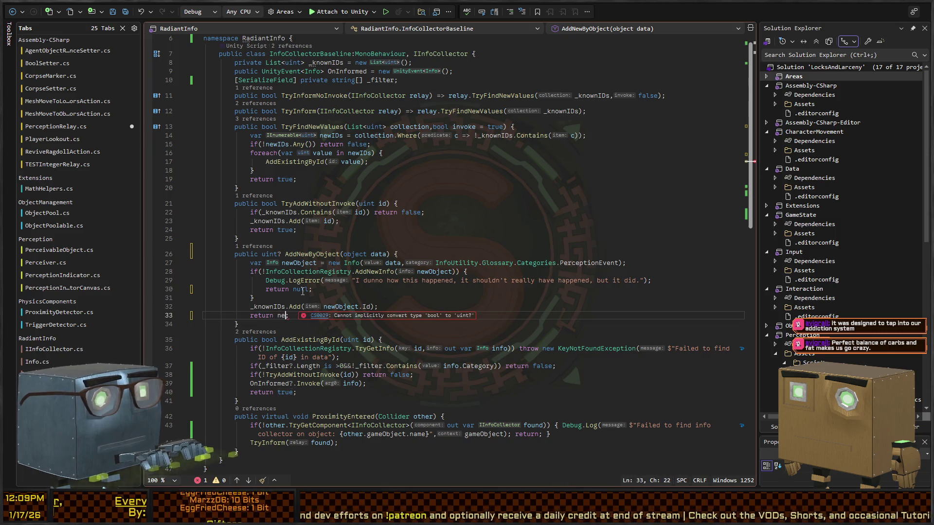
{"action": "type", "text": "wObject.Id"}
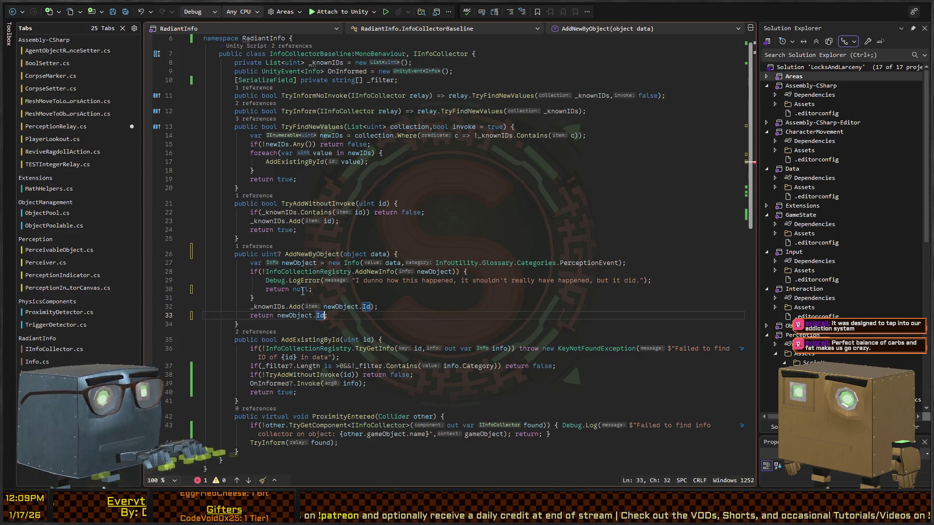
{"action": "key", "text": "ctrl+minus"}
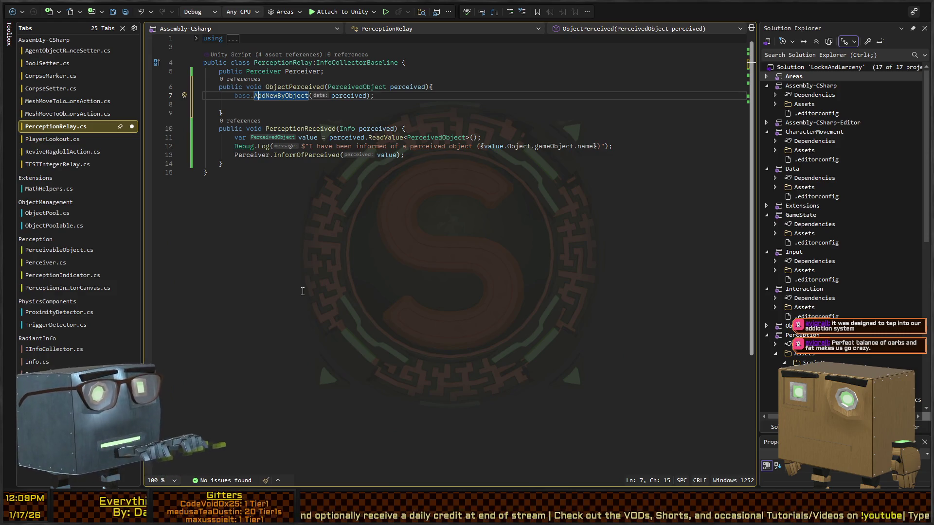
Store the AddNewByObject result in 'returned' and add a base.AddExistingById call in ObjectPerceived.
{"action": "key", "text": "Home"}
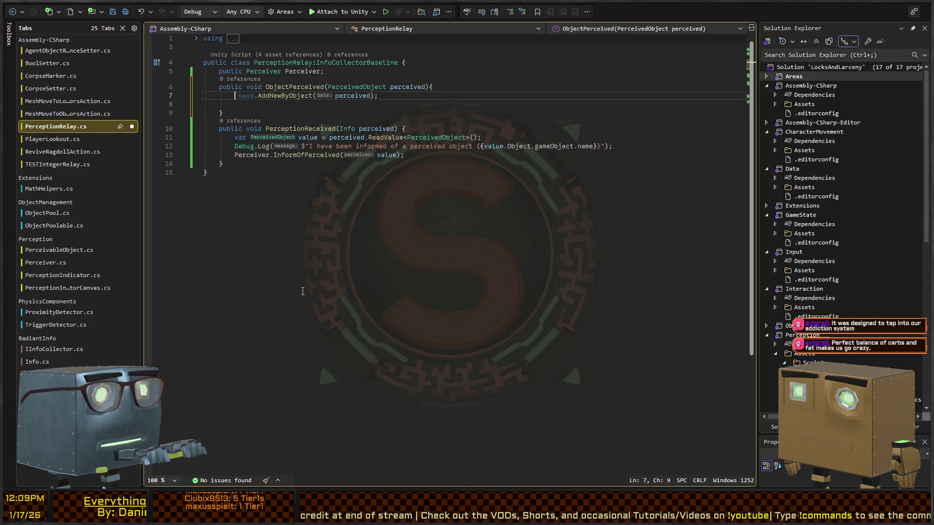
{"action": "type", "text": "base.Add "}
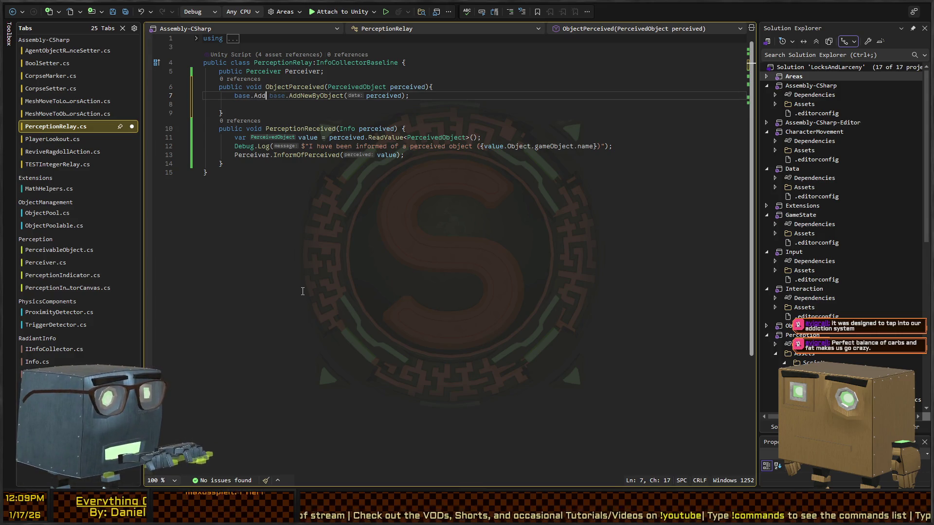
{"action": "type", "text": "ExistingById"}
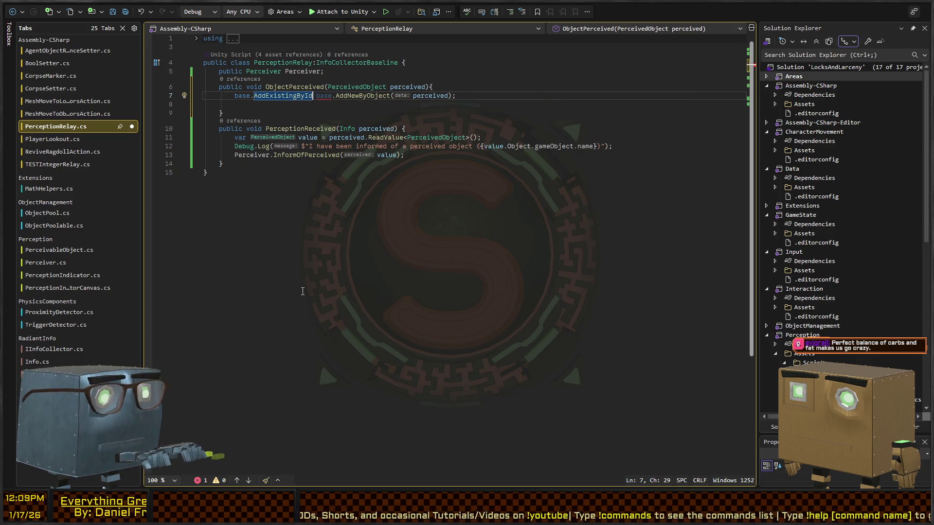
{"action": "type", "text": "("}
{"action": "key", "text": "End"}
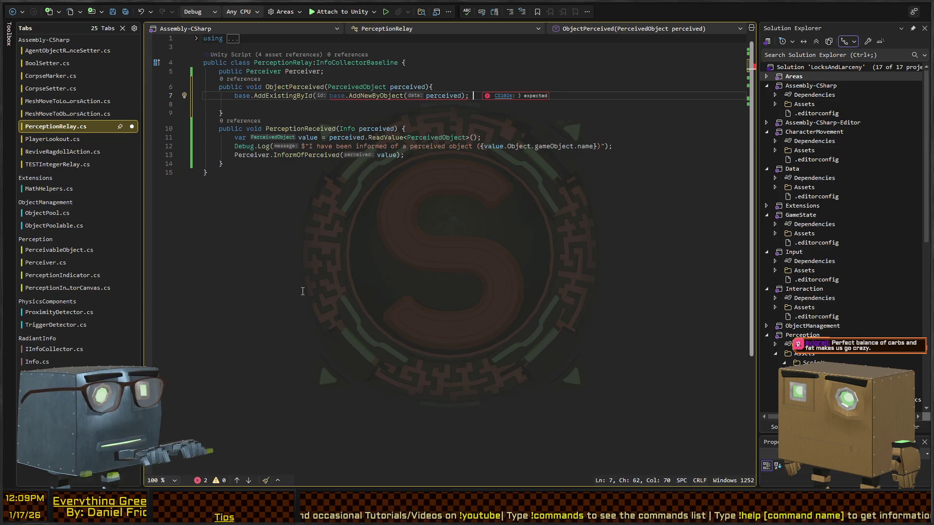
{"action": "key", "text": "ctrl+shift+Left"}
{"action": "key", "text": "ctrl+shift+Left"}
{"action": "key", "text": "ctrl+shift+Left"}
{"action": "key", "text": "ctrl+c"}
{"action": "type", "text": "returned"}
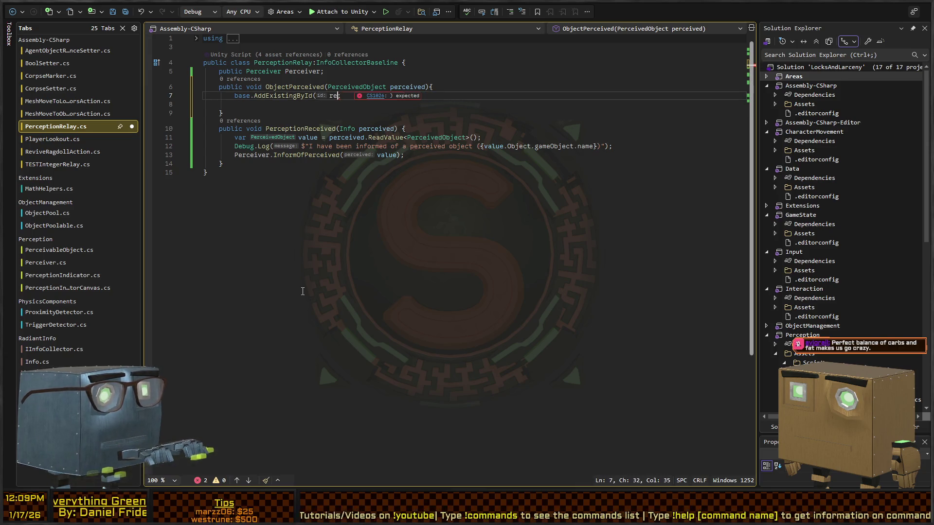
{"action": "key", "text": "ctrl+Return"}
{"action": "type", "text": "returned ="}
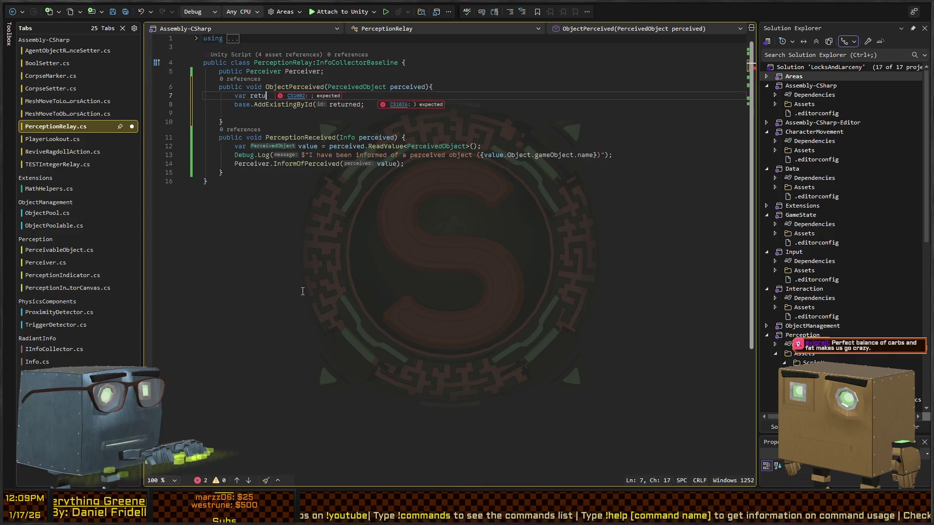
{"action": "key", "text": "ctrl+v"}
{"action": "type", "text": ";"}
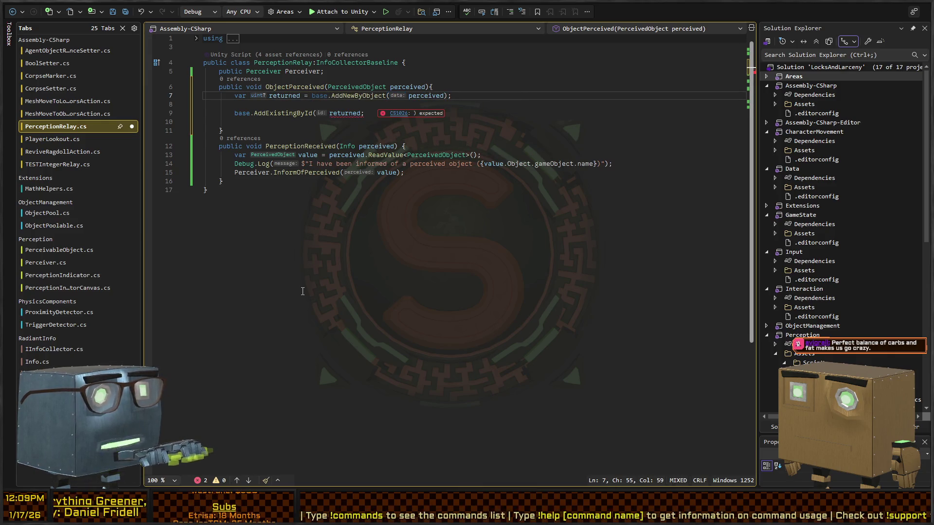
Add 'if(returned is null) return;', pass returned.Value to AddExistingById, save, and return to Unity.
{"action": "key", "text": "Down"}
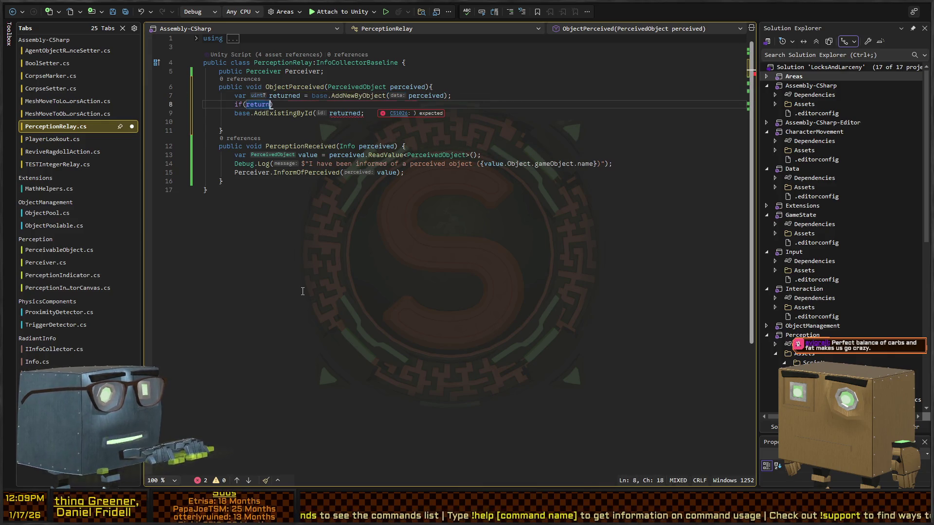
{"action": "type", "text": "ed is null) retu"}
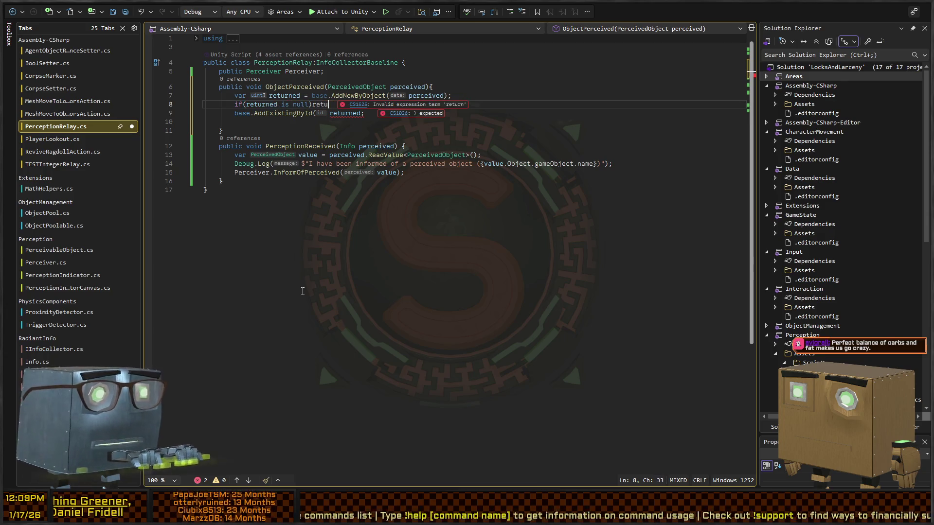
{"action": "type", "text": "rn;"}
{"action": "key", "text": "Down"}
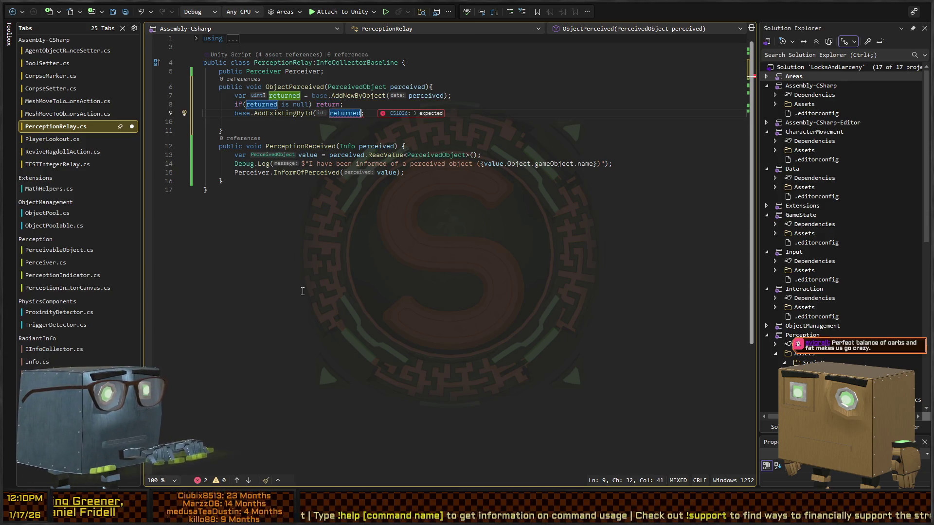
{"action": "type", "text": ".Value)"}
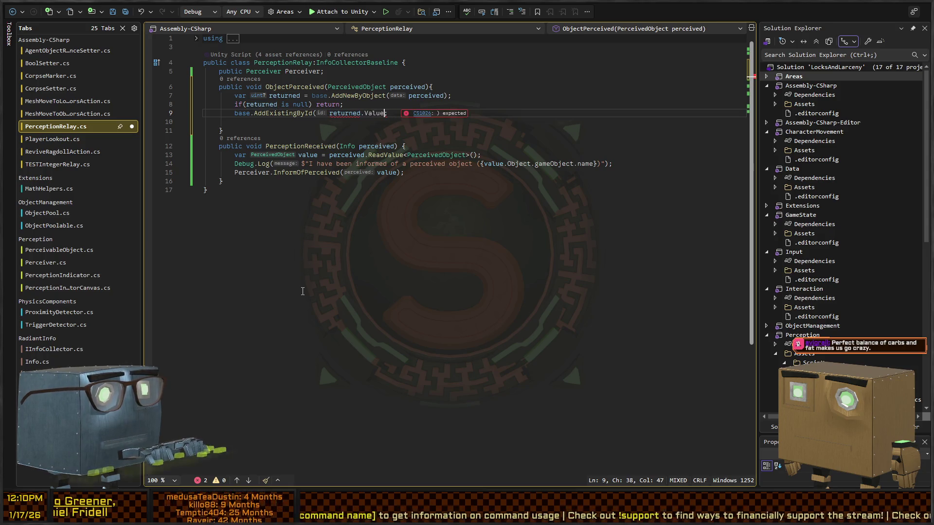
{"action": "key", "text": "ctrl+s"}
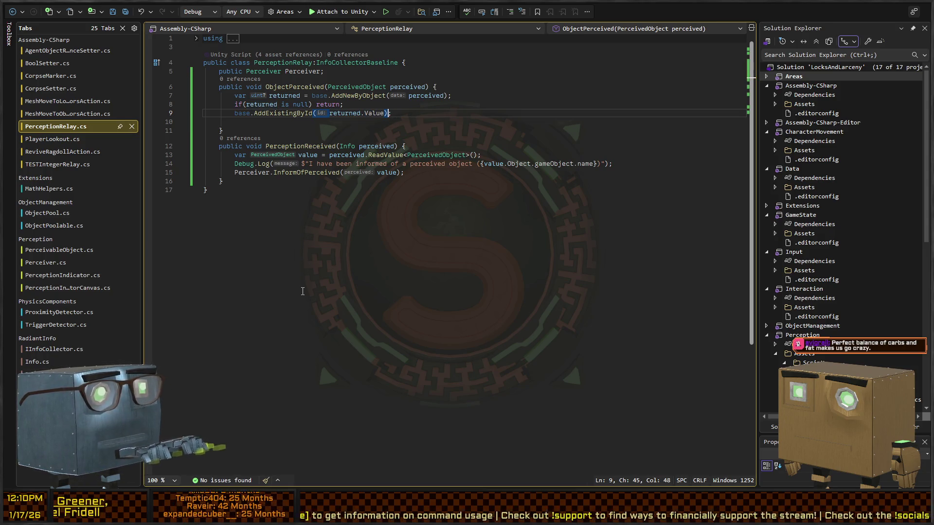
{"action": "key", "text": "alt+Tab"}
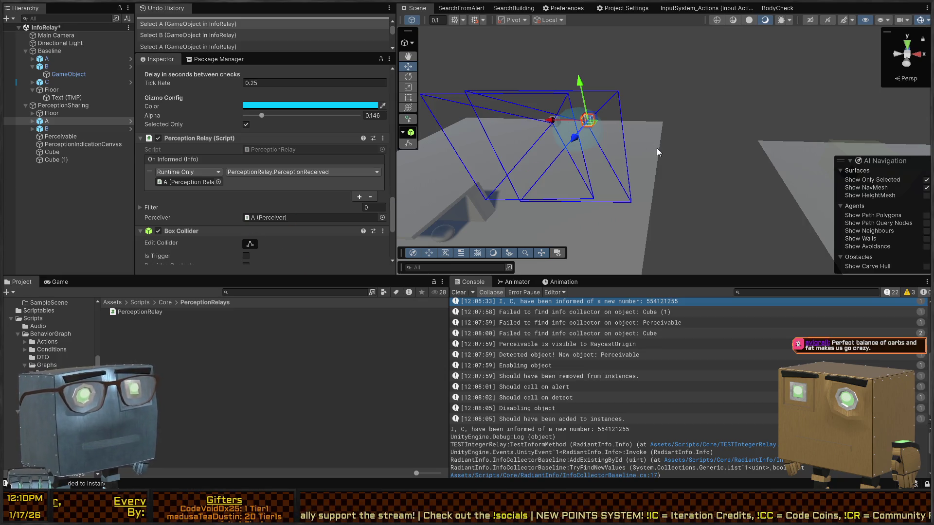
Run a play test, move and rotate perceiver cube A, then stop play mode.
{"action": "left_click", "coordinate": [700, 127]}
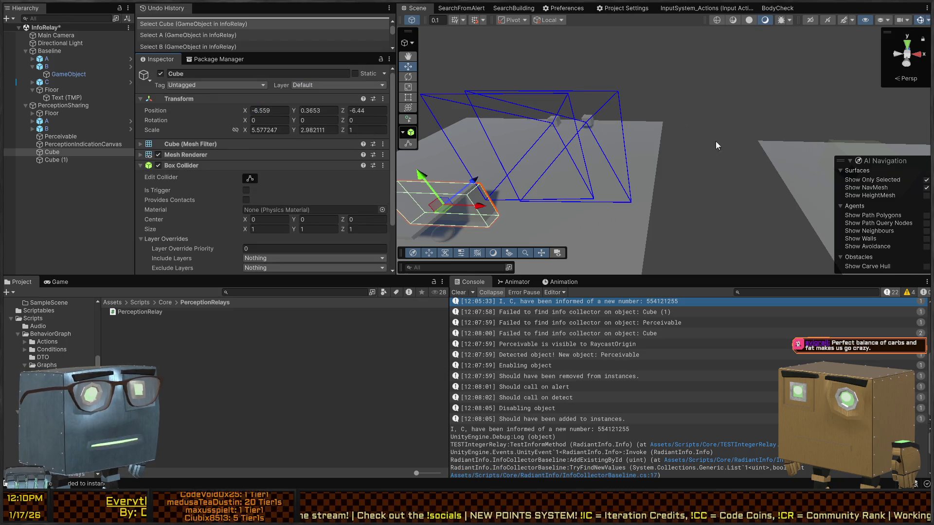
{"action": "mouse_move", "coordinate": [716, 145]}
{"action": "left_mouse_down"}
{"action": "mouse_move", "coordinate": [576, 156]}
{"action": "mouse_move", "coordinate": [591, 191]}
{"action": "mouse_move", "coordinate": [704, 152]}
{"action": "mouse_move", "coordinate": [725, 114]}
{"action": "left_mouse_up"}
{"action": "key", "text": "ctrl+p"}
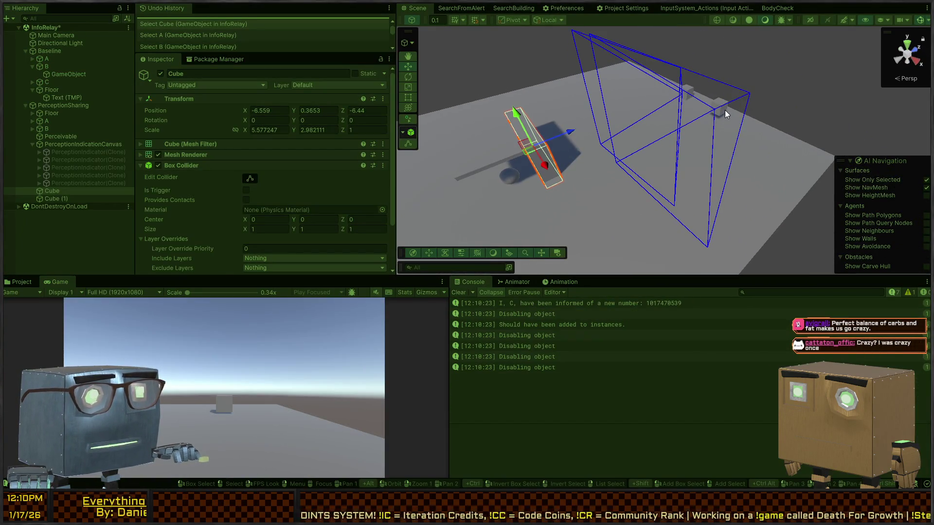
{"action": "left_click", "coordinate": [725, 110]}
{"action": "key", "text": "f"}
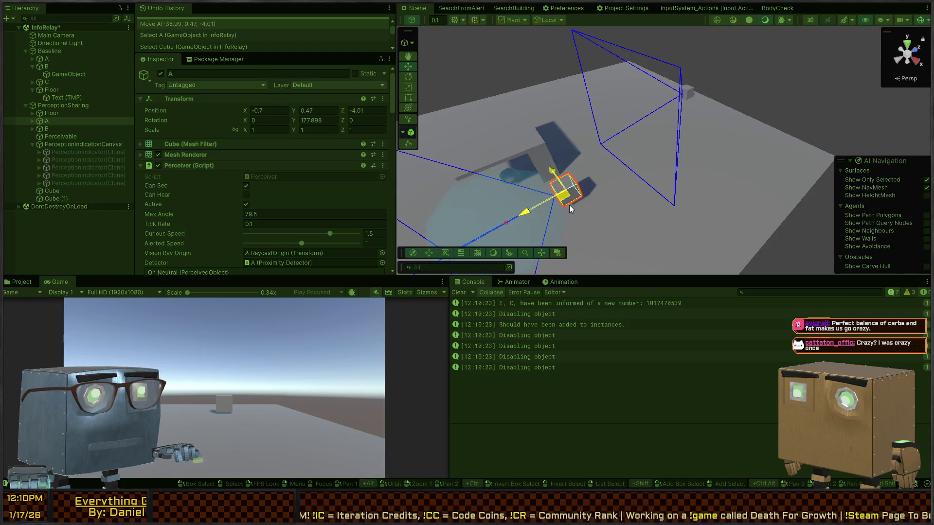
{"action": "mouse_move", "coordinate": [571, 209]}
{"action": "left_mouse_down"}
{"action": "mouse_move", "coordinate": [599, 210]}
{"action": "mouse_move", "coordinate": [559, 227]}
{"action": "mouse_move", "coordinate": [542, 219]}
{"action": "mouse_move", "coordinate": [681, 131]}
{"action": "mouse_move", "coordinate": [754, 122]}
{"action": "mouse_move", "coordinate": [650, 141]}
{"action": "mouse_move", "coordinate": [659, 158]}
{"action": "mouse_move", "coordinate": [642, 141]}
{"action": "mouse_move", "coordinate": [663, 141]}
{"action": "mouse_move", "coordinate": [631, 133]}
{"action": "mouse_move", "coordinate": [659, 140]}
{"action": "mouse_move", "coordinate": [616, 182]}
{"action": "mouse_move", "coordinate": [778, 124]}
{"action": "mouse_move", "coordinate": [815, 97]}
{"action": "mouse_move", "coordinate": [803, 92]}
{"action": "left_mouse_up"}
{"action": "key", "text": "e"}
{"action": "key", "text": "w"}
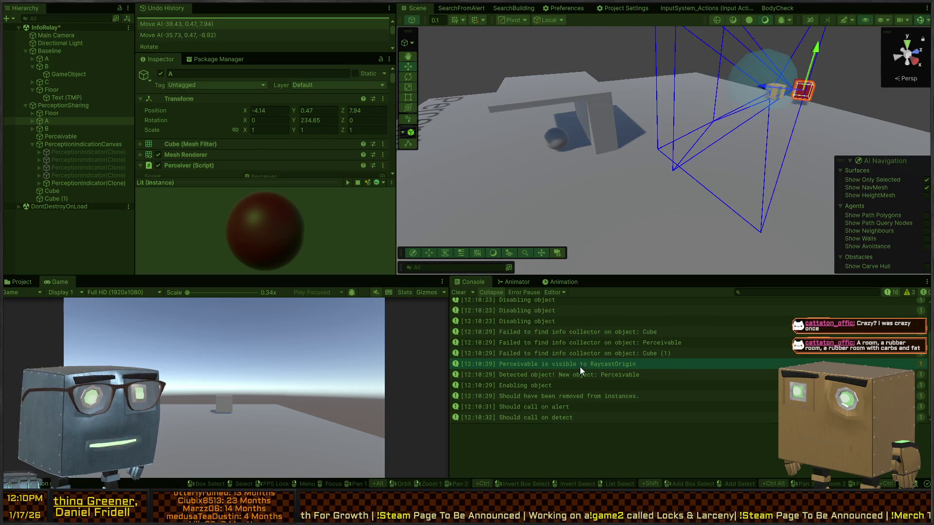
{"action": "key", "text": "ctrl+p"}
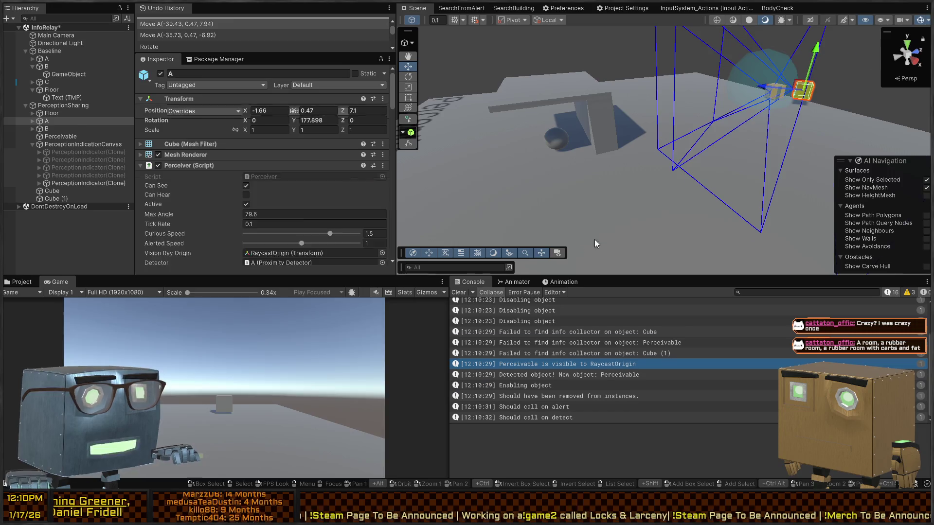
Replay the test, moving and rotating cube A to the far end of the floor.
{"action": "key", "text": "ctrl+p"}
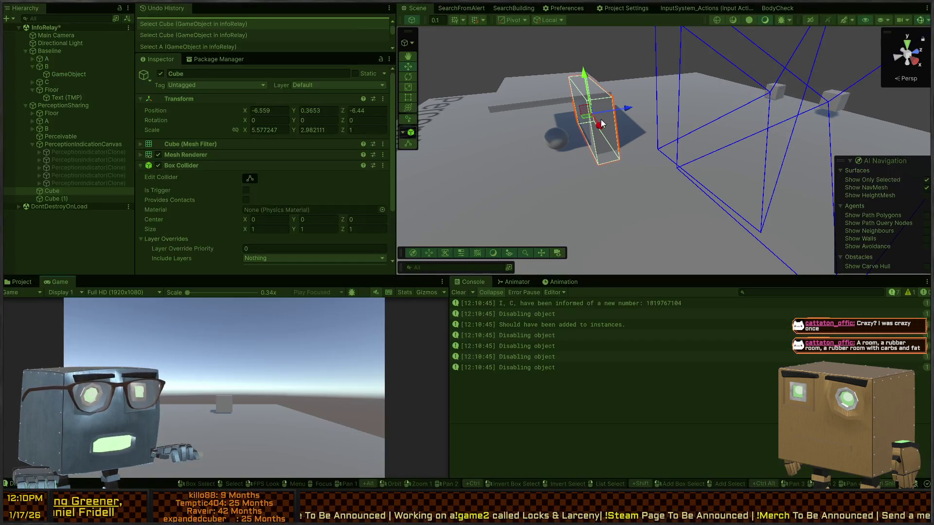
{"action": "left_click_drag", "start_coordinate": [699, 140], "coordinate": [690, 144]}
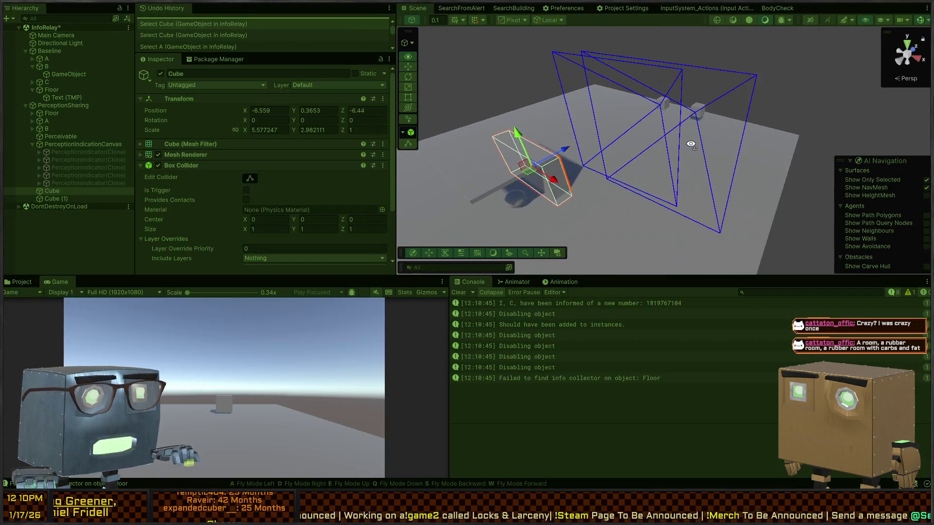
{"action": "left_click", "coordinate": [695, 113]}
{"action": "left_click_drag", "start_coordinate": [695, 113], "coordinate": [672, 140]}
{"action": "scroll", "coordinate": [671, 140], "scroll_direction": "up", "scroll_amount": 3}
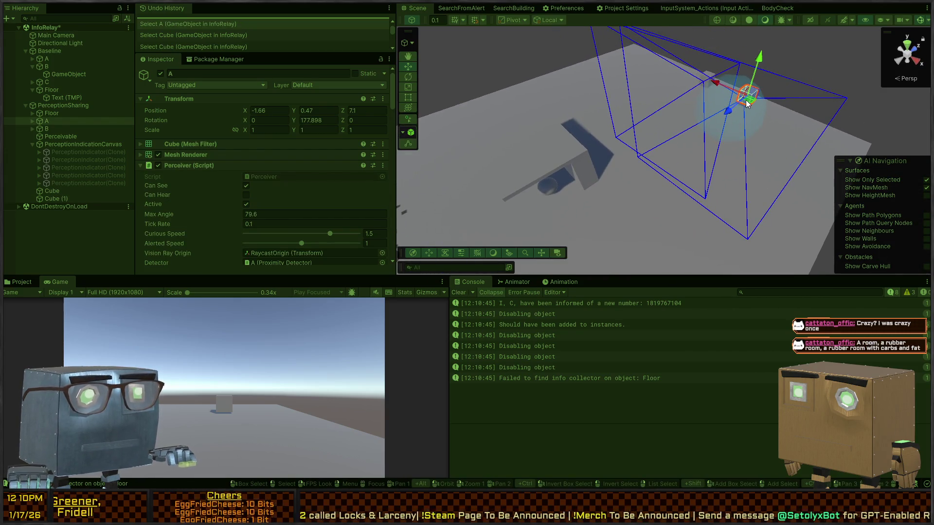
{"action": "mouse_move", "coordinate": [747, 104]}
{"action": "left_mouse_down"}
{"action": "mouse_move", "coordinate": [595, 212]}
{"action": "mouse_move", "coordinate": [539, 243]}
{"action": "mouse_move", "coordinate": [518, 242]}
{"action": "left_mouse_up"}
{"action": "key", "text": "e"}
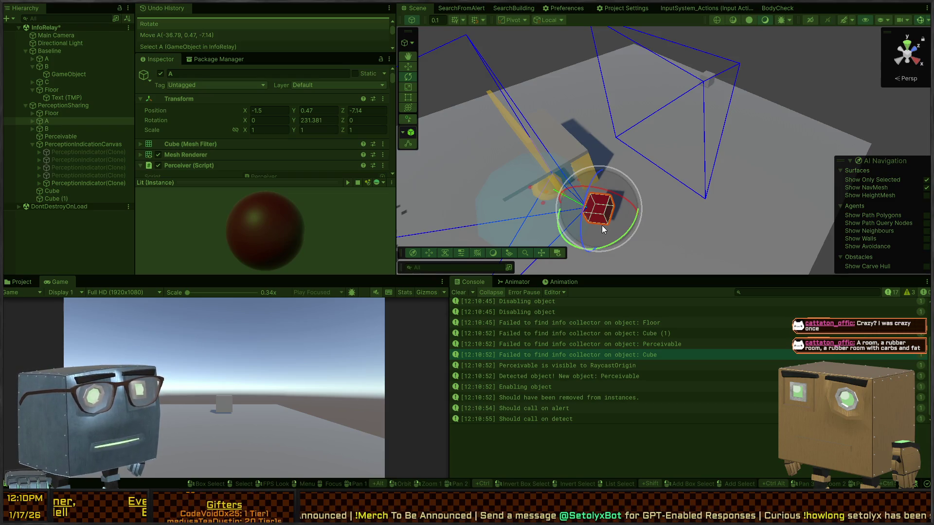
{"action": "key", "text": "w"}
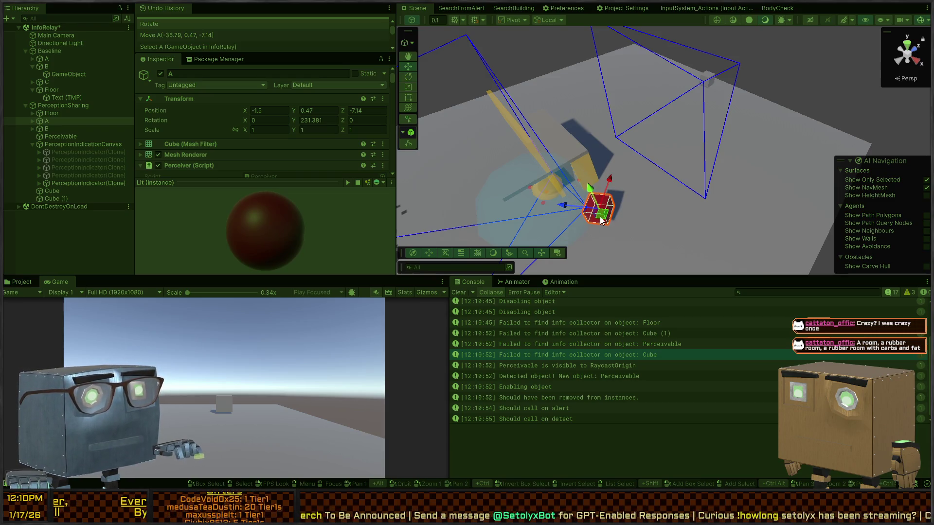
{"action": "mouse_move", "coordinate": [602, 221]}
{"action": "left_mouse_down"}
{"action": "mouse_move", "coordinate": [714, 148]}
{"action": "mouse_move", "coordinate": [743, 87]}
{"action": "left_mouse_up"}
{"action": "key", "text": "ctrl+5"}
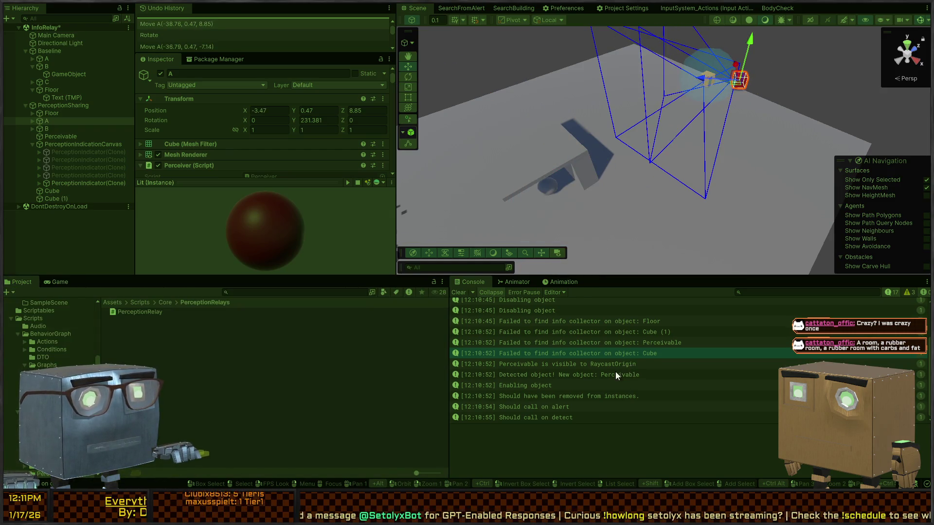
Inspect the Detected object log's stack trace and stop the game test.
{"action": "left_click", "coordinate": [568, 375]}
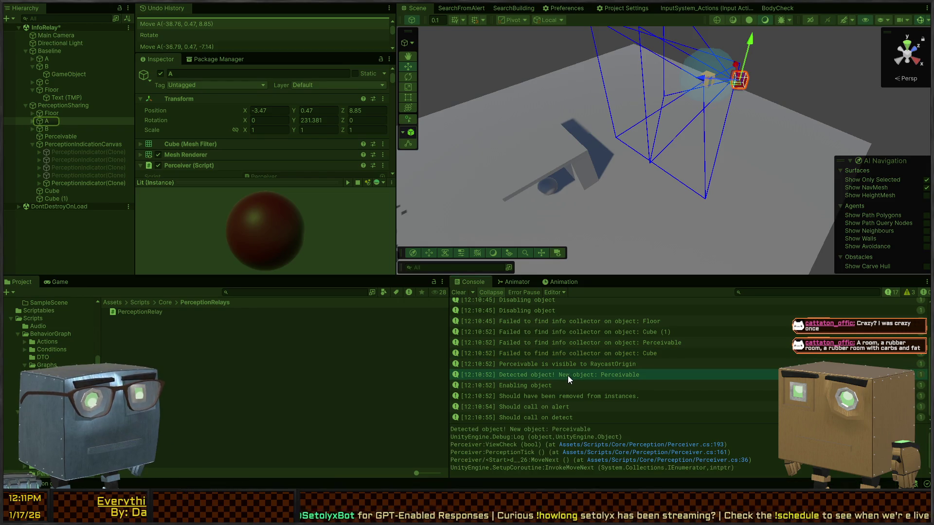
{"action": "scroll", "coordinate": [568, 375], "scroll_direction": "up", "scroll_amount": 2}
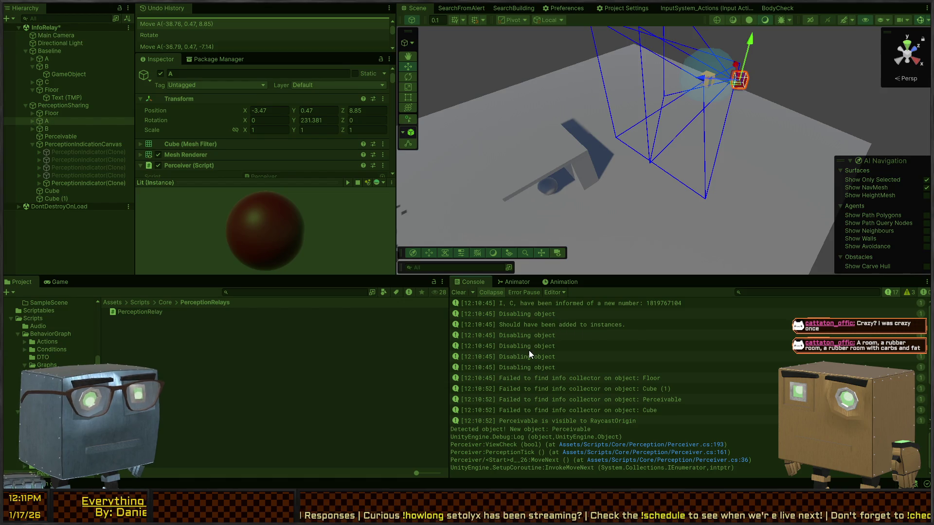
{"action": "scroll", "coordinate": [529, 349], "scroll_direction": "down", "scroll_amount": 2}
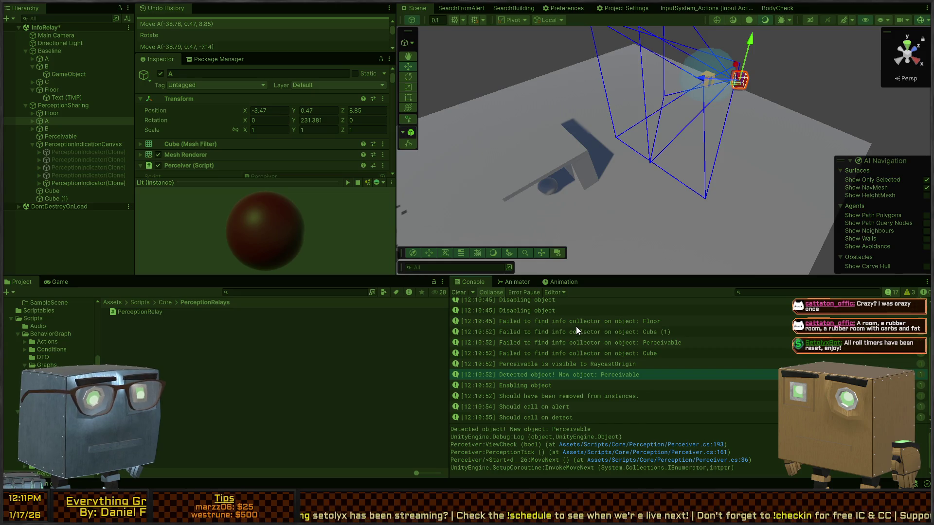
{"action": "key", "text": "ctrl+p"}
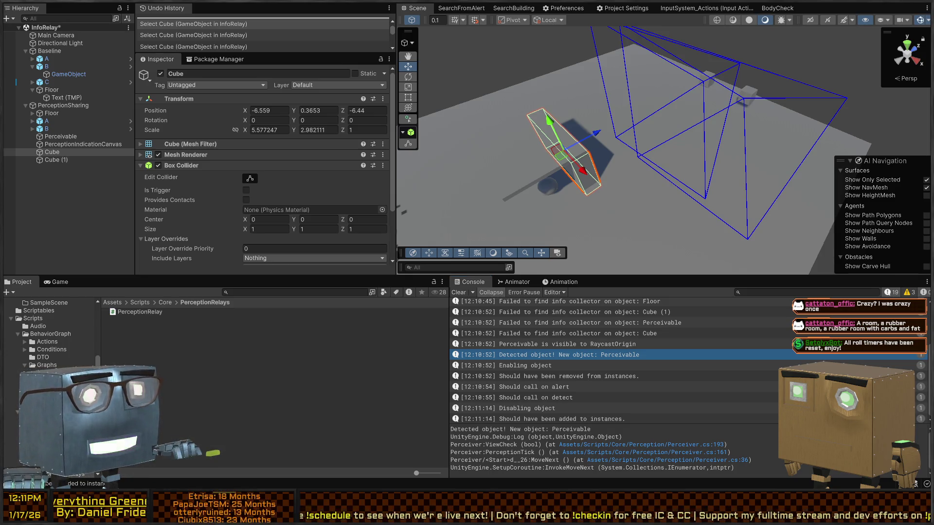
Review ObjectPerceived and PerceptionReceived in PerceptionRelay.cs, then go to AddExistingById's definition.
{"action": "key", "text": "alt+Tab"}
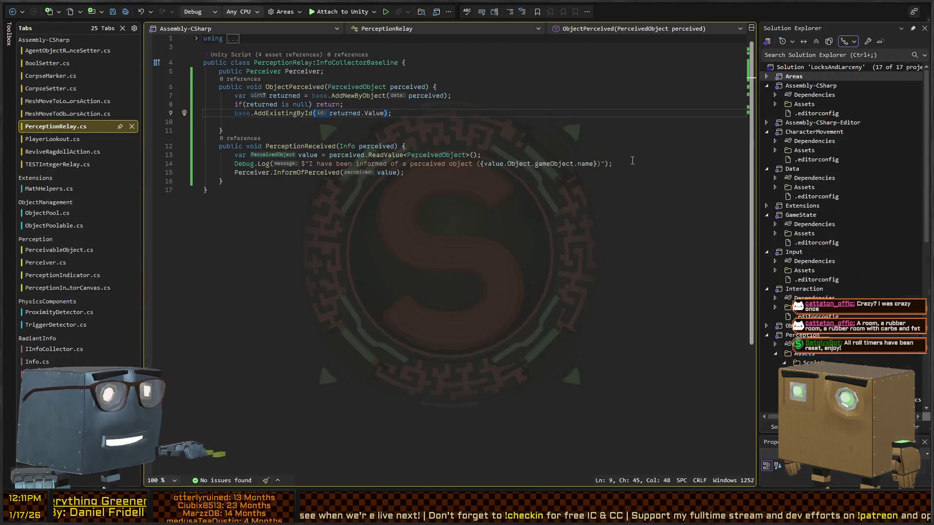
{"action": "left_click", "coordinate": [274, 119]}
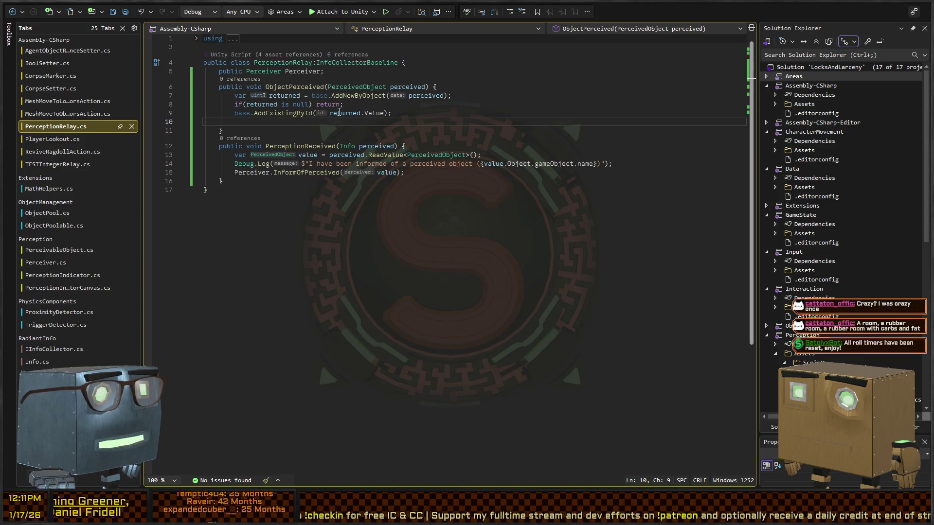
{"action": "left_click", "coordinate": [340, 97]}
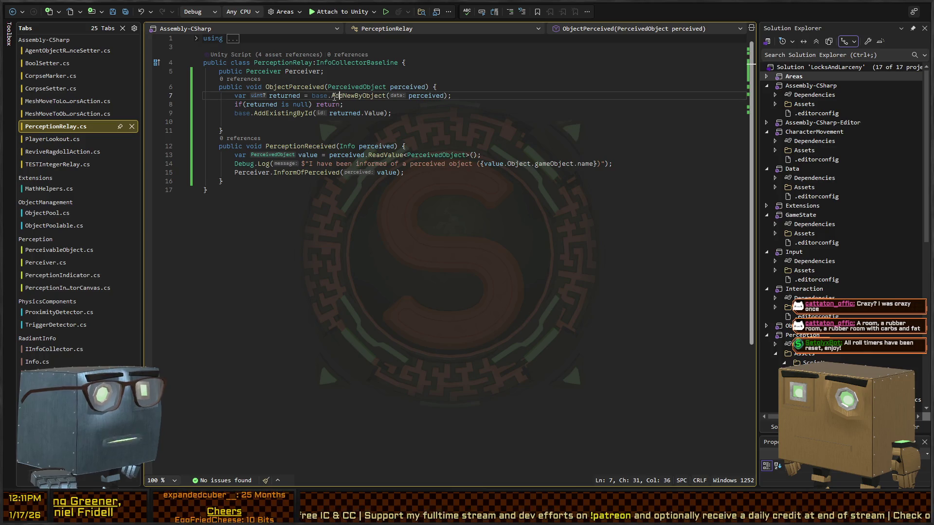
{"action": "left_click", "coordinate": [304, 146]}
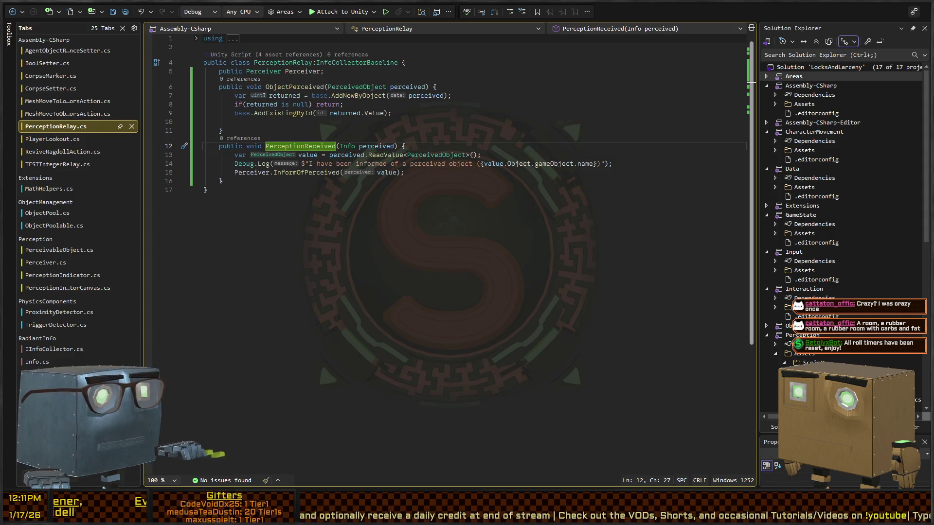
{"action": "left_click", "coordinate": [439, 115]}
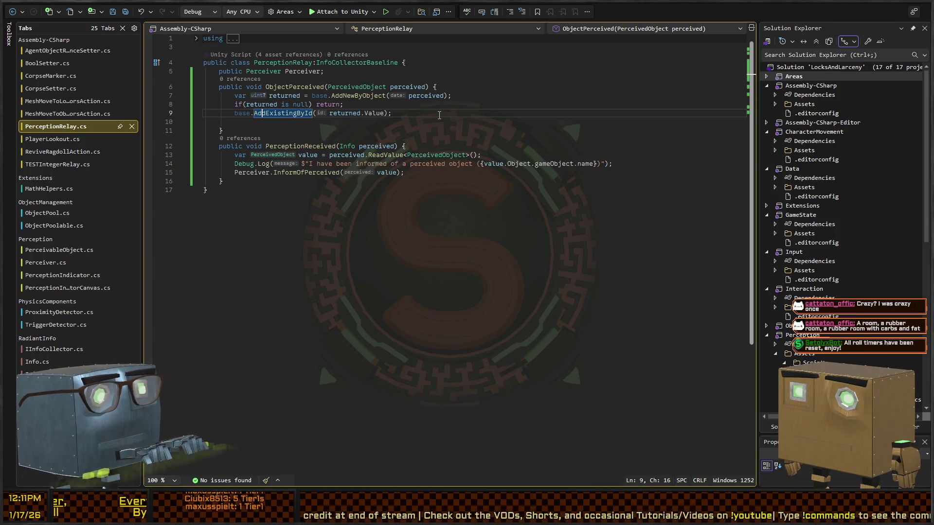
{"action": "key", "text": "F12"}
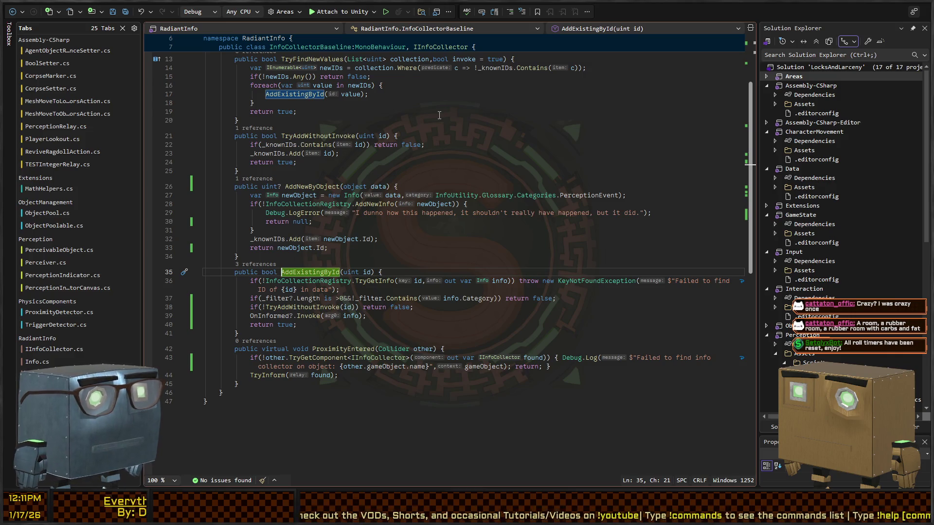
Check the Detected object entry in Unity's console, then return to Visual Studio.
{"action": "key", "text": "alt+Tab"}
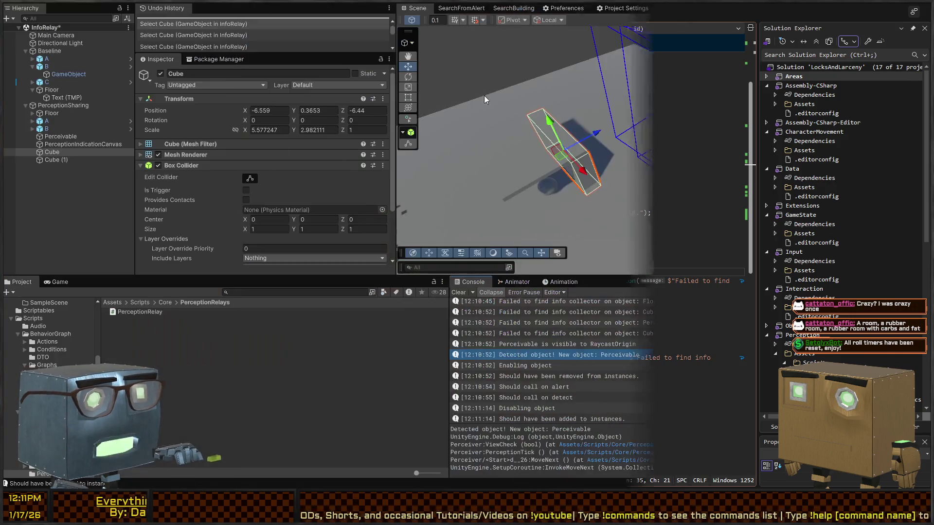
{"action": "left_click", "coordinate": [613, 364]}
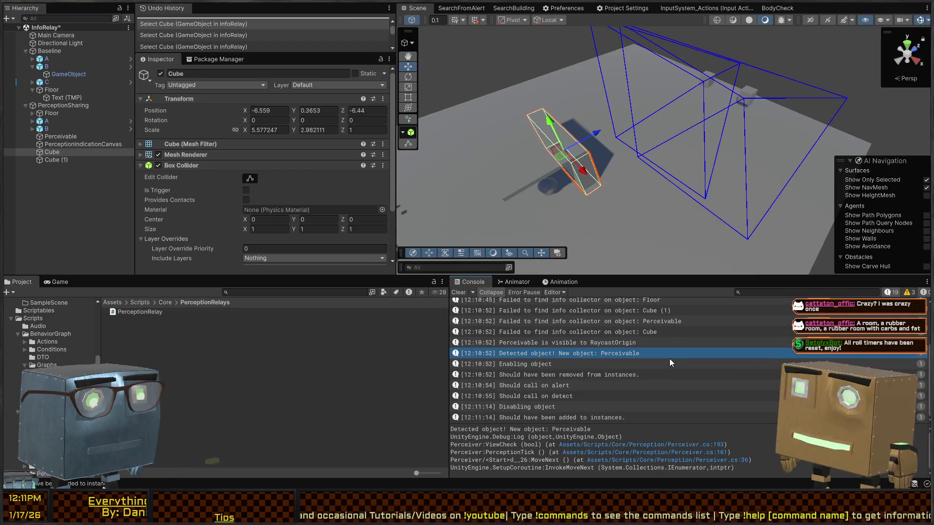
{"action": "key", "text": "alt+Tab"}
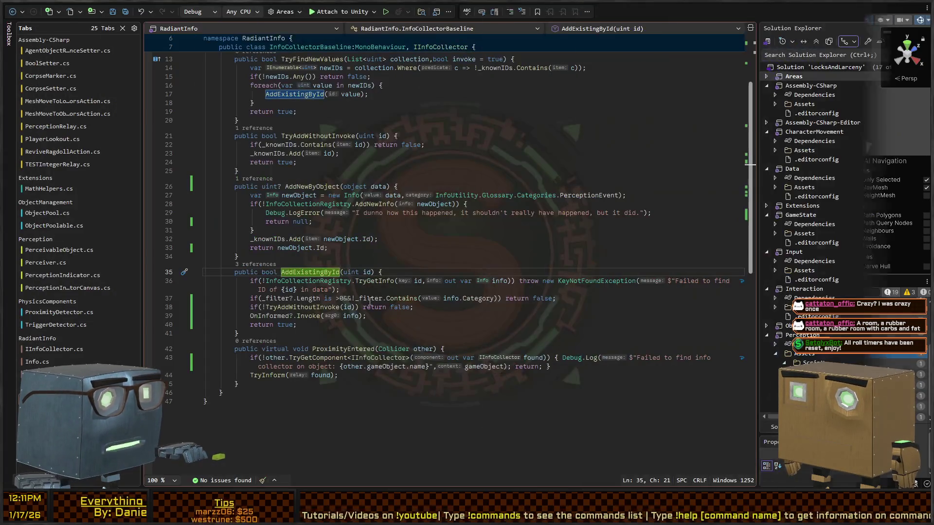
Add Debug.Log($"I was just informed of event ID: {id}"); after the OnInformed call, then recompile in Unity.
{"action": "left_click", "coordinate": [416, 316]}
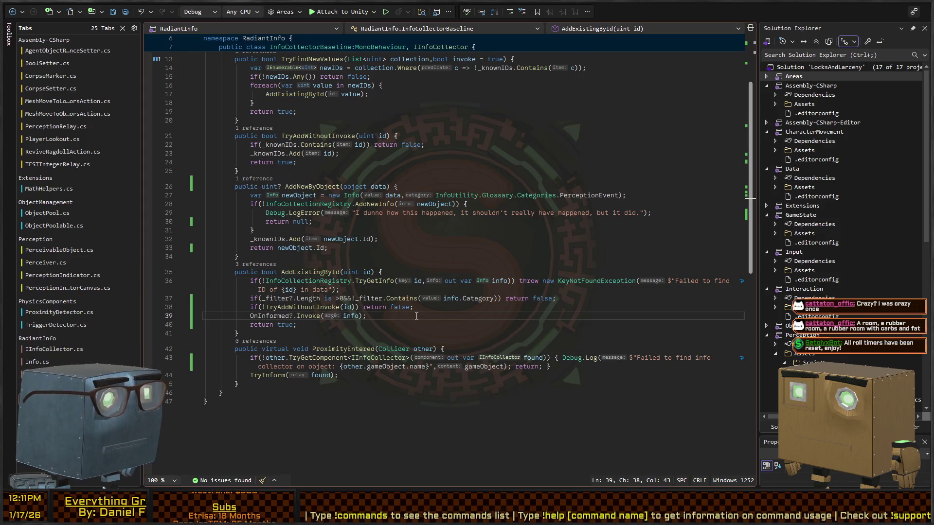
{"action": "key", "text": "Return"}
{"action": "type", "text": "Deb"}
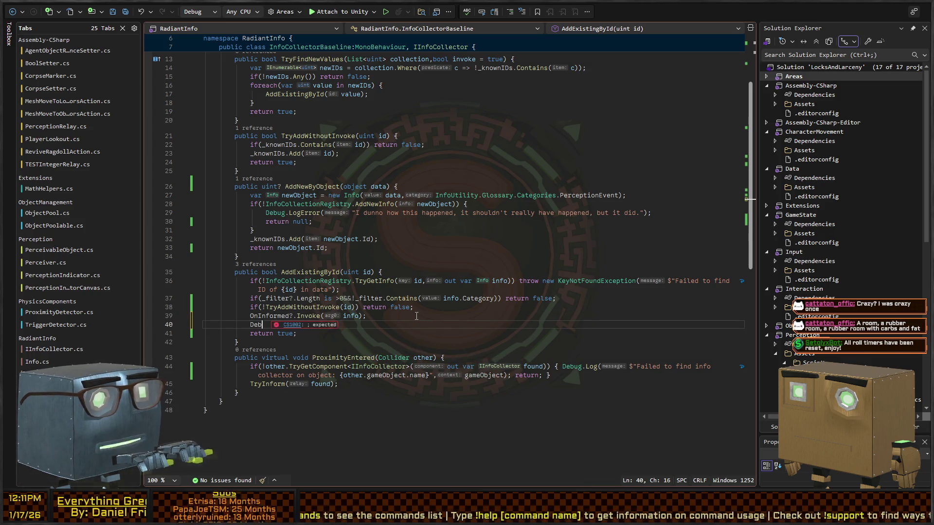
{"action": "type", "text": "ug.Log(\"I was just inform"}
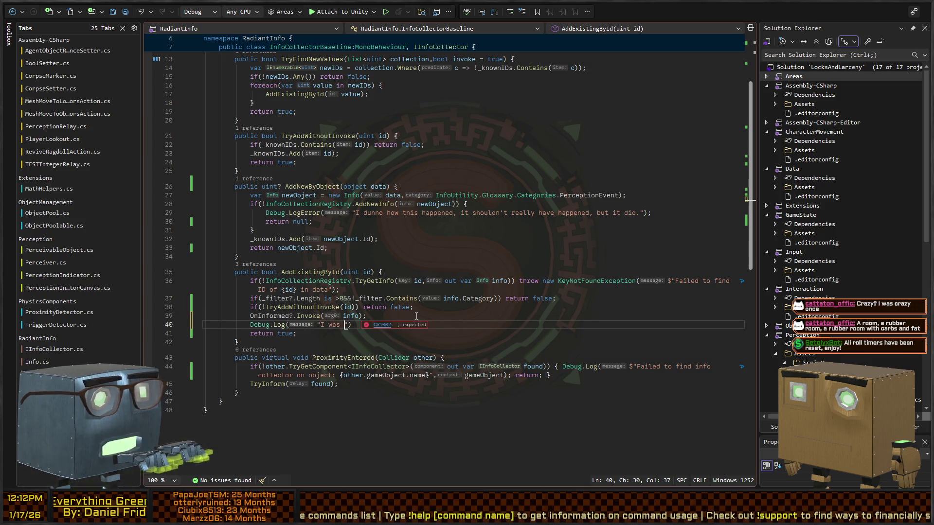
{"action": "type", "text": "ed of event ID: {"}
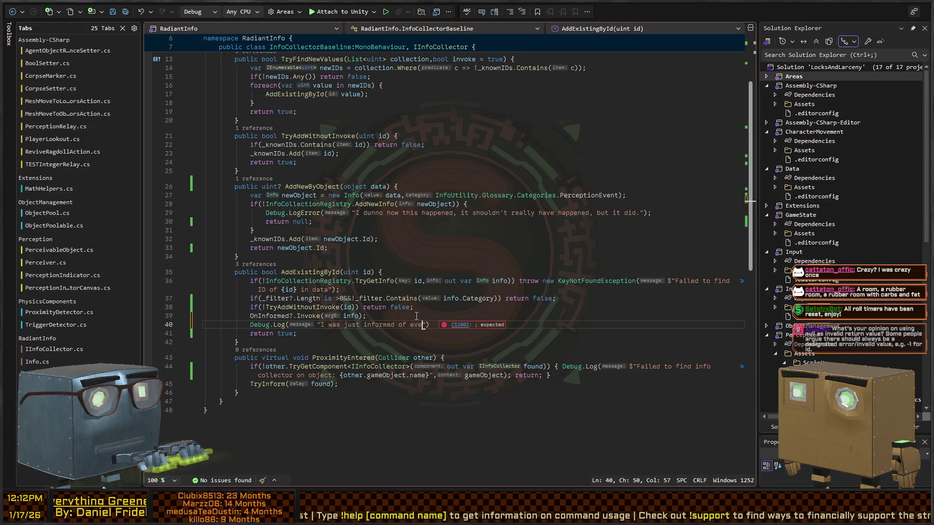
{"action": "type", "text": "id"}
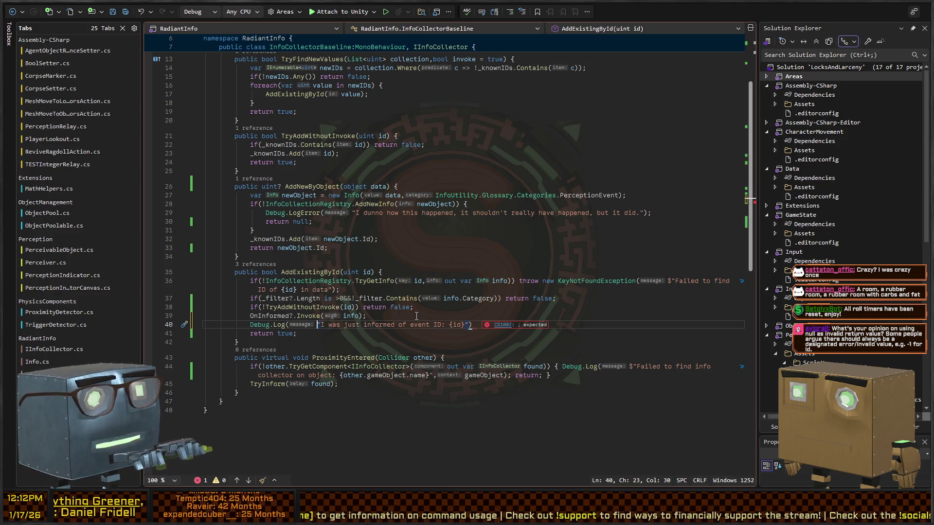
{"action": "type", "text": "$"}
{"action": "key", "text": "End"}
{"action": "type", "text": ";"}
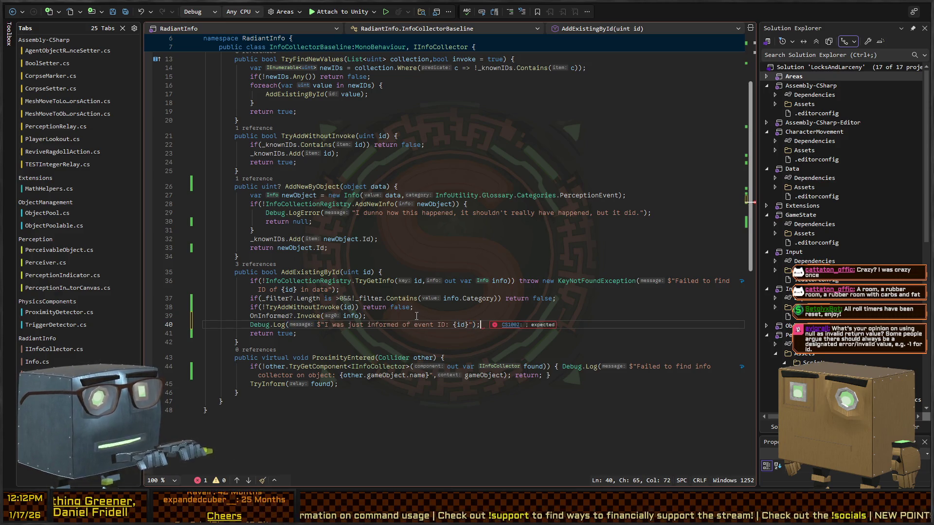
{"action": "key", "text": "alt+Tab"}
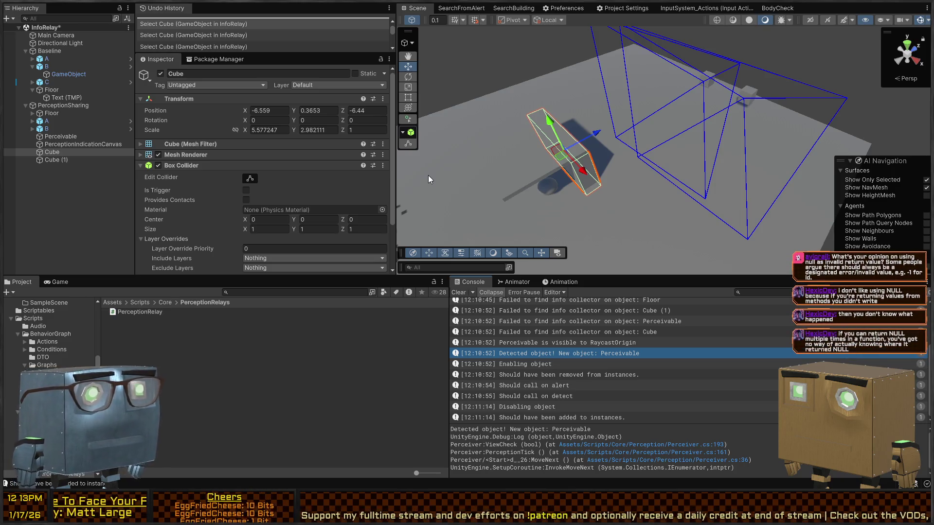
Orbit the Scene view around the cube, then go back to Visual Studio.
{"action": "mouse_move", "coordinate": [485, 103]}
{"action": "left_mouse_down"}
{"action": "mouse_move", "coordinate": [642, 98]}
{"action": "mouse_move", "coordinate": [586, 87]}
{"action": "mouse_move", "coordinate": [632, 95]}
{"action": "left_mouse_up"}
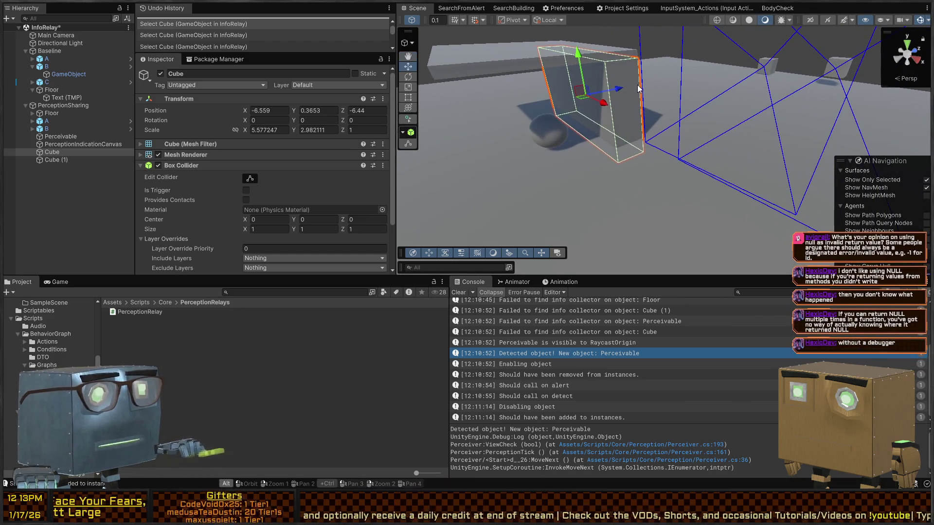
{"action": "key", "text": "alt+Tab"}
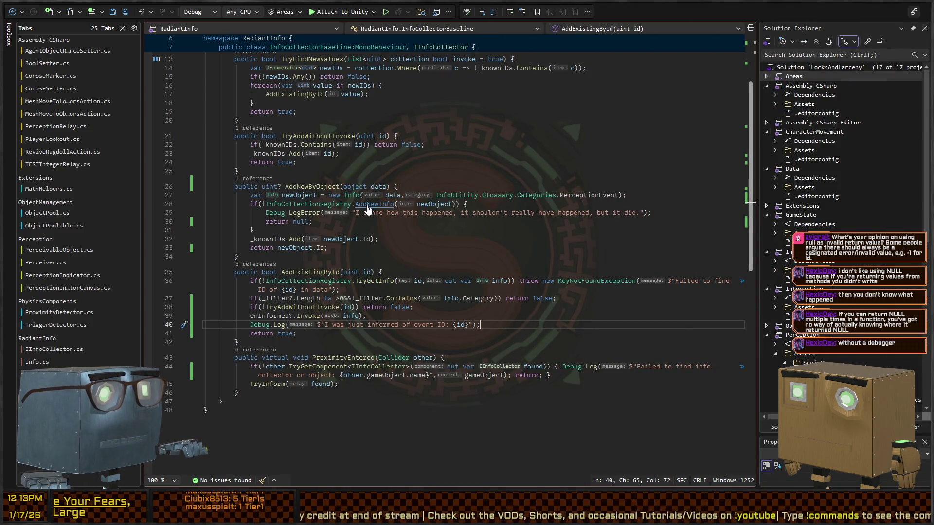
Review AddNewByObject's registry failure check and the call sites in PerceptionRelay.cs.
{"action": "key", "text": "ctrl+minus"}
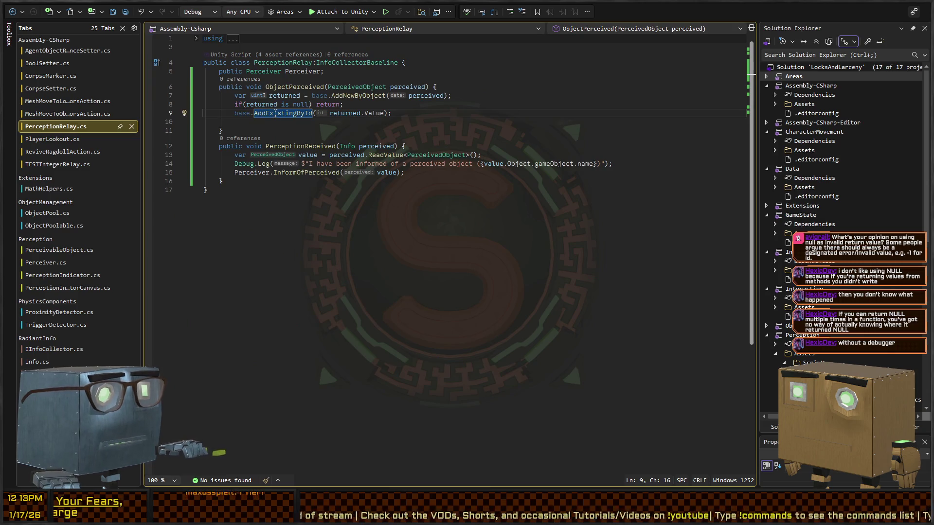
{"action": "left_click", "coordinate": [370, 96], "text": "ctrl"}
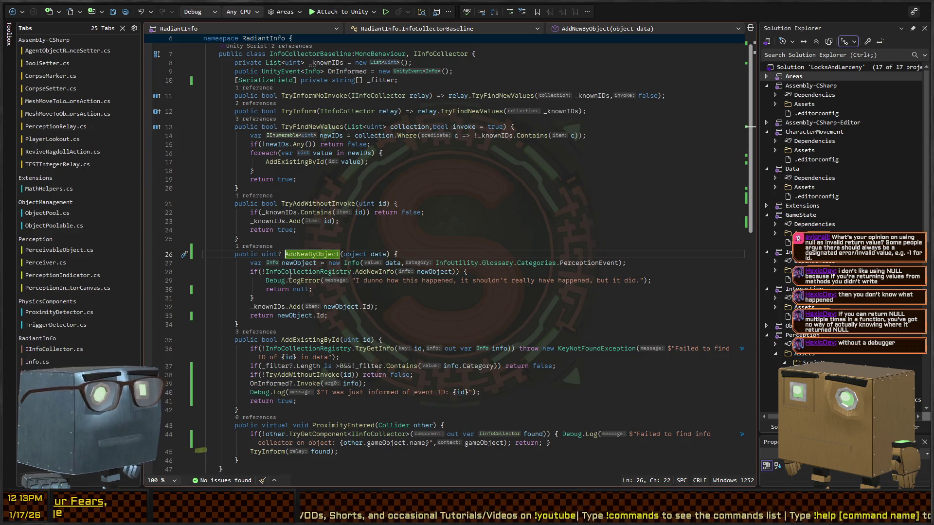
{"action": "mouse_move", "coordinate": [252, 271]}
{"action": "left_mouse_down"}
{"action": "mouse_move", "coordinate": [265, 290]}
{"action": "mouse_move", "coordinate": [256, 298]}
{"action": "mouse_move", "coordinate": [251, 271]}
{"action": "mouse_move", "coordinate": [219, 272]}
{"action": "left_mouse_up"}
{"action": "left_click", "coordinate": [310, 290]}
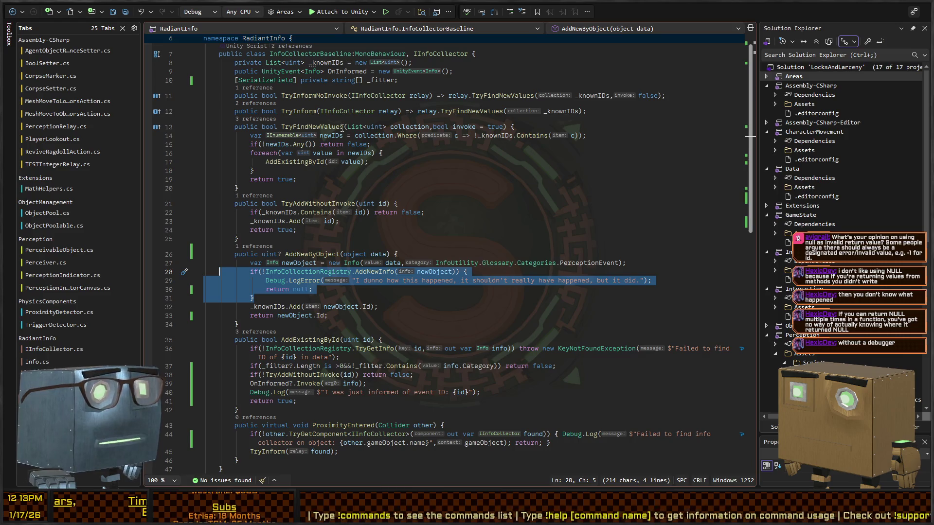
{"action": "left_click", "coordinate": [12, 12]}
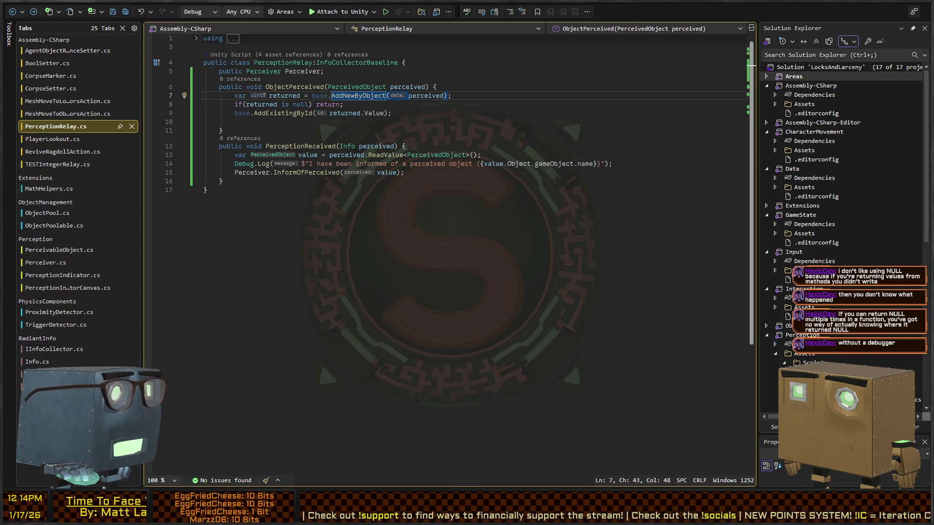
{"action": "left_click", "coordinate": [484, 172]}
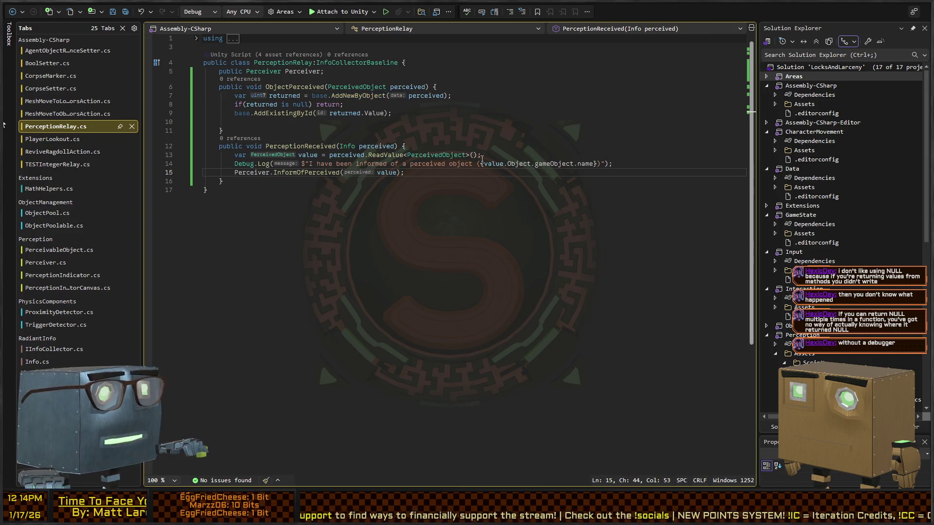
{"action": "left_click", "coordinate": [429, 114]}
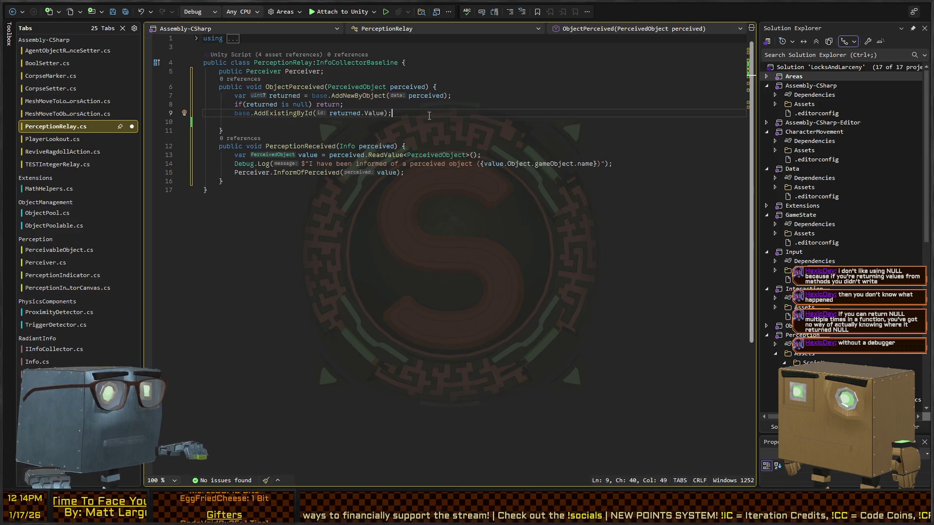
{"action": "left_click", "coordinate": [506, 146]}
Save PerceptionRelay.cs and the RadiantInfo file after checking AddExistingById's signature.
{"action": "key", "text": "ctrl+s"}
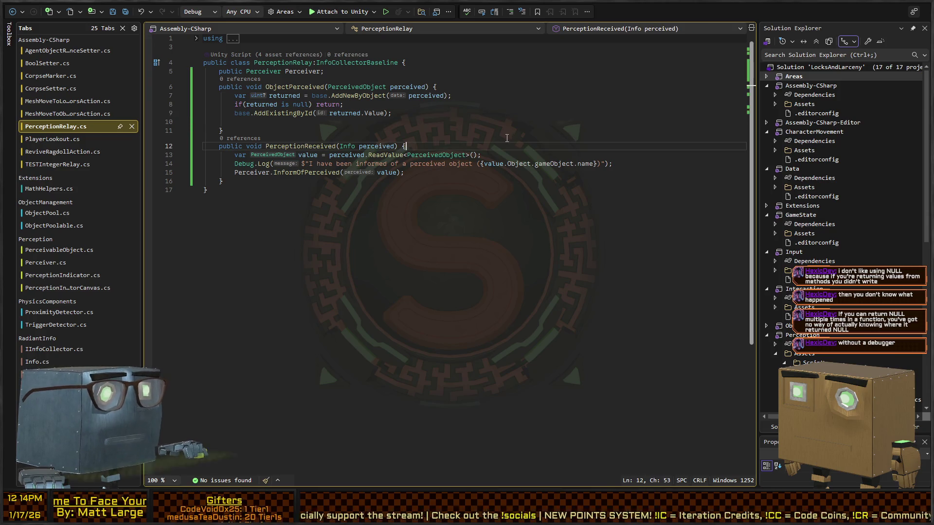
{"action": "key", "text": "ctrl+Tab"}
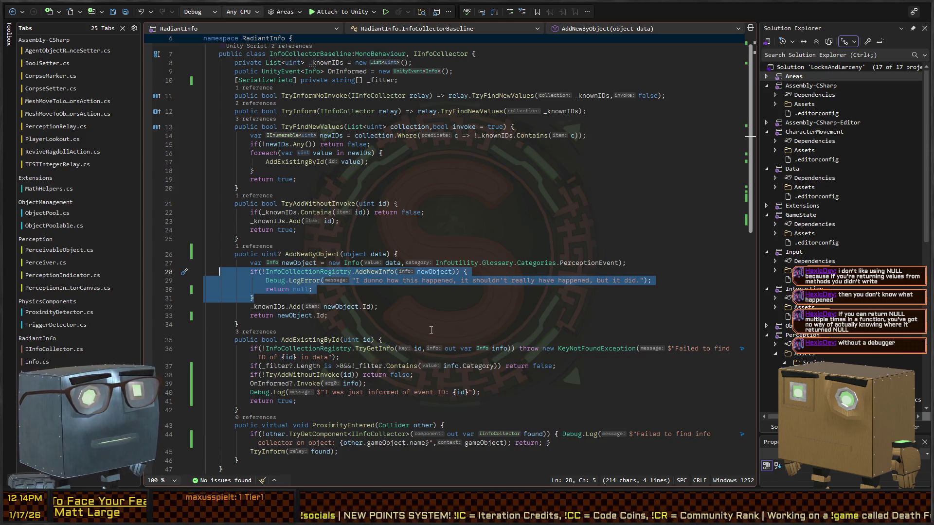
{"action": "scroll", "coordinate": [390, 323], "scroll_direction": "down", "scroll_amount": 2}
{"action": "key", "text": "Right"}
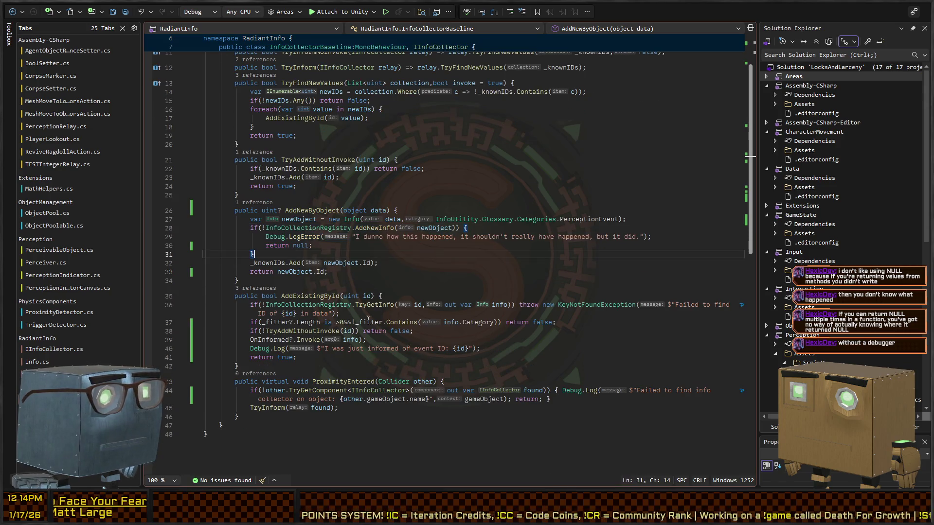
{"action": "left_click", "coordinate": [387, 296]}
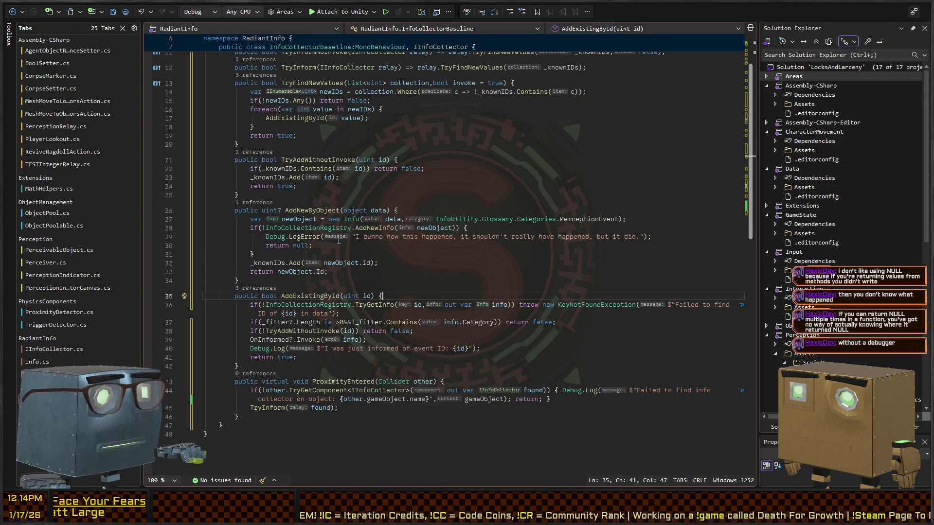
{"action": "key", "text": "ctrl+s"}
{"action": "key", "text": "ctrl+Tab"}
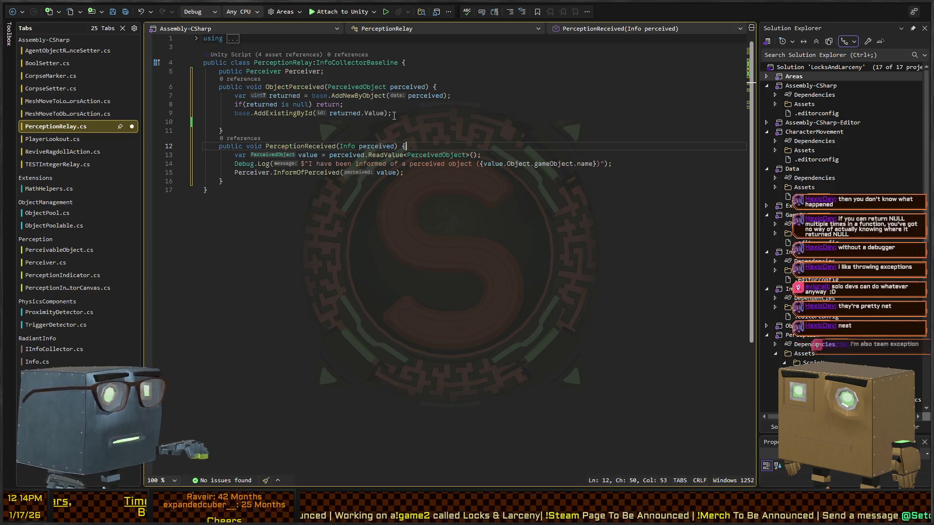
Delete the blank line in ObjectPerceived and add an indented blank line before the class end.
{"action": "left_click", "coordinate": [452, 112]}
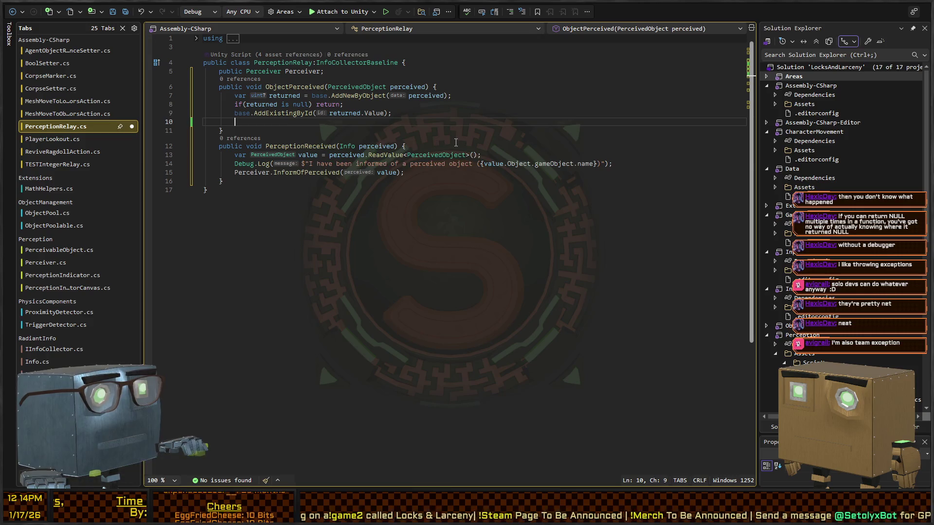
{"action": "key", "text": "Delete"}
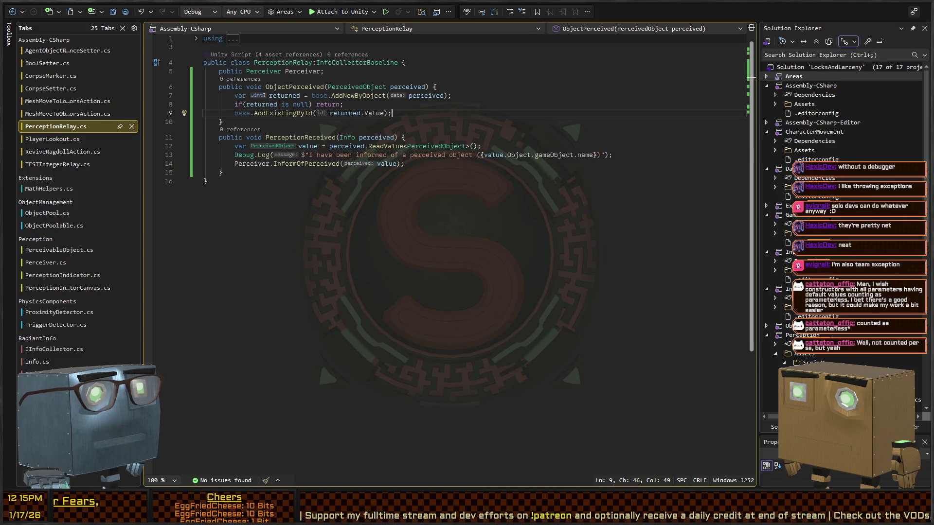
{"action": "left_click", "coordinate": [311, 179]}
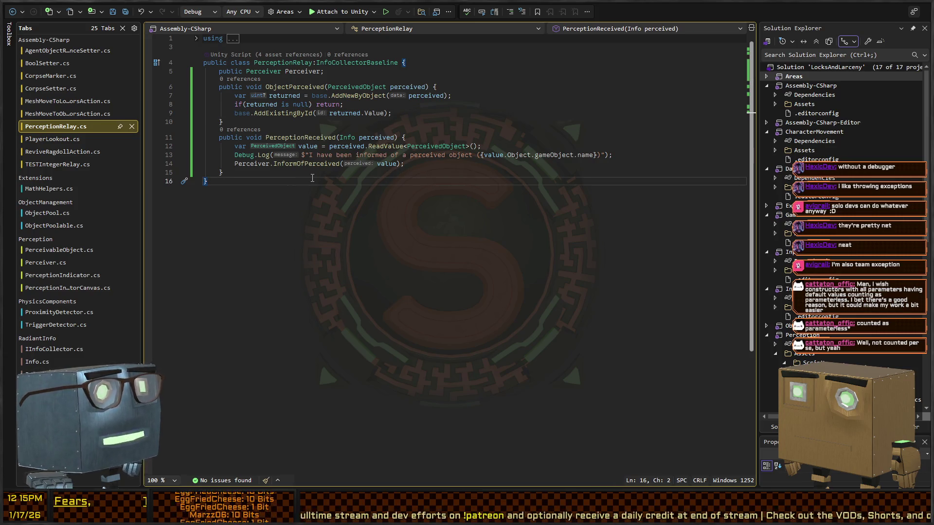
{"action": "key", "text": "Up"}
{"action": "key", "text": "End"}
{"action": "key", "text": "Return"}
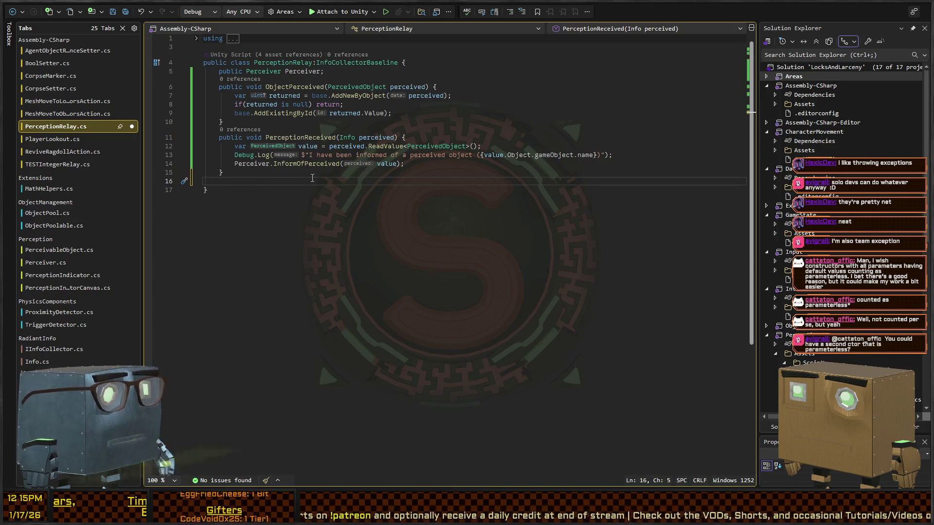
{"action": "type", "text": "public PerceptionRelay"}
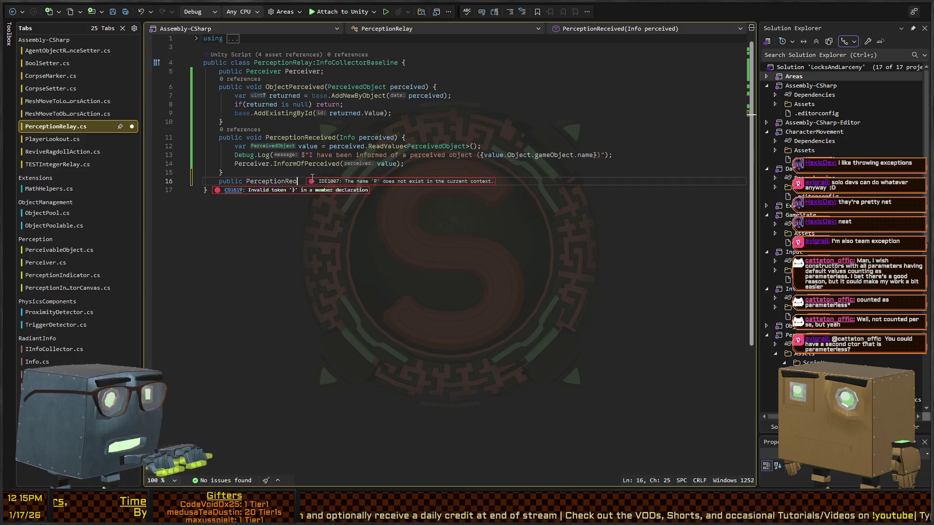
{"action": "type", "text": "() {"}
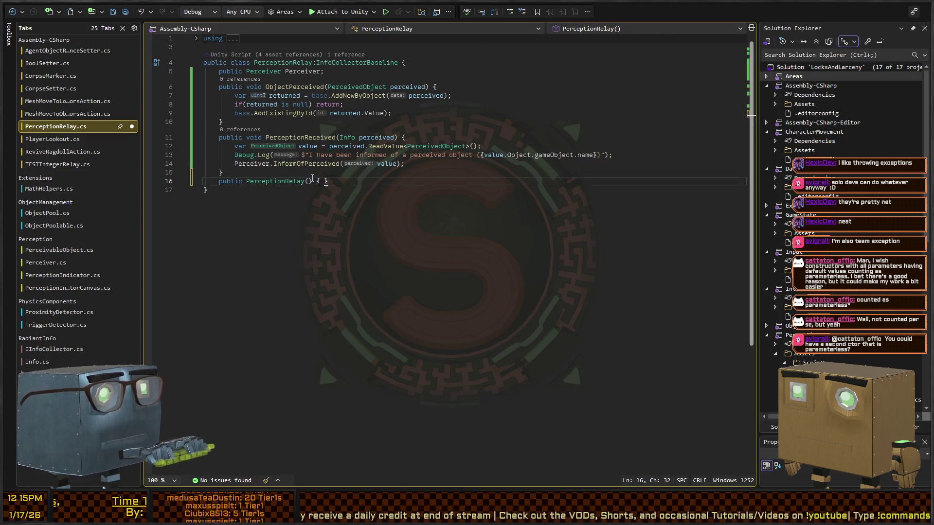
{"action": "key", "text": "shift+Home"}
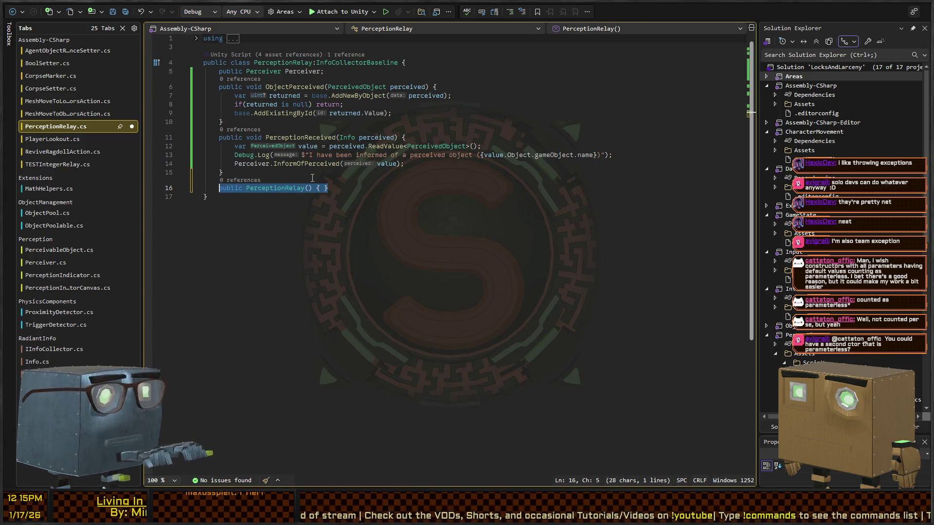
{"action": "key", "text": "Escape"}
{"action": "type", "text": "st"}
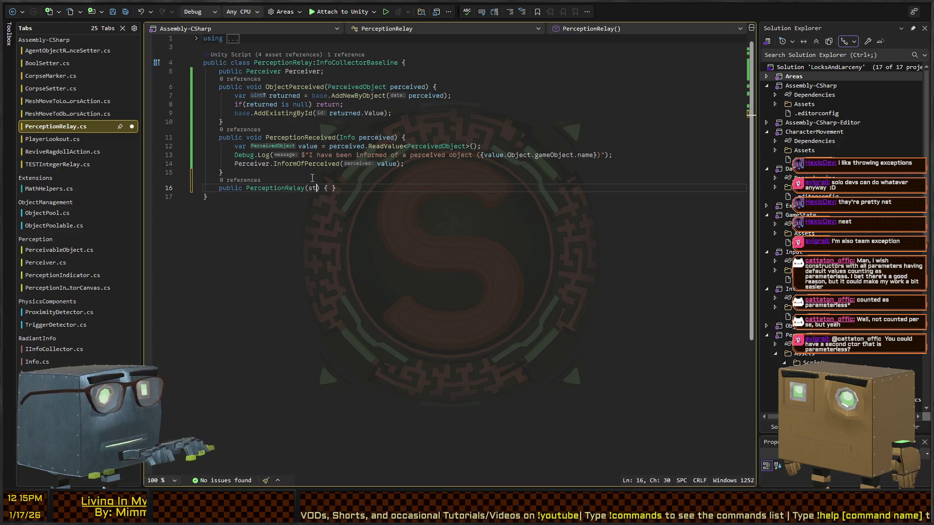
{"action": "type", "text": "ring foo = \""}
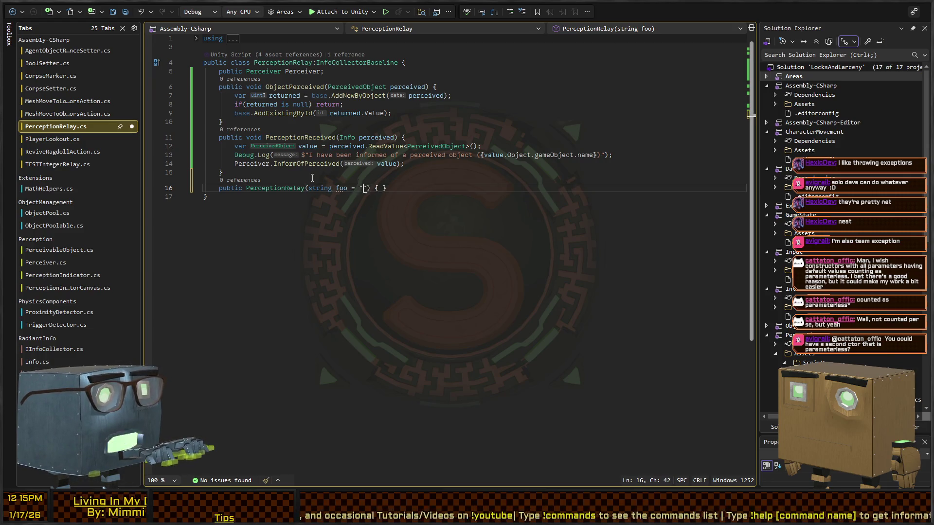
{"action": "key", "text": "End"}
{"action": "key", "text": "shift+Home"}
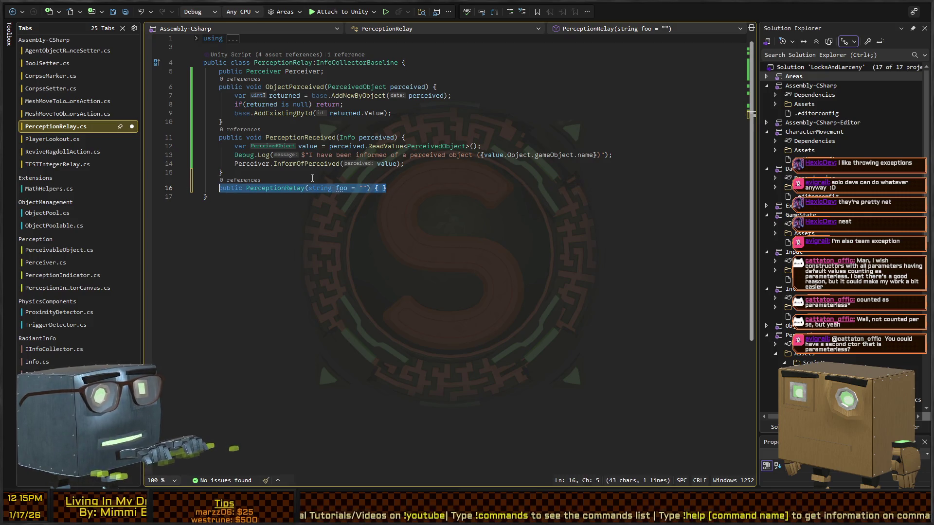
{"action": "key", "text": "Escape"}
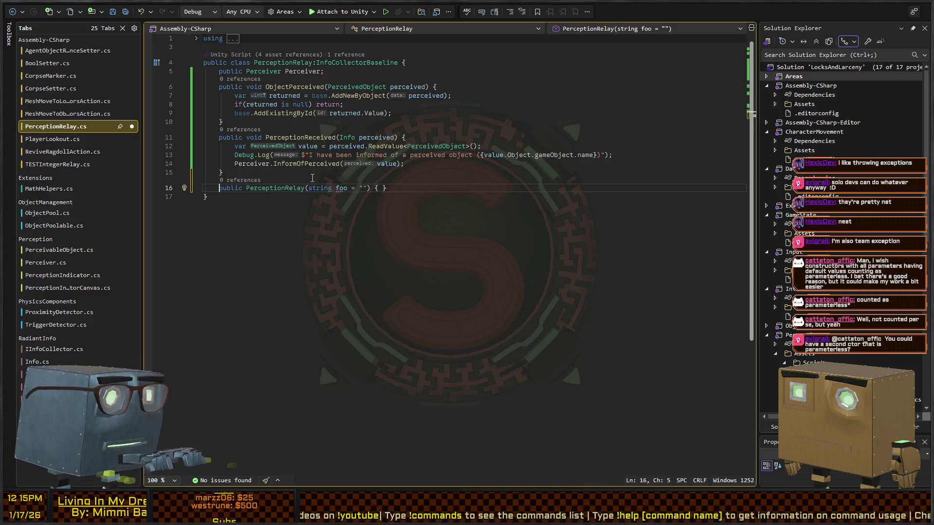
{"action": "key", "text": "shift+End"}
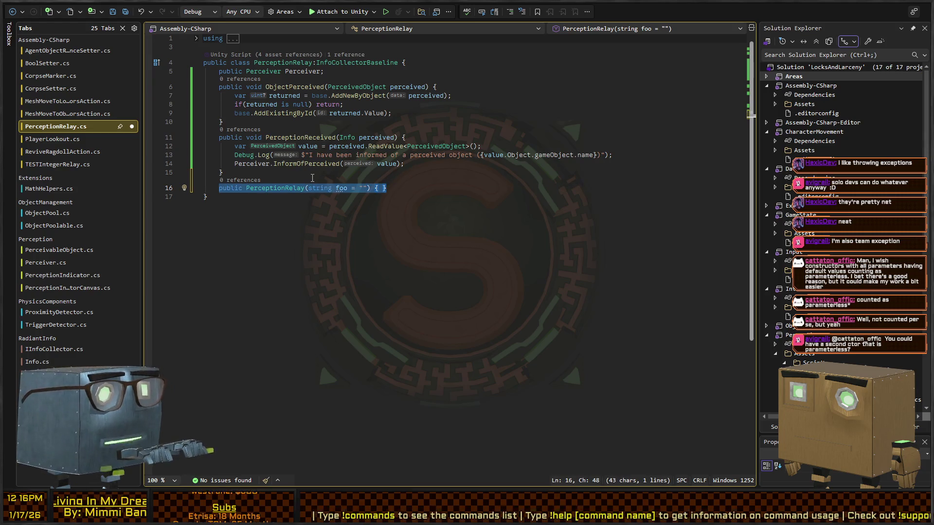
{"action": "key", "text": "BackSpace"}
{"action": "key", "text": "BackSpace"}
{"action": "key", "text": "BackSpace"}
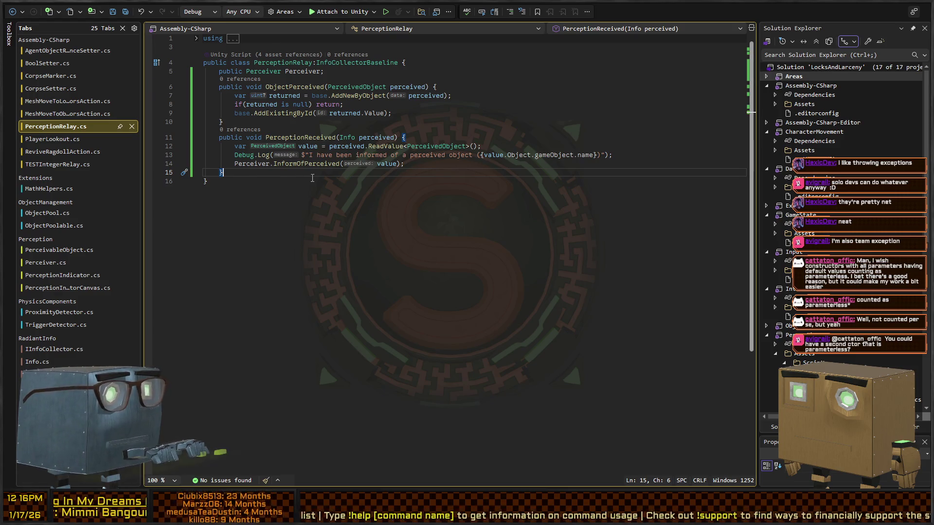
{"action": "key", "text": "ctrl+Tab"}
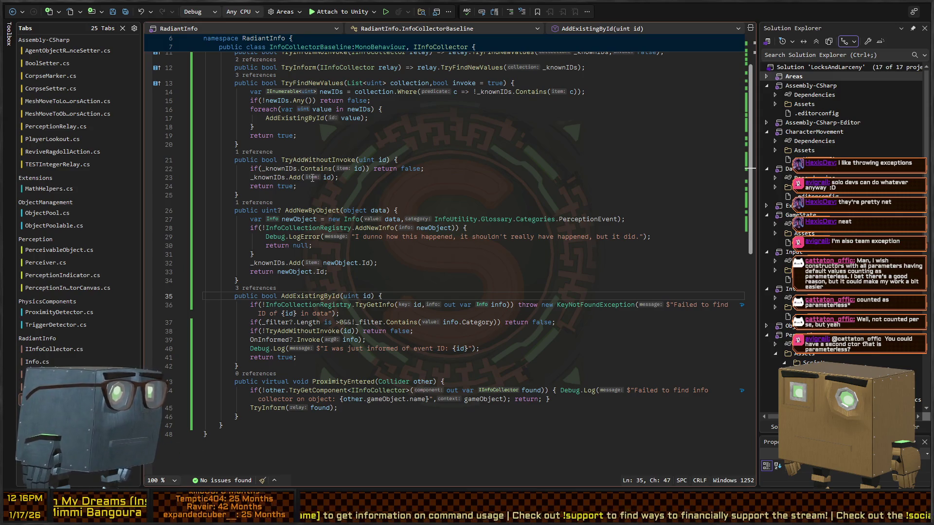
Check AddNewByObject's return in InfoCollectorBaseline, then go back to PerceptionRelay.cs.
{"action": "left_click", "coordinate": [439, 272]}
{"action": "scroll", "coordinate": [439, 273], "scroll_direction": "down", "scroll_amount": 4}
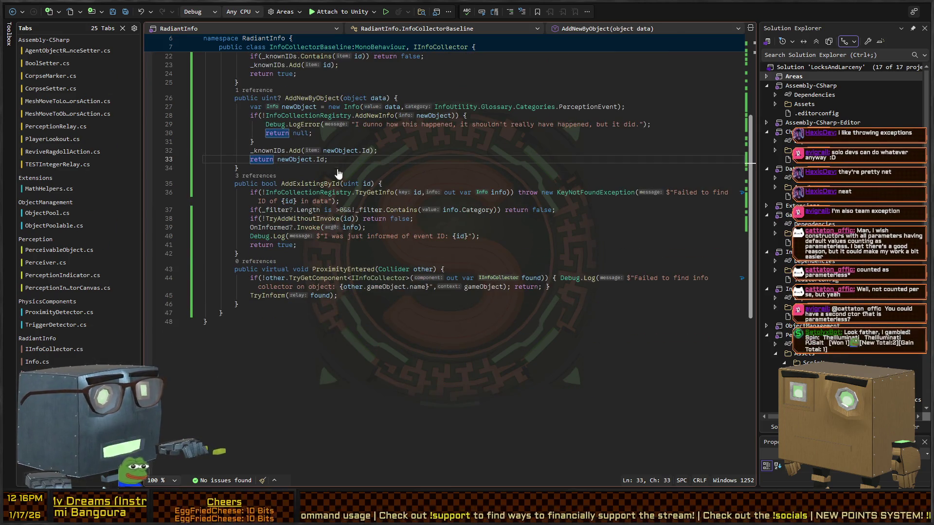
{"action": "key", "text": "ctrl+Tab"}
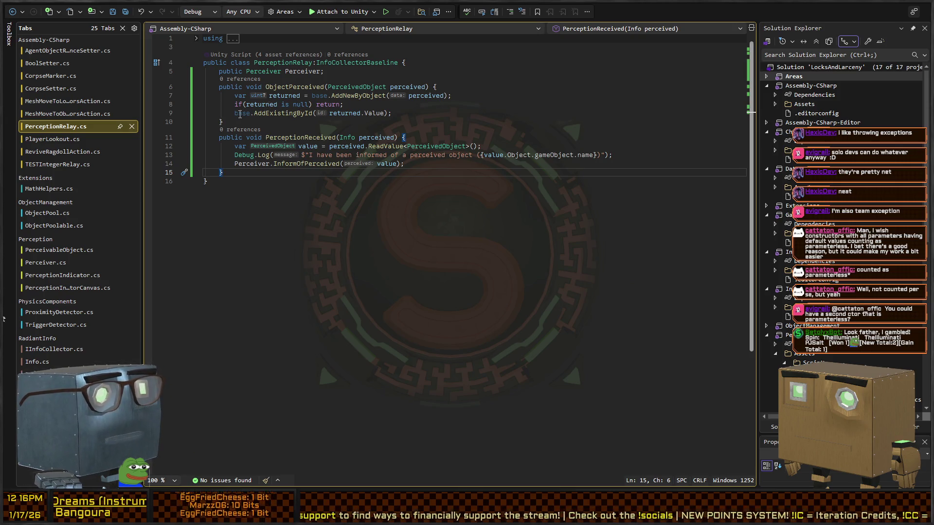
Wrap the null return in braces with Debug.Log("Didn't see anything worth registering", gameObject), then switch to Unity.
{"action": "left_click", "coordinate": [320, 105]}
{"action": "type", "text": "{ D"}
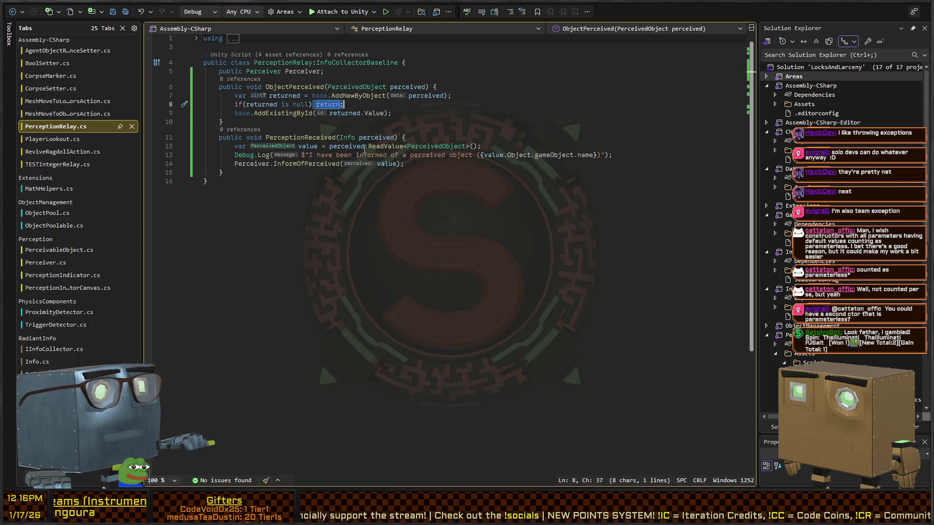
{"action": "type", "text": "ebug.Log(\"D"}
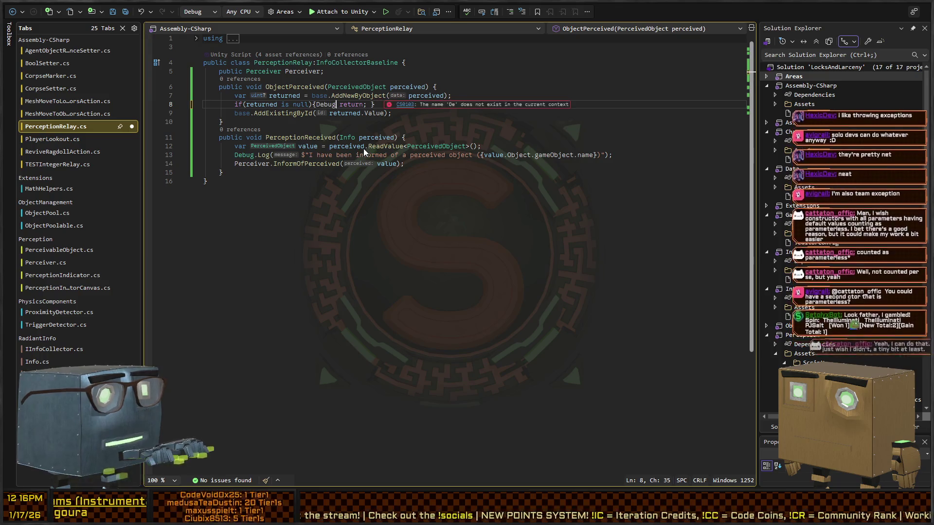
{"action": "type", "text": "idn't see anything wor"}
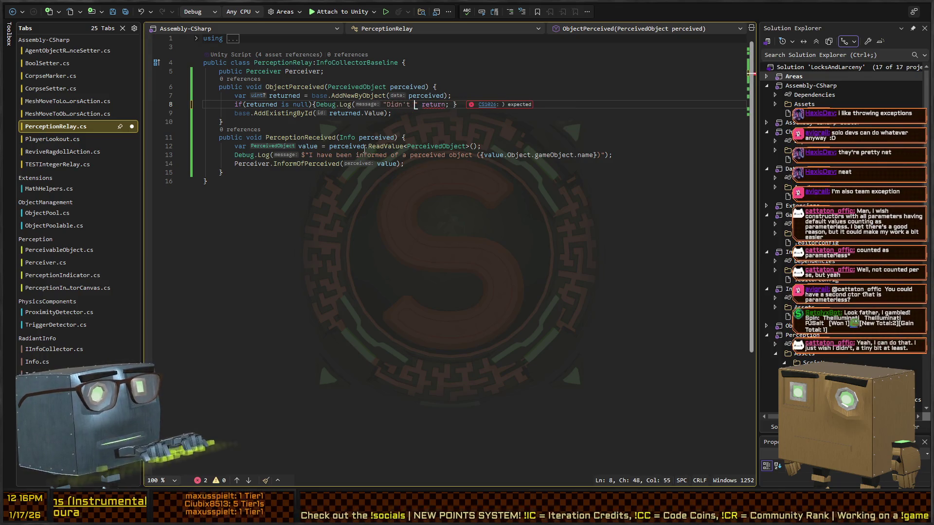
{"action": "type", "text": "th registering\",g)"}
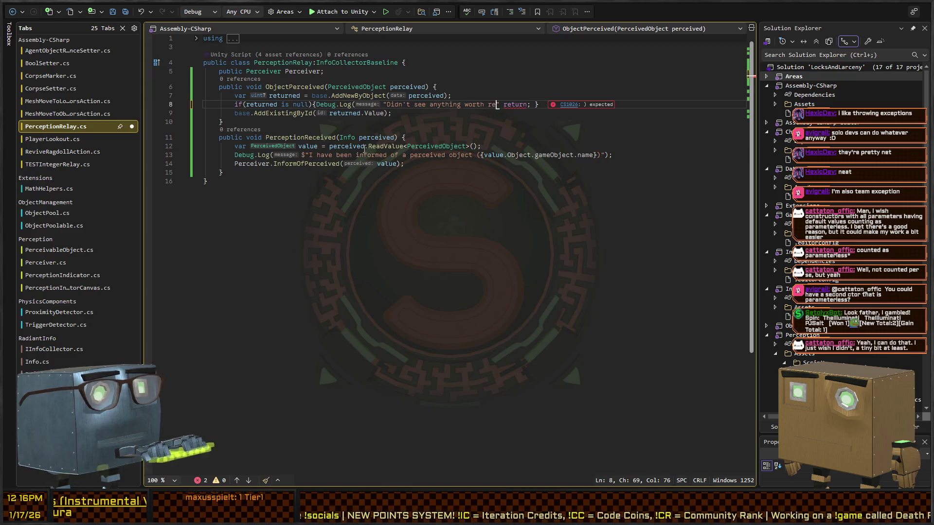
{"action": "type", "text": ";"}
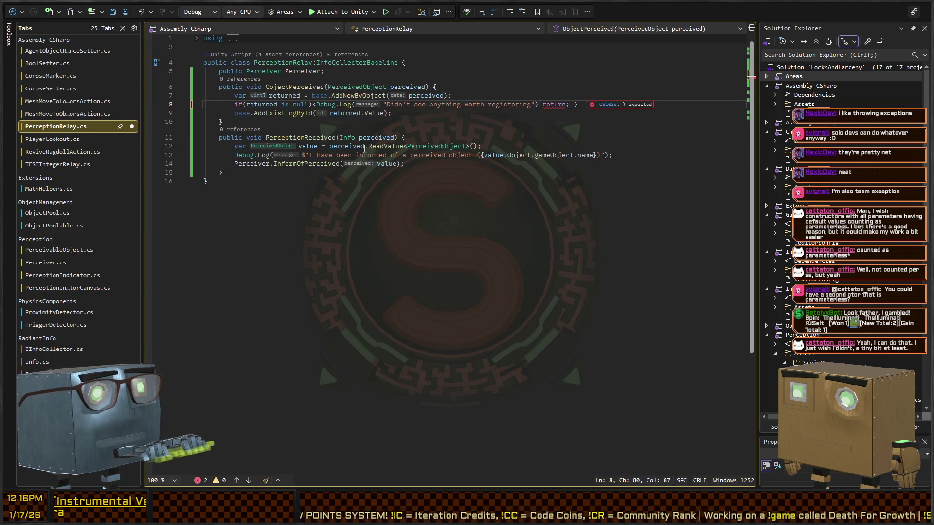
{"action": "key", "text": "Left"}
{"action": "key", "text": "Left"}
{"action": "type", "text": ",gameObject"}
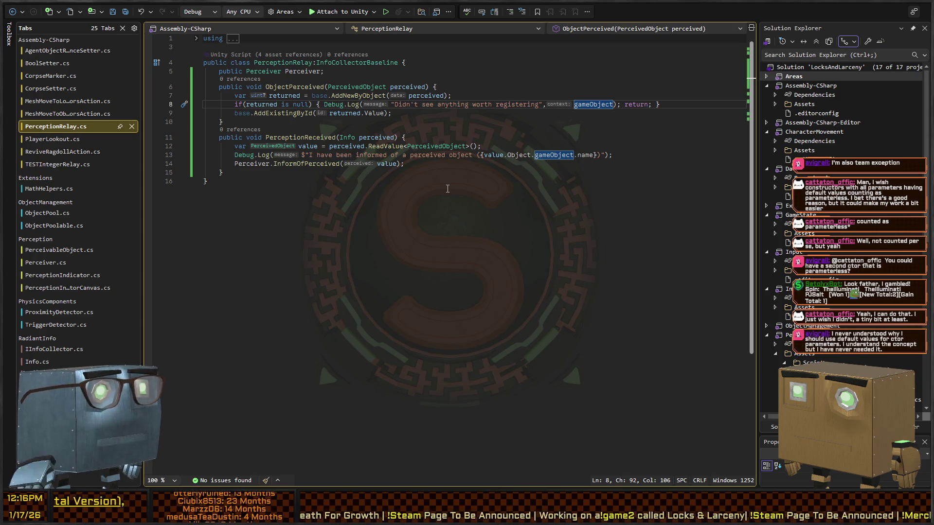
{"action": "key", "text": "alt+Tab"}
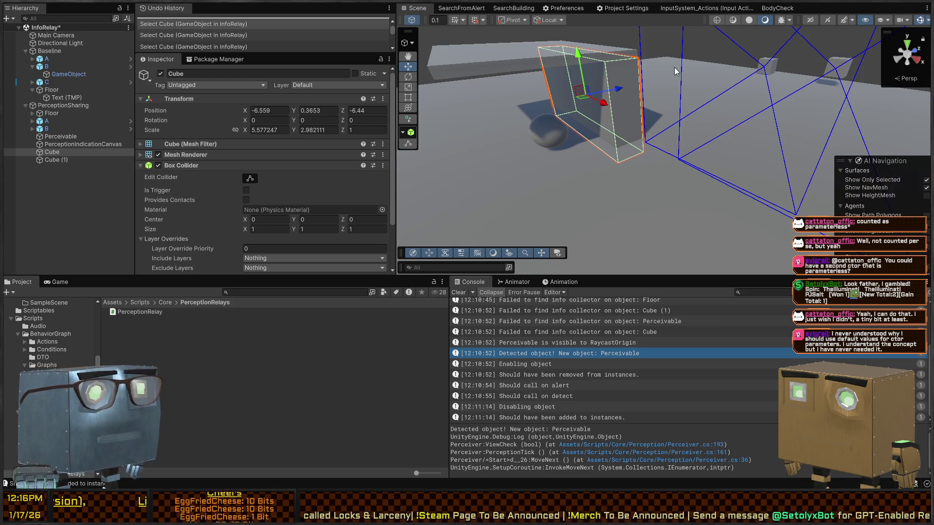
After a brief test run, select and frame perceiver A, then restart Play mode.
{"action": "mouse_move", "coordinate": [609, 131]}
{"action": "left_mouse_down"}
{"action": "mouse_move", "coordinate": [650, 186]}
{"action": "mouse_move", "coordinate": [622, 129]}
{"action": "mouse_move", "coordinate": [732, 122]}
{"action": "mouse_move", "coordinate": [769, 228]}
{"action": "mouse_move", "coordinate": [611, 115]}
{"action": "mouse_move", "coordinate": [584, 216]}
{"action": "mouse_move", "coordinate": [708, 207]}
{"action": "mouse_move", "coordinate": [697, 217]}
{"action": "mouse_move", "coordinate": [705, 169]}
{"action": "mouse_move", "coordinate": [602, 155]}
{"action": "left_mouse_up"}
{"action": "key", "text": "ctrl+p"}
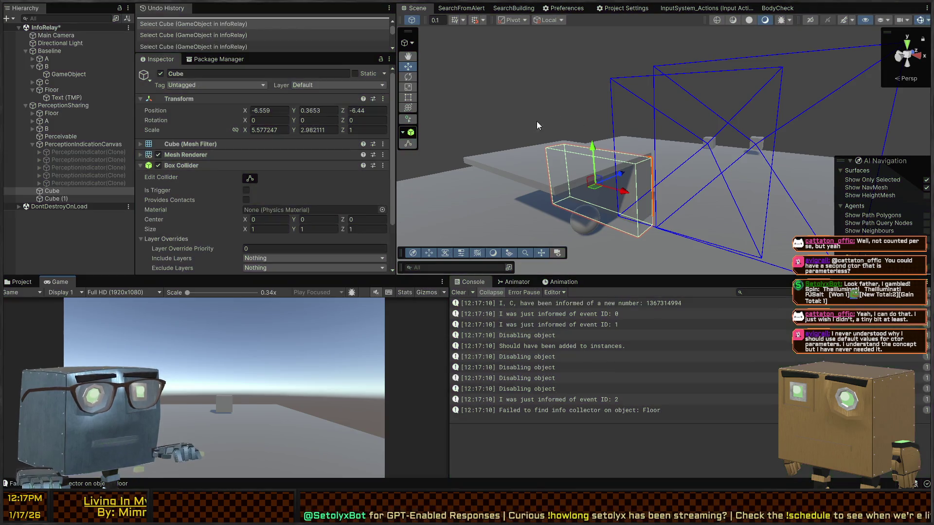
{"action": "key", "text": "ctrl+p"}
{"action": "left_click_drag", "start_coordinate": [564, 114], "coordinate": [559, 159]}
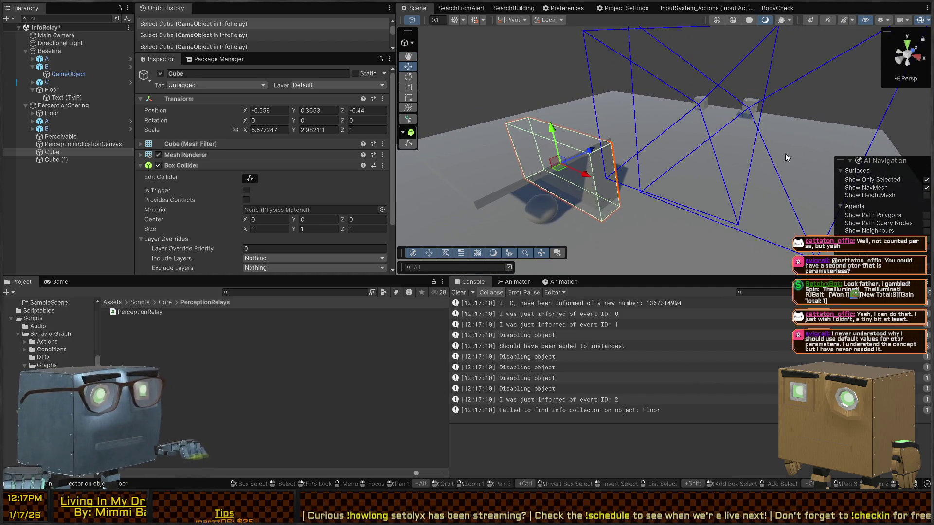
{"action": "left_click", "coordinate": [749, 111]}
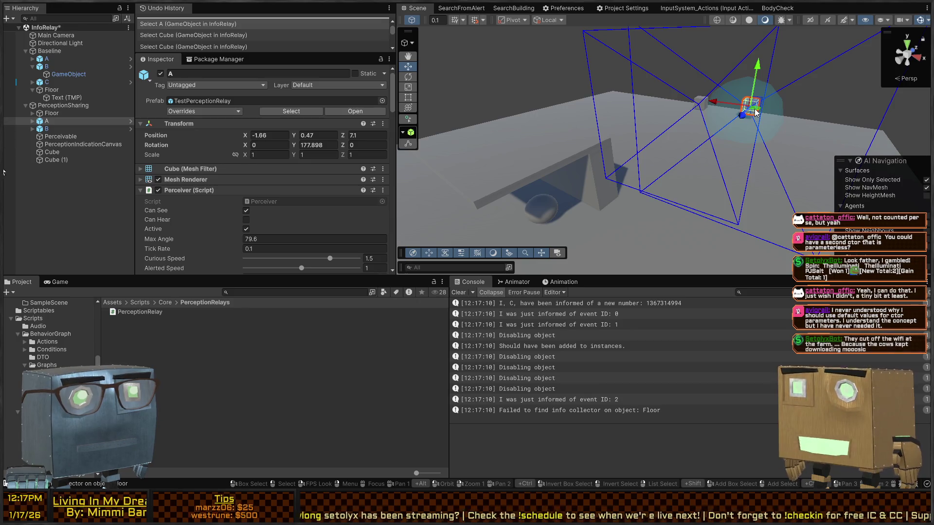
{"action": "key", "text": "f"}
{"action": "key", "text": "ctrl+p"}
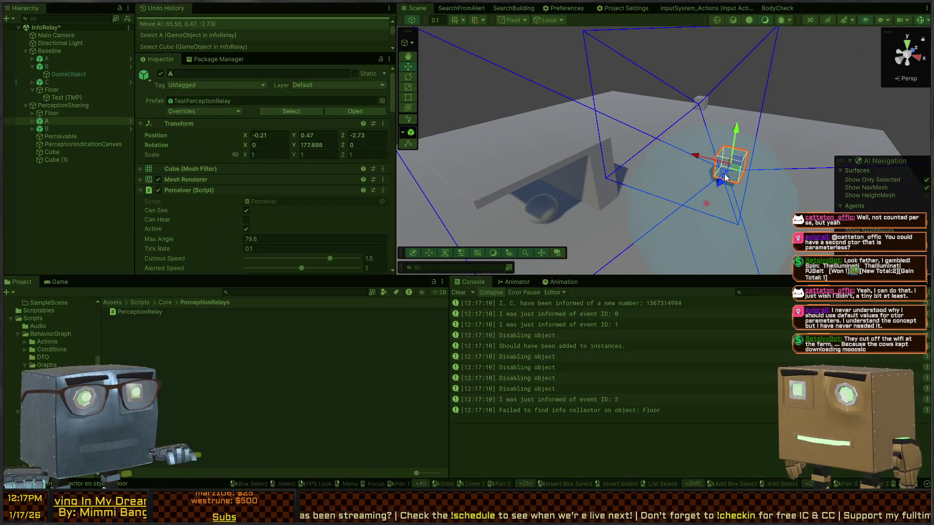
Move perceiver A across the floor to -2.98, 0.47, 6.47.
{"action": "mouse_move", "coordinate": [734, 174]}
{"action": "left_mouse_down"}
{"action": "mouse_move", "coordinate": [710, 199]}
{"action": "mouse_move", "coordinate": [657, 211]}
{"action": "mouse_move", "coordinate": [666, 235]}
{"action": "mouse_move", "coordinate": [585, 241]}
{"action": "mouse_move", "coordinate": [627, 231]}
{"action": "left_mouse_up"}
{"action": "key", "text": "e"}
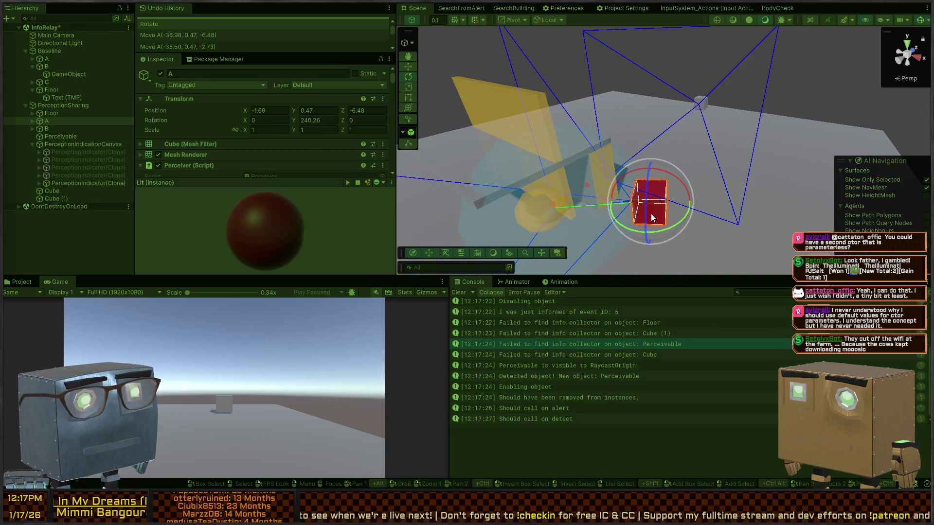
{"action": "key", "text": "w"}
{"action": "mouse_move", "coordinate": [659, 211]}
{"action": "left_mouse_down"}
{"action": "mouse_move", "coordinate": [703, 192]}
{"action": "mouse_move", "coordinate": [766, 115]}
{"action": "mouse_move", "coordinate": [731, 101]}
{"action": "mouse_move", "coordinate": [737, 111]}
{"action": "left_mouse_up"}
{"action": "key", "text": "ctrl+5"}
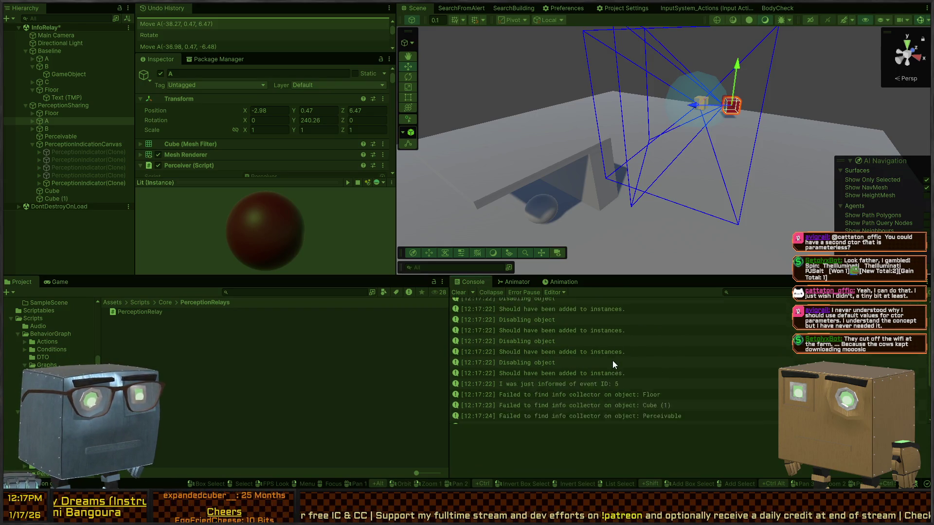
Check the console stack traces and open the code behind 'Should have been removed from instances.'.
{"action": "left_click", "coordinate": [562, 364]}
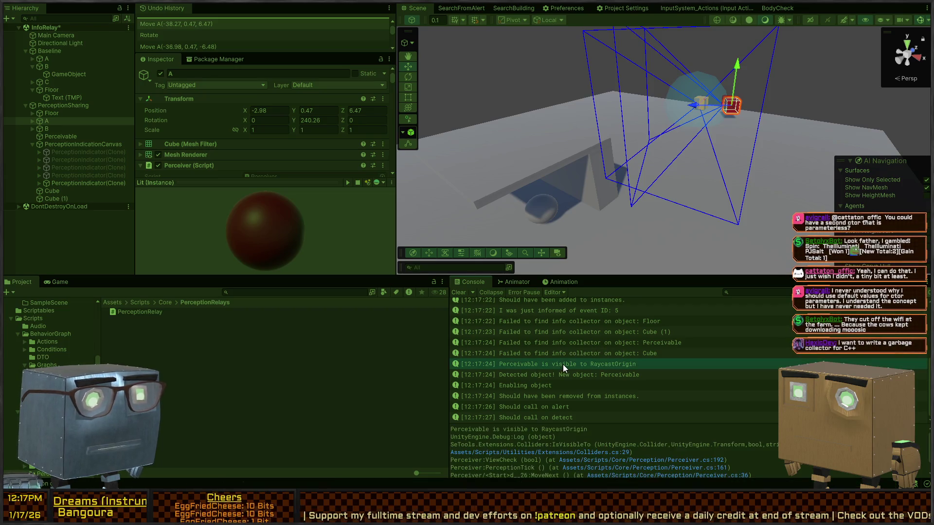
{"action": "left_click", "coordinate": [541, 382]}
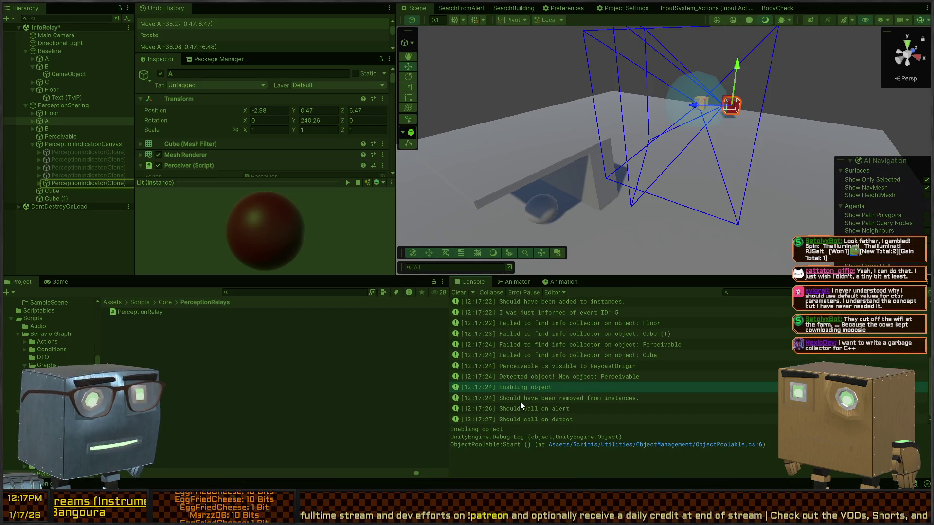
{"action": "left_click", "coordinate": [534, 398]}
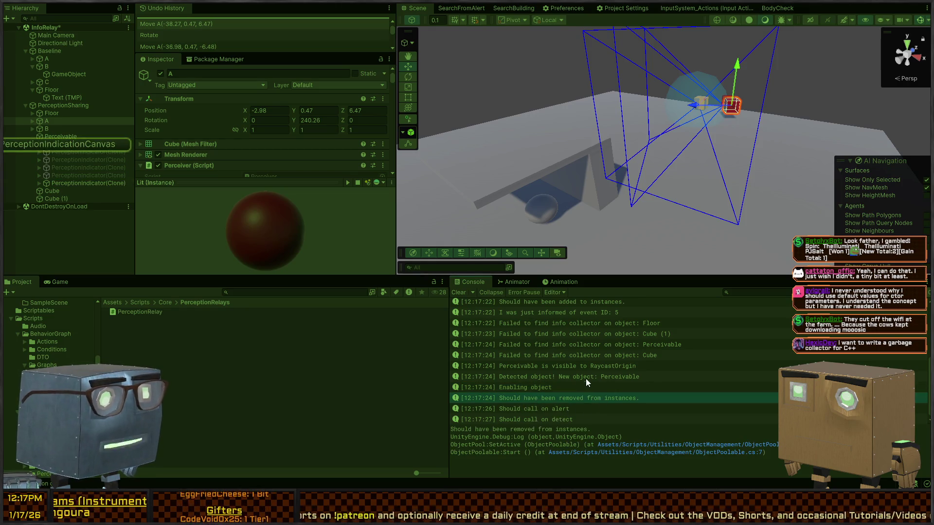
{"action": "double_click", "coordinate": [586, 398]}
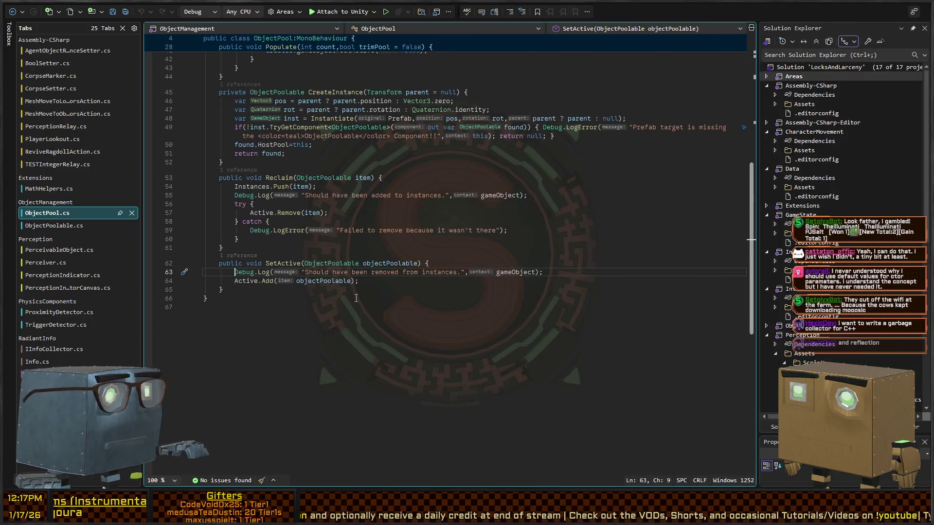
Comment out the Debug.Log lines in SetActive and Reclaim.
{"action": "key", "text": "ctrl+k"}
{"action": "key", "text": "ctrl+c"}
{"action": "key", "text": "Up"}
{"action": "key", "text": "Up"}
{"action": "key", "text": "Up"}
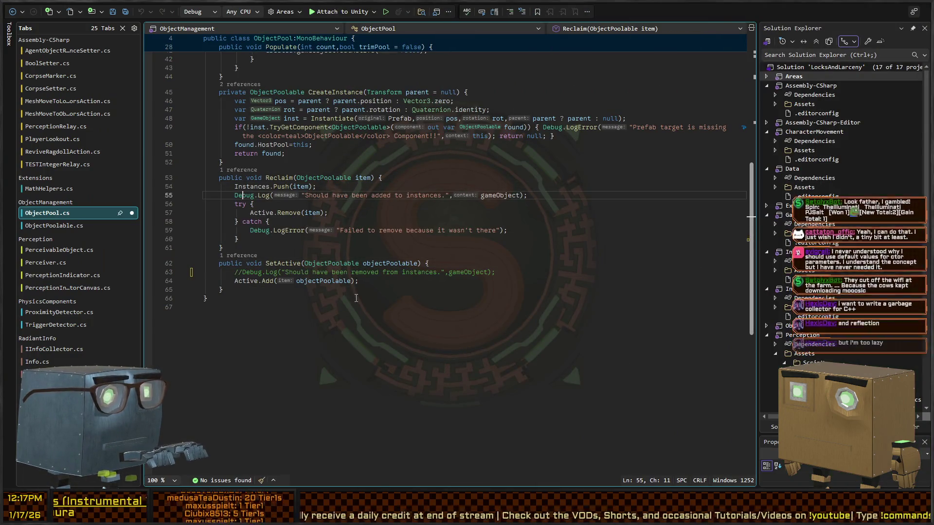
{"action": "key", "text": "ctrl+k"}
{"action": "key", "text": "ctrl+c"}
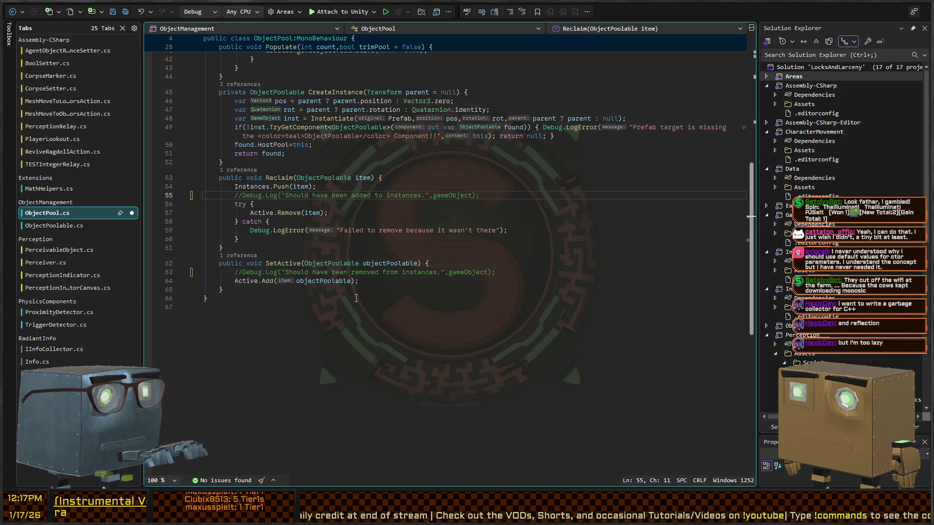
Block-comment the missing-component LogError in CreateInstance and save ObjectPool.cs.
{"action": "key", "text": "Up"}
{"action": "key", "text": "Up"}
{"action": "key", "text": "Up"}
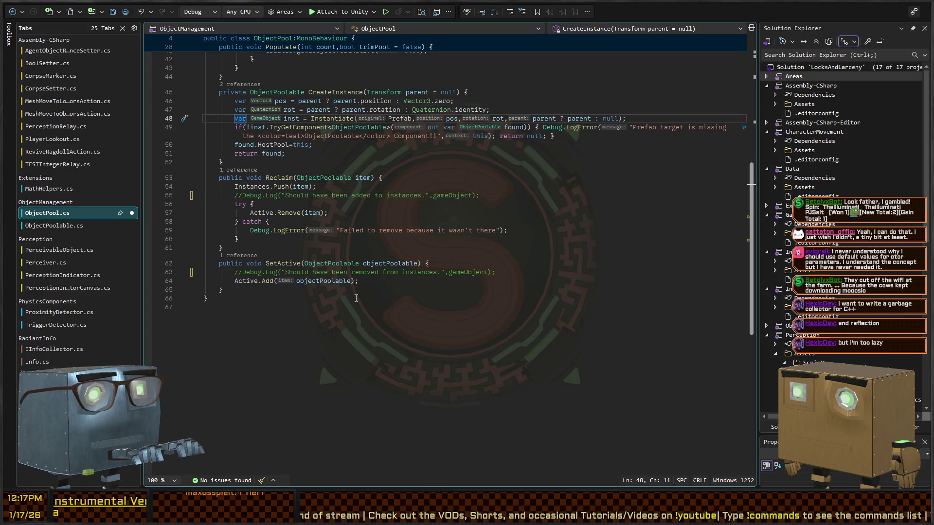
{"action": "key", "text": "Down"}
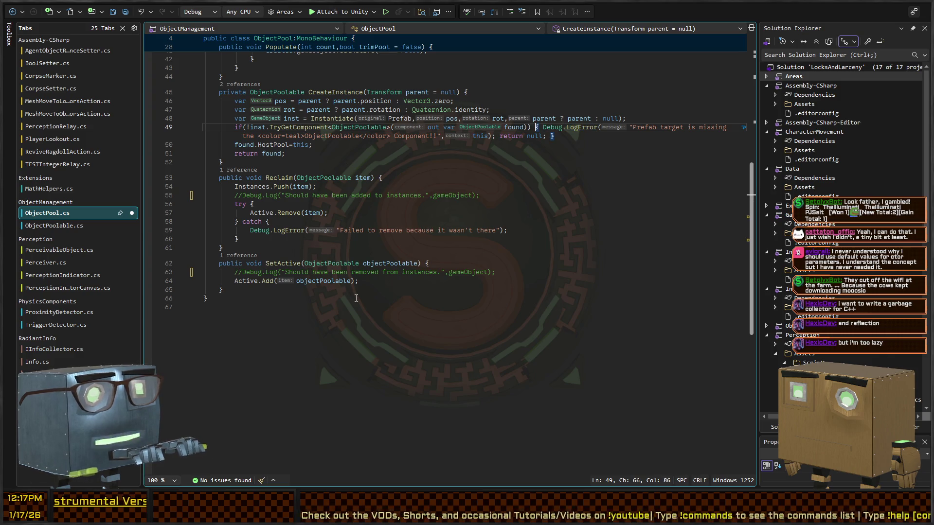
{"action": "key", "text": "Right"}
{"action": "key", "text": "Right"}
{"action": "key", "text": "shift+End"}
{"action": "key", "text": "ctrl+shift+Left"}
{"action": "key", "text": "ctrl+shift+Left"}
{"action": "key", "text": "ctrl+shift+Left"}
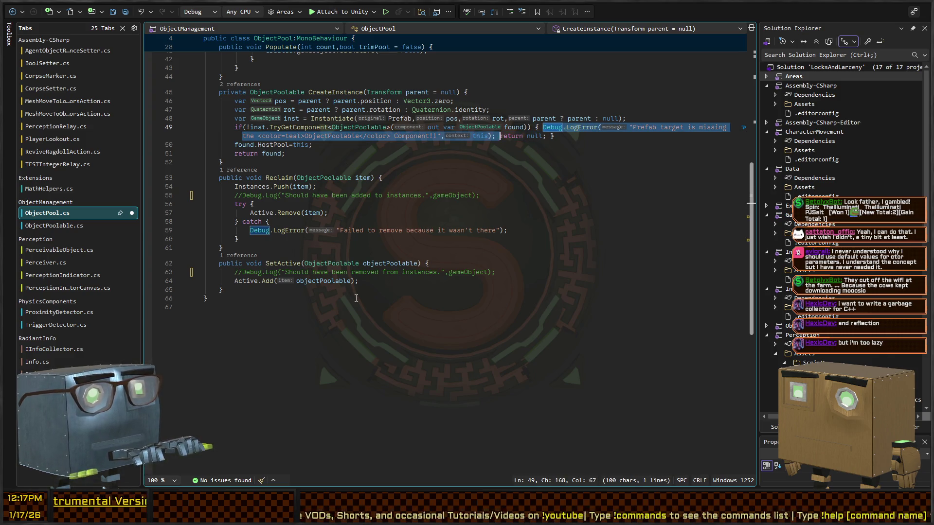
{"action": "key", "text": "shift+Left"}
{"action": "key", "text": "ctrl+k"}
{"action": "key", "text": "ctrl+c"}
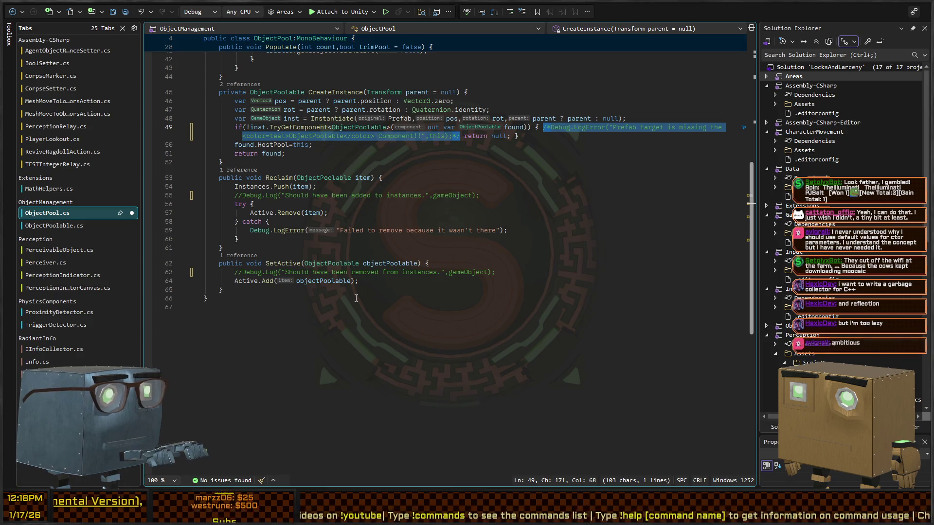
{"action": "key", "text": "ctrl+s"}
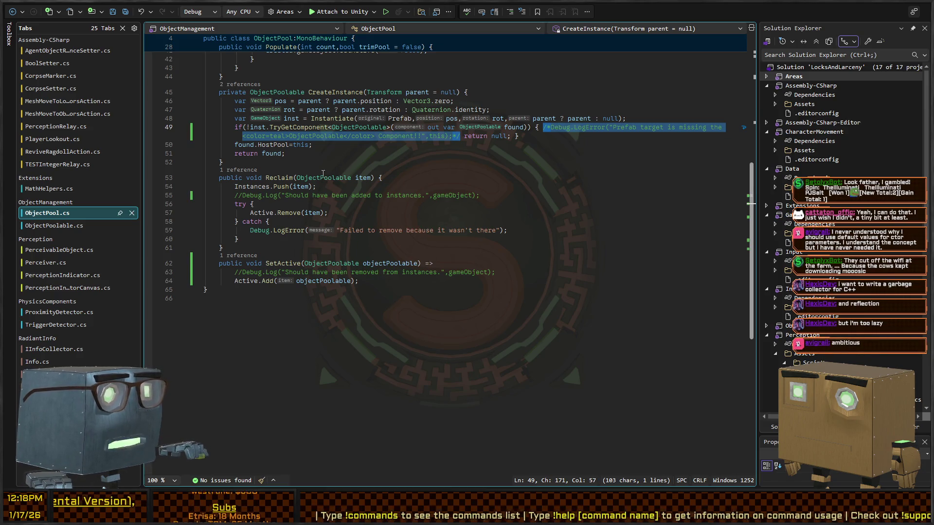
Paste over the old commented fallback block in TakeOne.
{"action": "scroll", "coordinate": [279, 163], "scroll_direction": "up", "scroll_amount": 11}
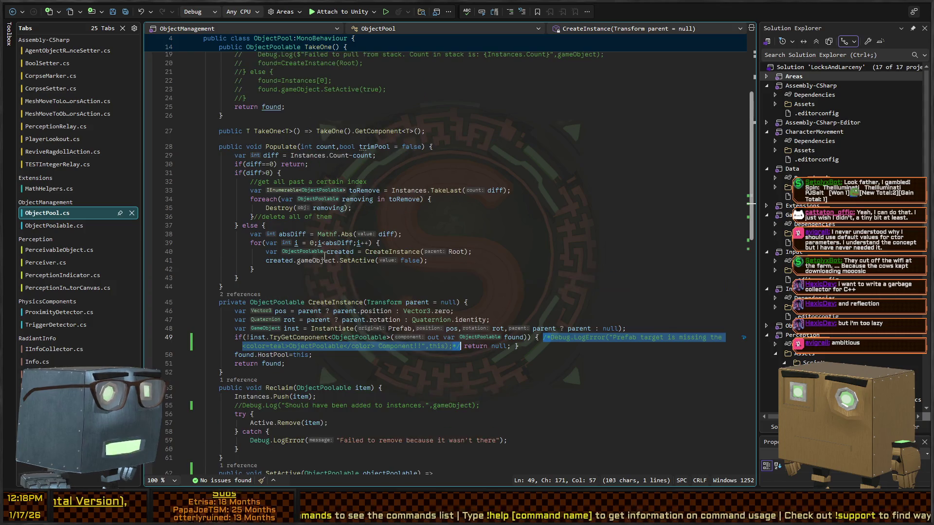
{"action": "left_click", "coordinate": [399, 316]}
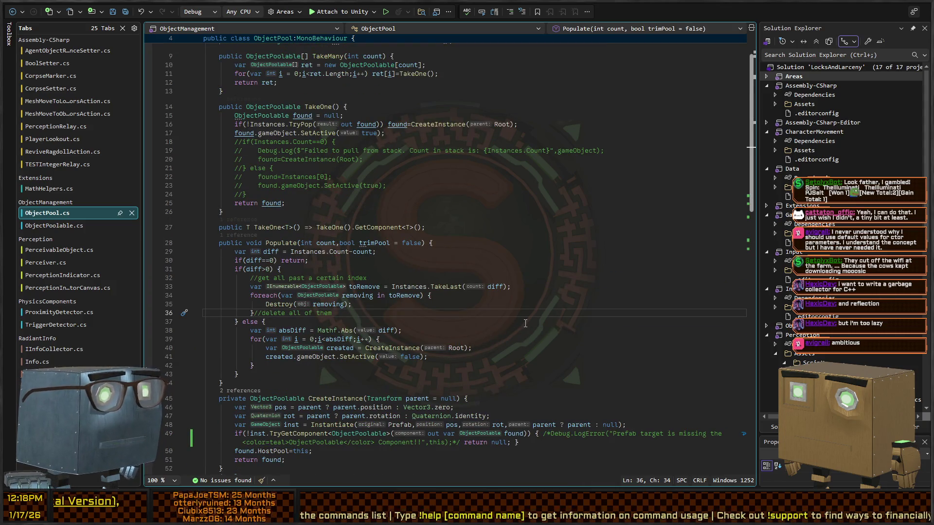
{"action": "scroll", "coordinate": [525, 323], "scroll_direction": "up", "scroll_amount": 2}
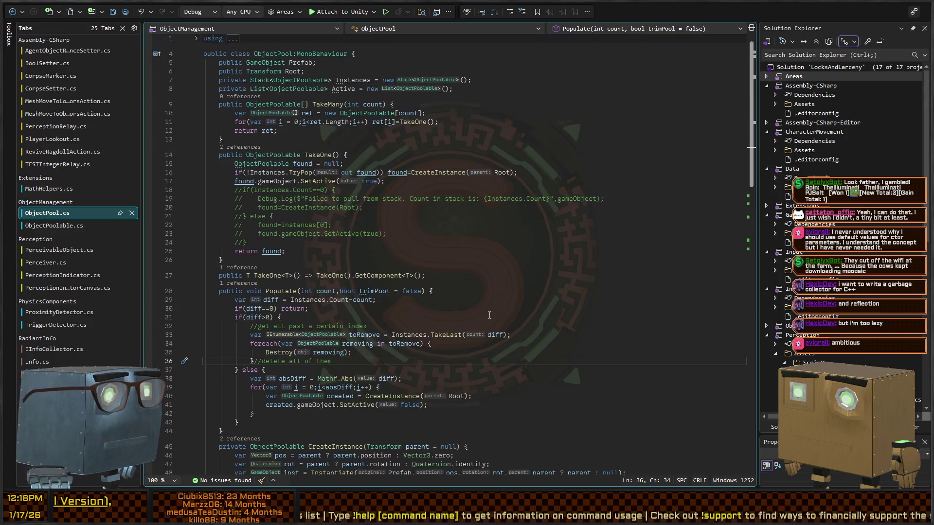
{"action": "left_click", "coordinate": [456, 238]}
{"action": "key", "text": "shift+Up"}
{"action": "key", "text": "shift+Up"}
{"action": "key", "text": "shift+Up"}
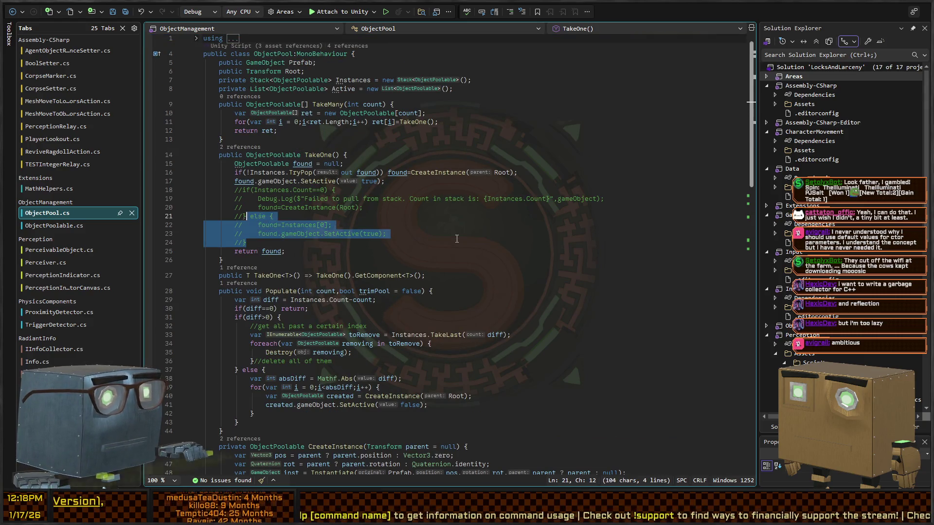
{"action": "key", "text": "ctrl+v"}
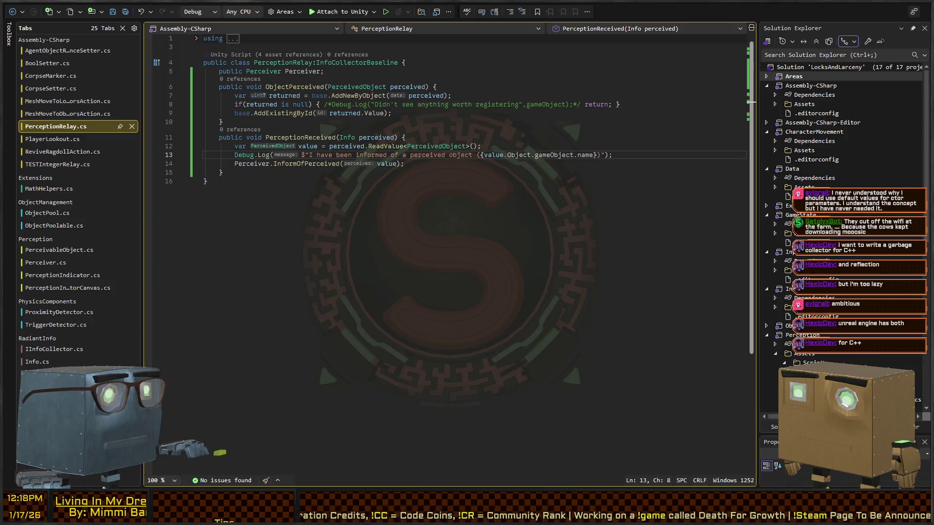
Accept the inline edit that uncomments the line 8 log in PerceptionRelay.cs, then return to Unity.
{"action": "key", "text": "alt+Tab"}
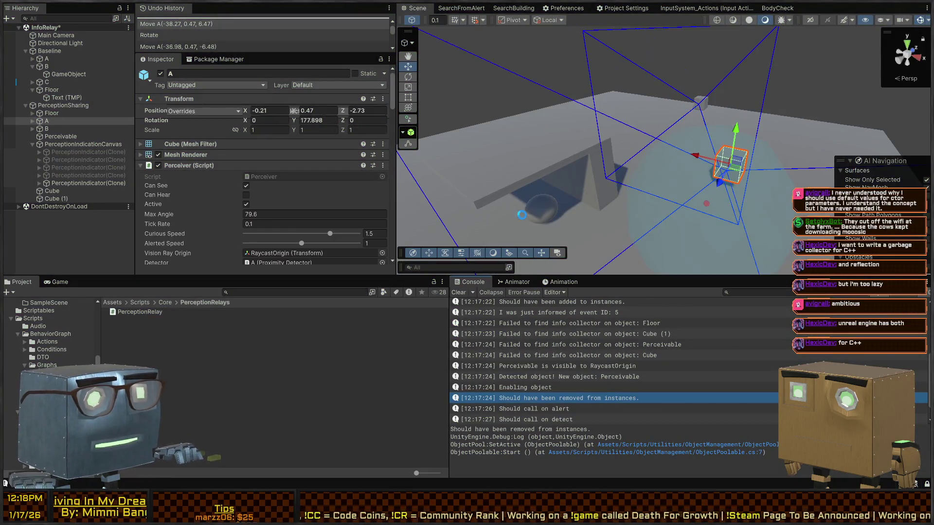
{"action": "key", "text": "alt+Tab"}
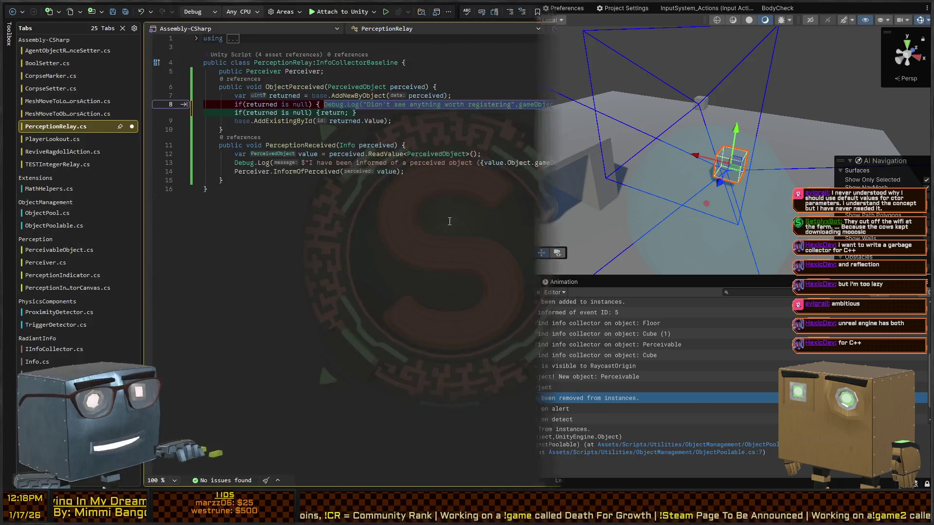
{"action": "left_click", "coordinate": [425, 184]}
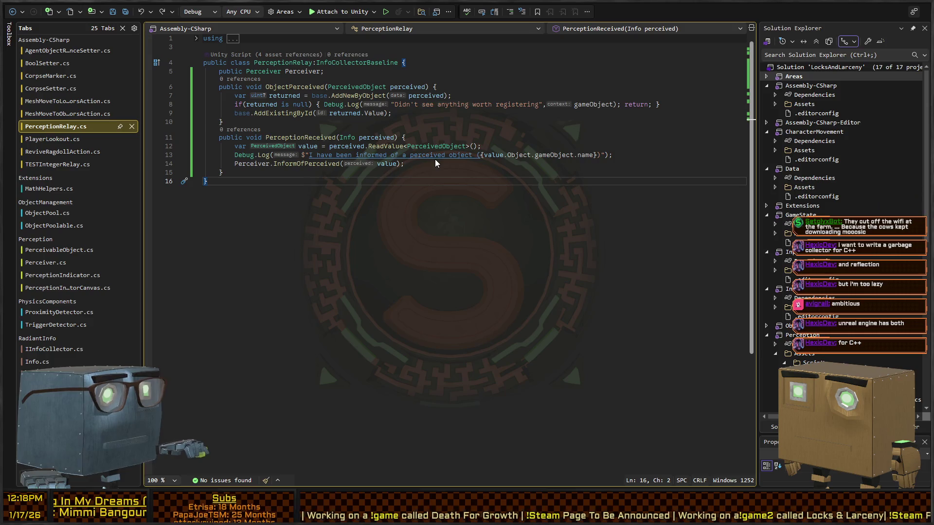
{"action": "key", "text": "alt+Tab"}
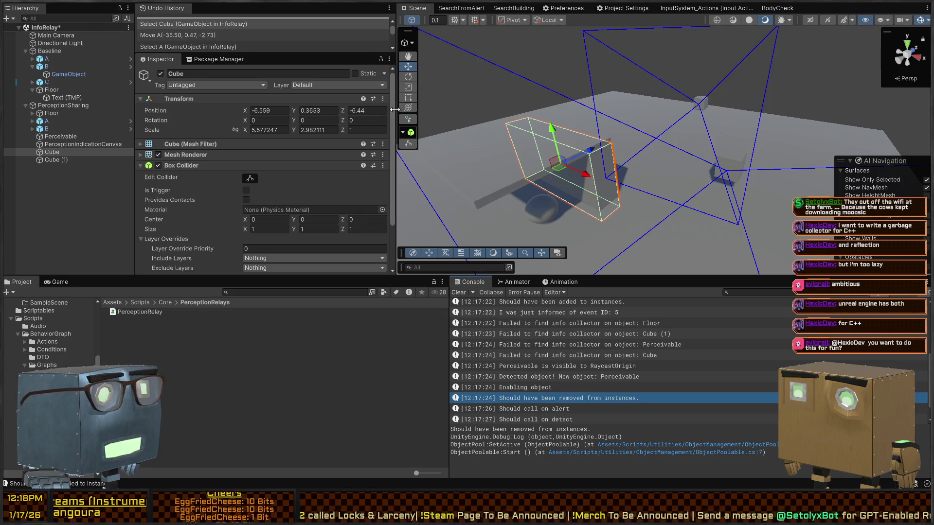
{"action": "mouse_move", "coordinate": [691, 146]}
{"action": "left_mouse_down"}
{"action": "mouse_move", "coordinate": [569, 132]}
{"action": "mouse_move", "coordinate": [666, 126]}
{"action": "mouse_move", "coordinate": [673, 140]}
{"action": "mouse_move", "coordinate": [610, 169]}
{"action": "mouse_move", "coordinate": [713, 169]}
{"action": "left_mouse_up"}
{"action": "left_click", "coordinate": [700, 145]}
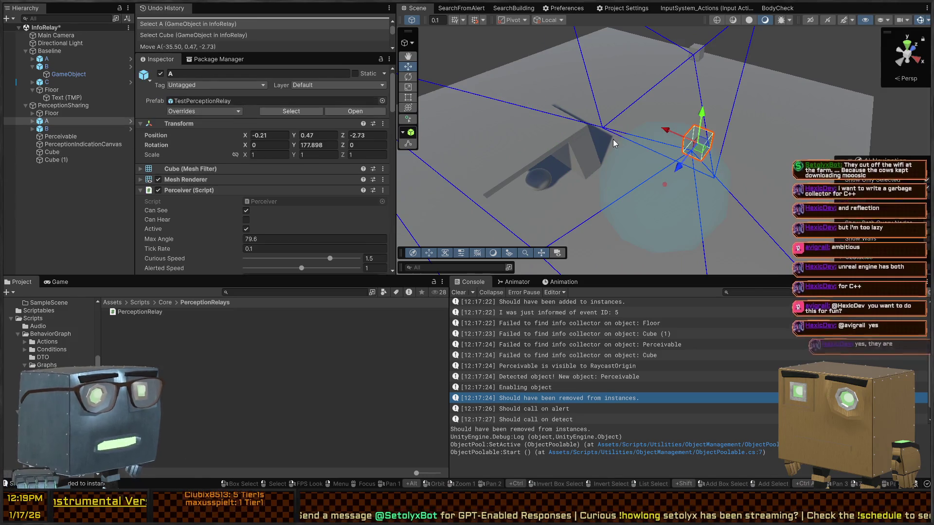
In Play mode, turn and move perceiver A to -3.9, 0.47, 10.49 near the Perceivable.
{"action": "key", "text": "ctrl+p"}
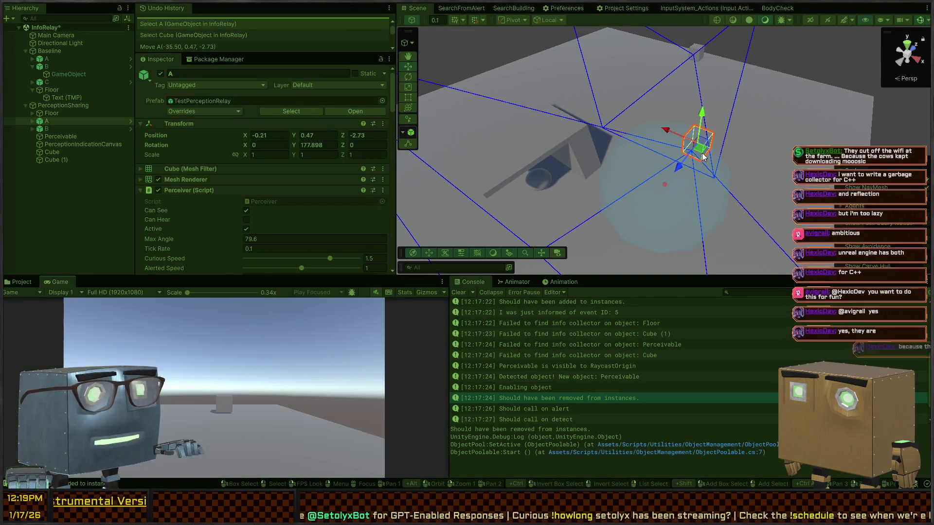
{"action": "mouse_move", "coordinate": [704, 157]}
{"action": "left_mouse_down"}
{"action": "mouse_move", "coordinate": [681, 156]}
{"action": "mouse_move", "coordinate": [642, 192]}
{"action": "mouse_move", "coordinate": [650, 197]}
{"action": "left_mouse_up"}
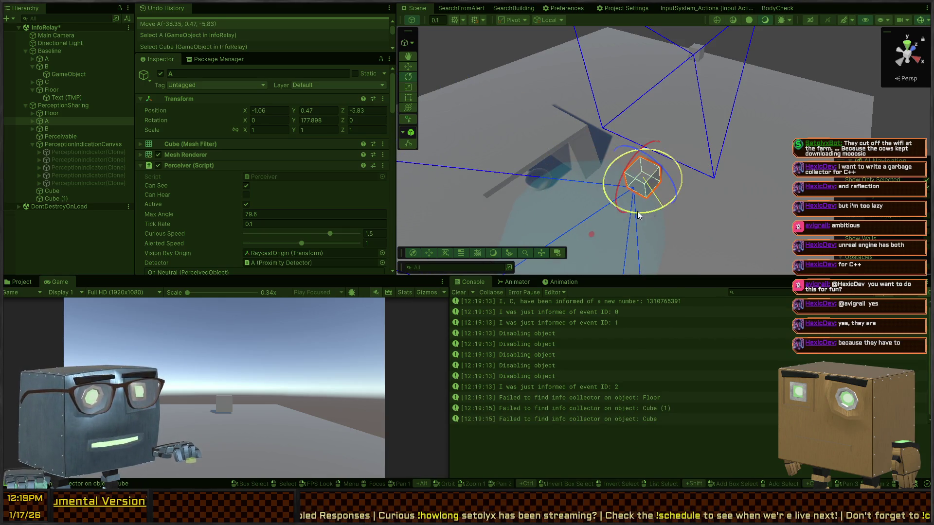
{"action": "left_click_drag", "start_coordinate": [662, 206], "coordinate": [654, 197]}
{"action": "key", "text": "w"}
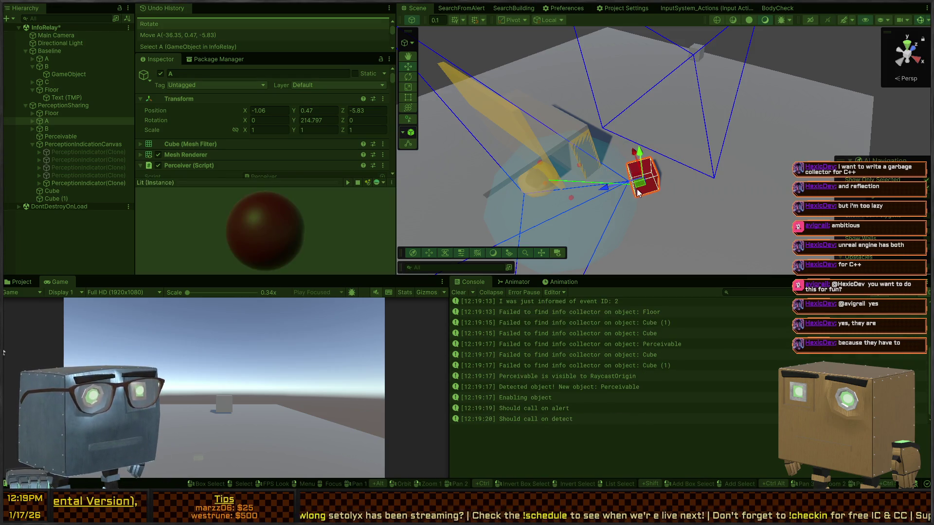
{"action": "mouse_move", "coordinate": [639, 193]}
{"action": "left_mouse_down"}
{"action": "mouse_move", "coordinate": [730, 108]}
{"action": "mouse_move", "coordinate": [558, 114]}
{"action": "left_mouse_up"}
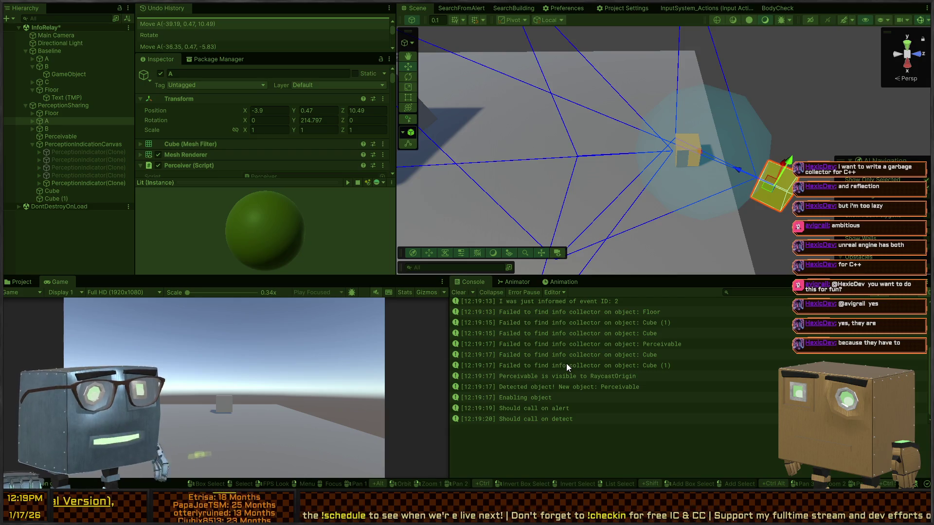
Review the Detected, Enabling and visibility console logs, select A, and stop Play mode.
{"action": "left_click", "coordinate": [597, 391]}
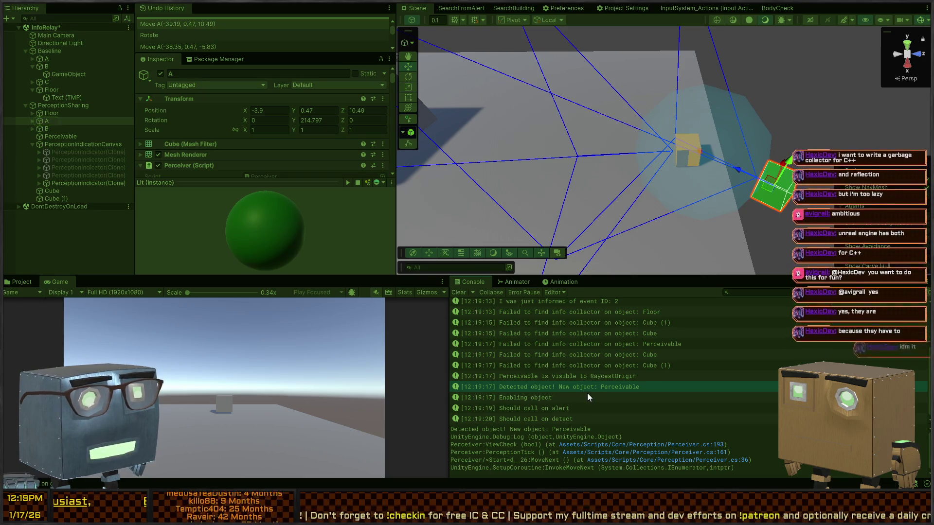
{"action": "left_click", "coordinate": [586, 395]}
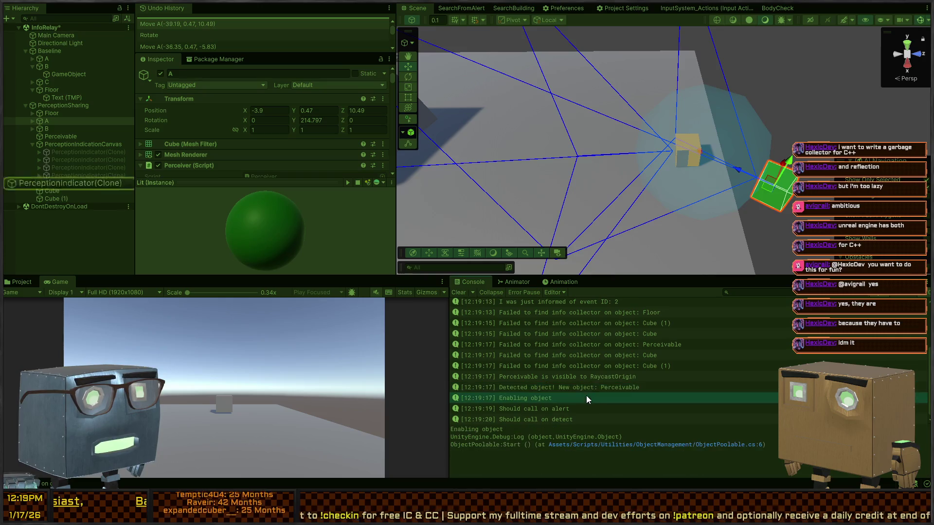
{"action": "left_click", "coordinate": [593, 378]}
{"action": "left_click", "coordinate": [579, 391]}
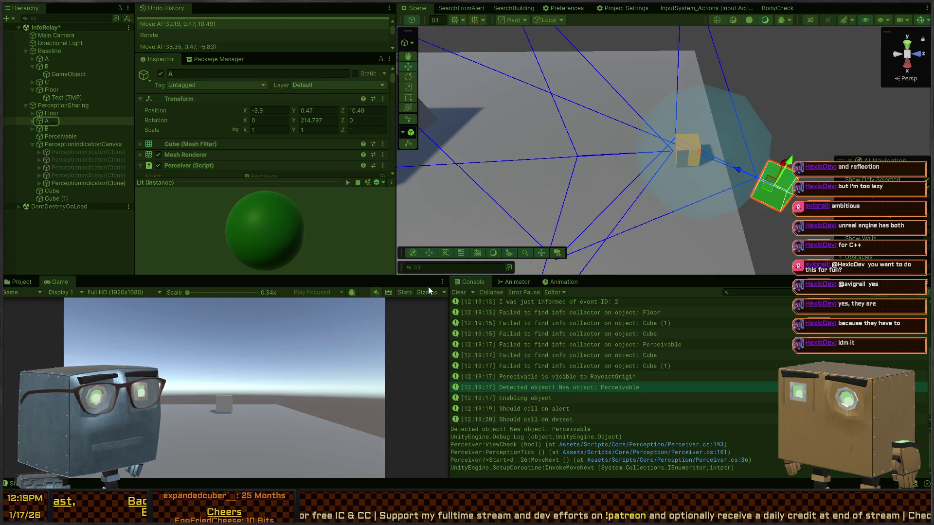
{"action": "left_click", "coordinate": [46, 119]}
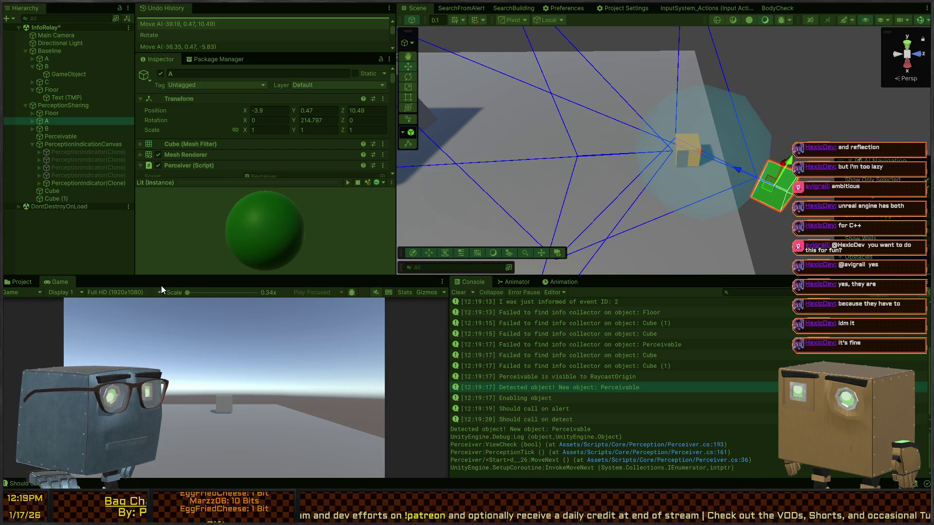
{"action": "key", "text": "ctrl+p"}
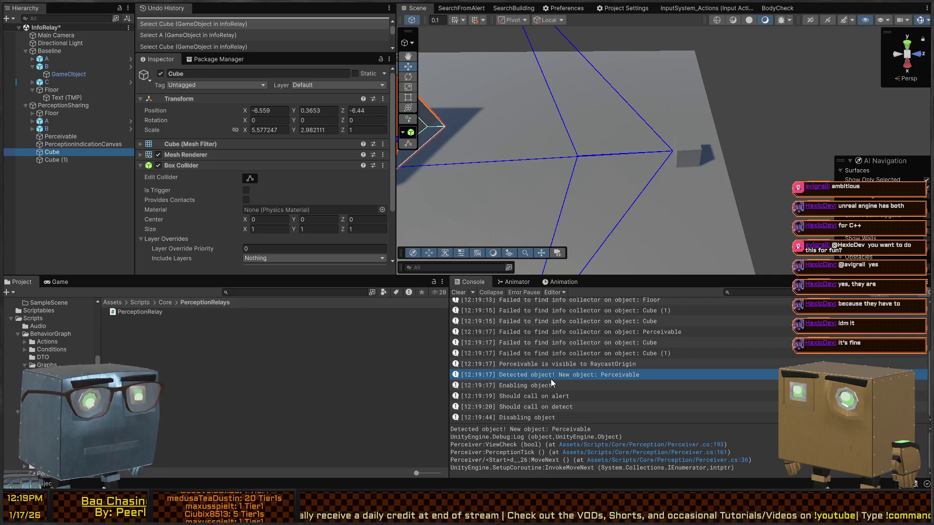
Check the visibility log's source and select perceiver cube A in the scene.
{"action": "left_click", "coordinate": [587, 365]}
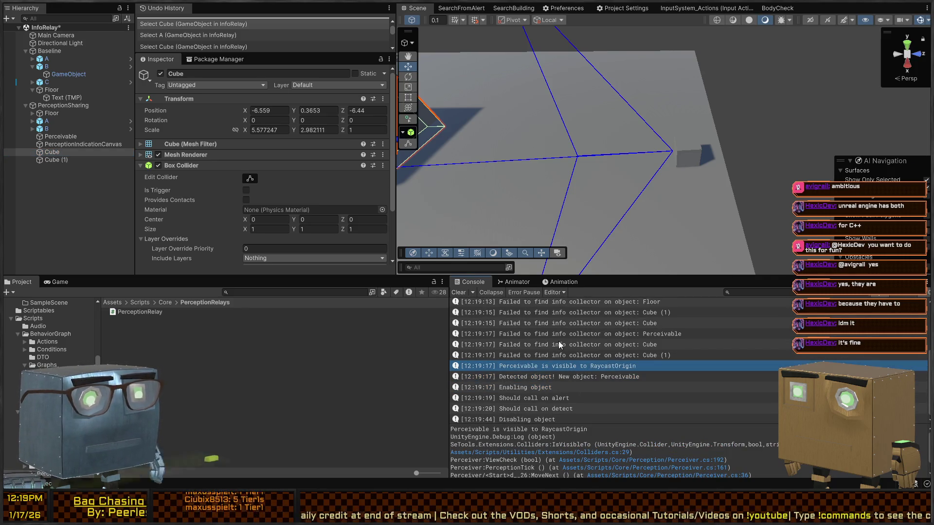
{"action": "key", "text": "alt+Tab"}
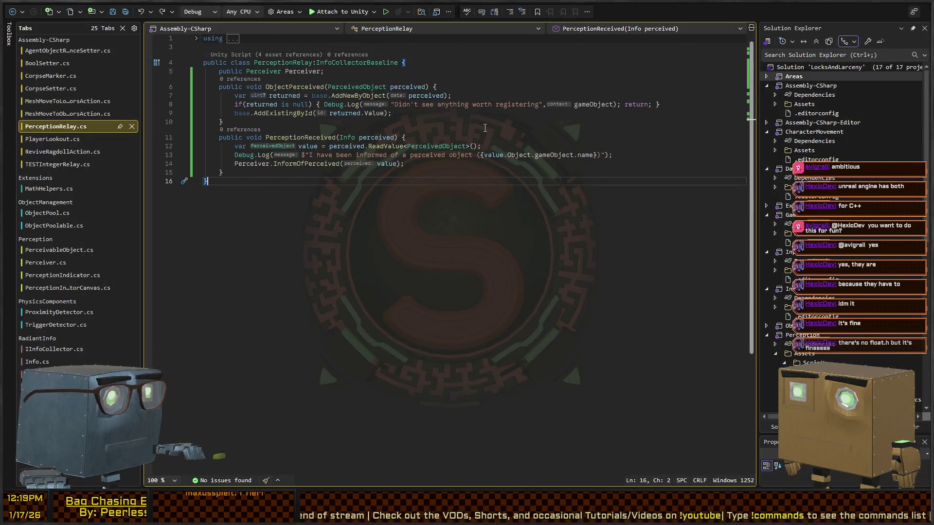
{"action": "key", "text": "alt+Tab"}
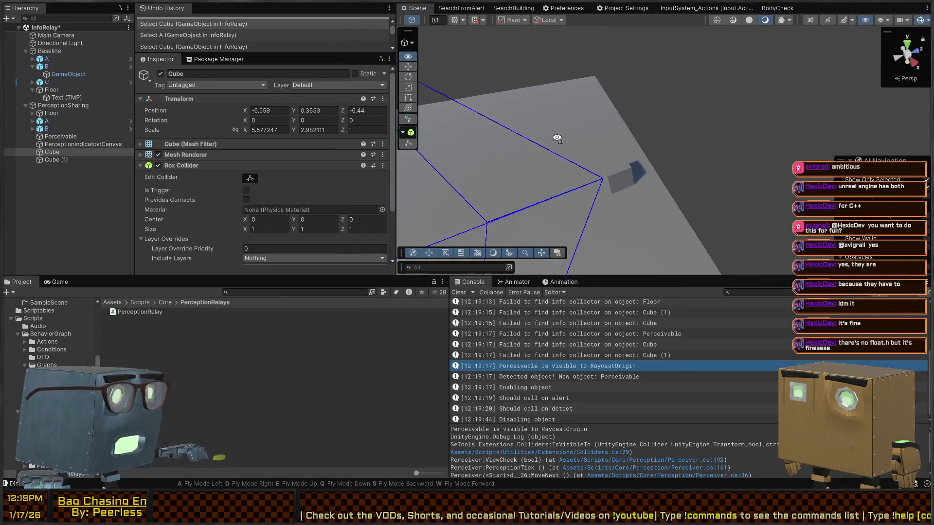
{"action": "mouse_move", "coordinate": [573, 152]}
{"action": "left_mouse_down"}
{"action": "mouse_move", "coordinate": [590, 146]}
{"action": "mouse_move", "coordinate": [590, 159]}
{"action": "mouse_move", "coordinate": [615, 159]}
{"action": "left_mouse_up"}
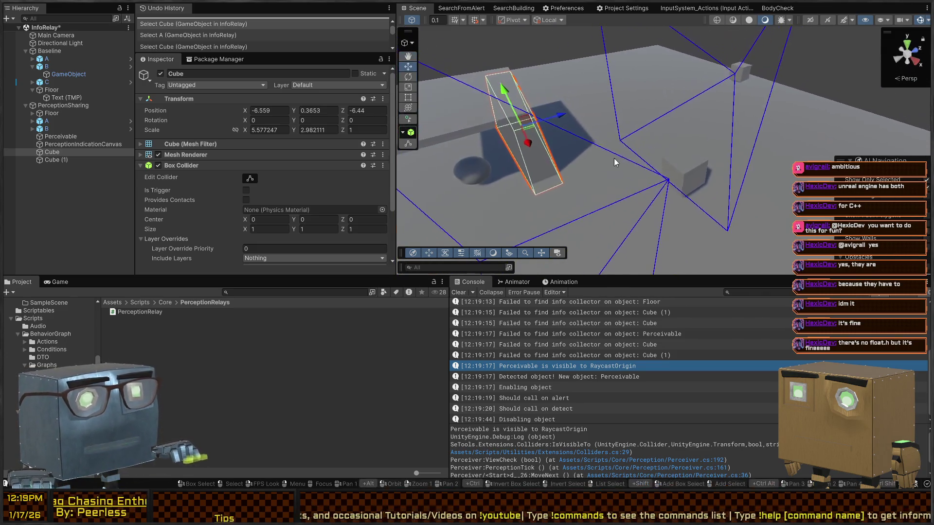
{"action": "left_click", "coordinate": [674, 170]}
Review cube A's Proximity Detector events and Layer Mask in the Inspector.
{"action": "scroll", "coordinate": [215, 161], "scroll_direction": "down", "scroll_amount": 5}
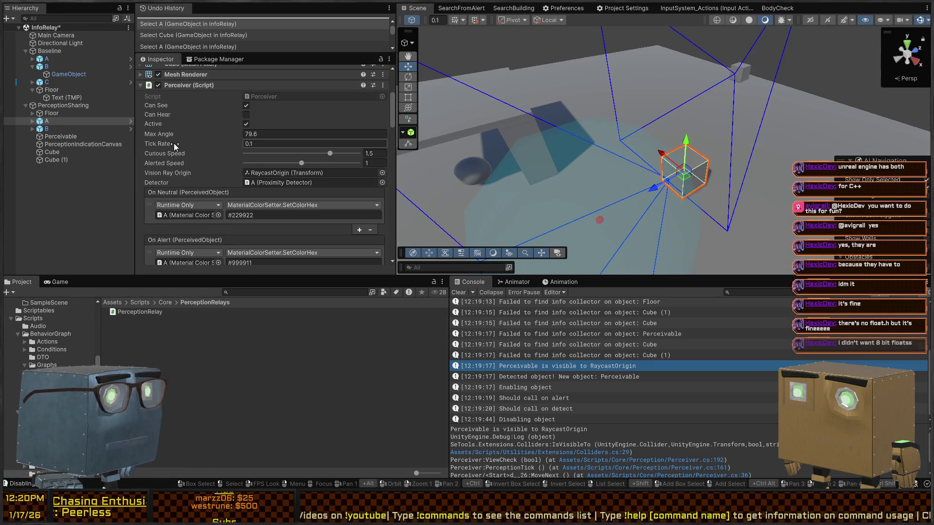
{"action": "scroll", "coordinate": [173, 143], "scroll_direction": "down", "scroll_amount": 5}
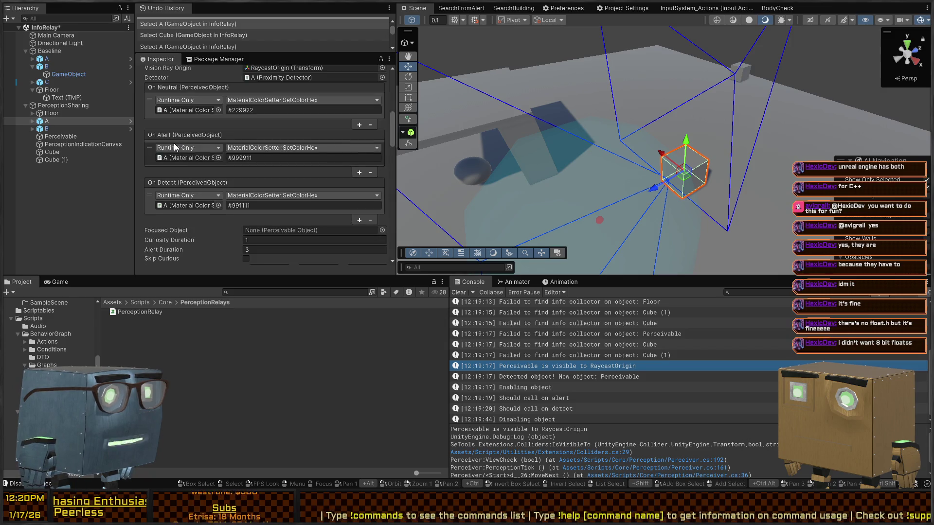
{"action": "scroll", "coordinate": [174, 143], "scroll_direction": "down", "scroll_amount": 5}
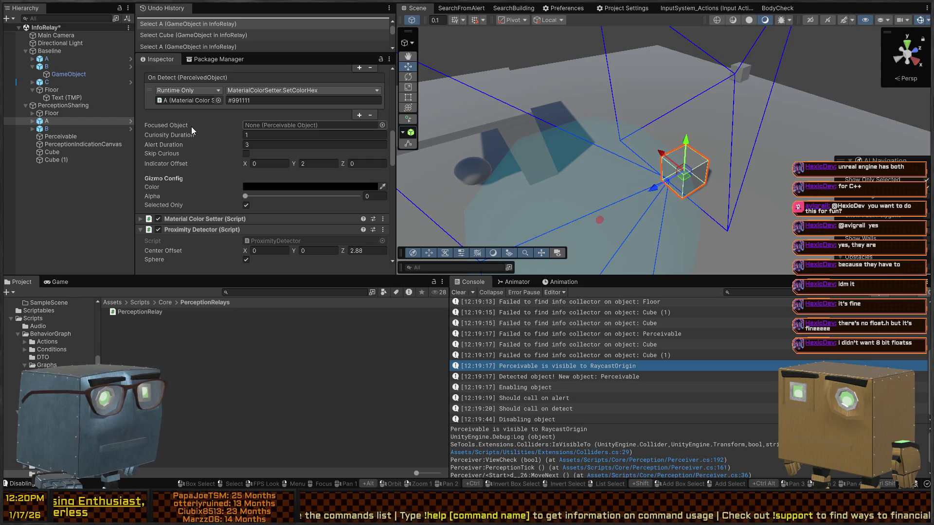
{"action": "scroll", "coordinate": [191, 126], "scroll_direction": "down", "scroll_amount": 4}
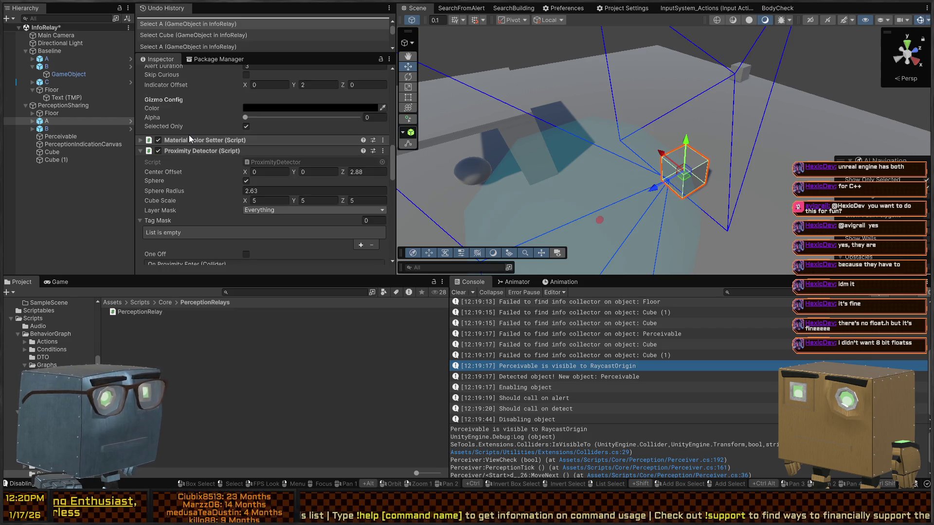
{"action": "scroll", "coordinate": [189, 137], "scroll_direction": "down", "scroll_amount": 4}
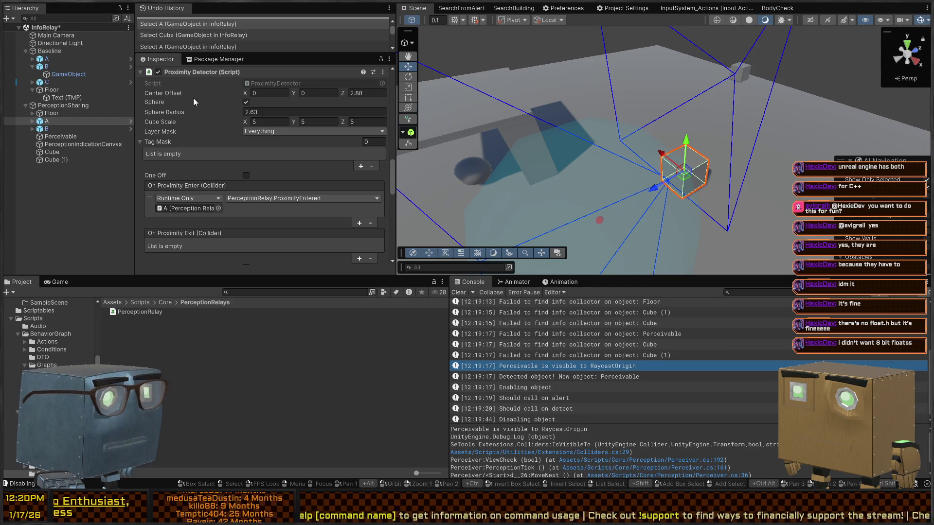
{"action": "scroll", "coordinate": [162, 131], "scroll_direction": "down", "scroll_amount": 1}
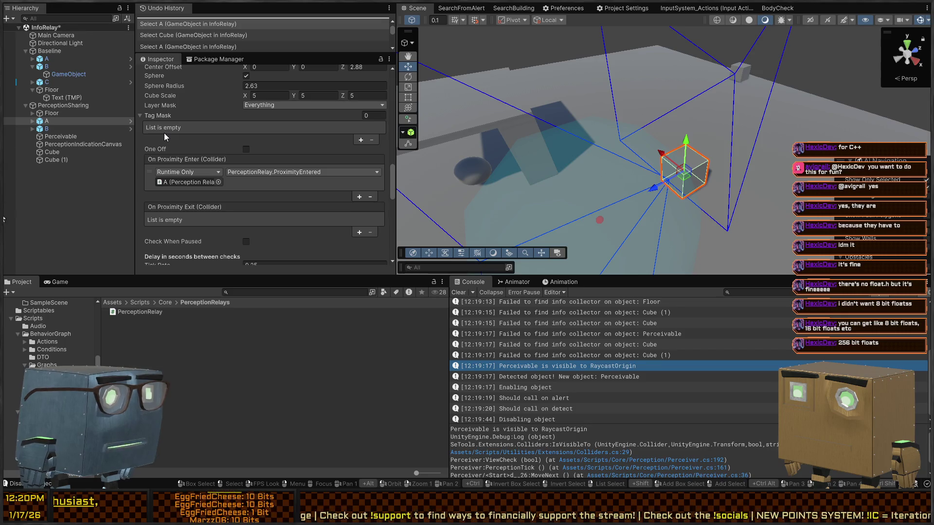
{"action": "left_click", "coordinate": [317, 105]}
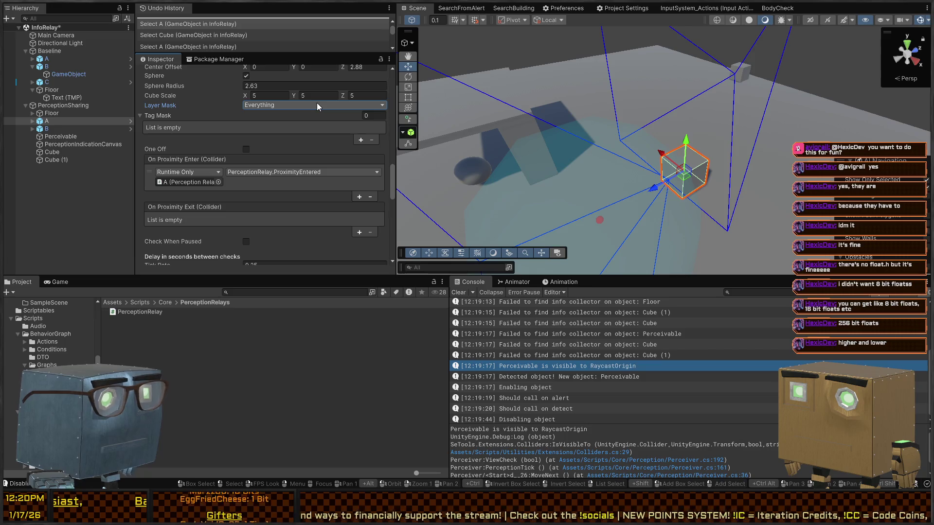
{"action": "scroll", "coordinate": [199, 100], "scroll_direction": "up", "scroll_amount": 4}
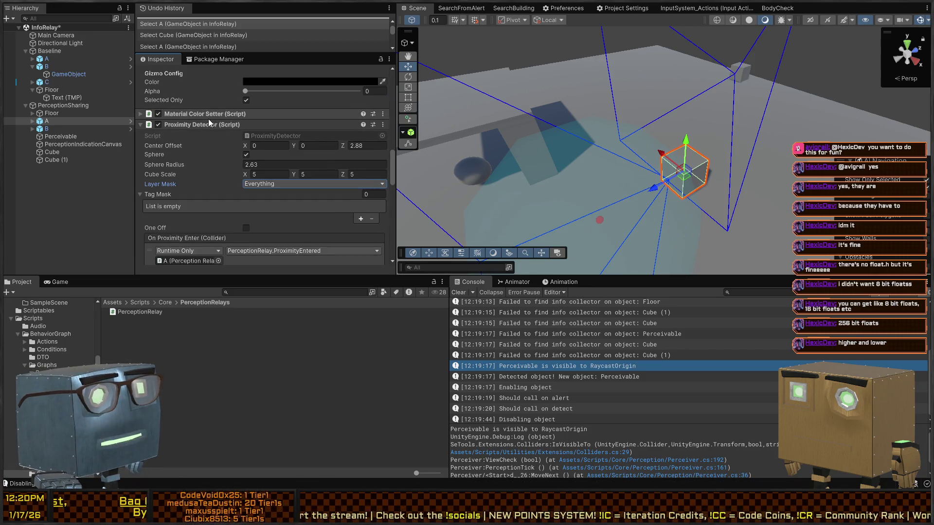
{"action": "scroll", "coordinate": [212, 148], "scroll_direction": "down", "scroll_amount": 4}
{"action": "scroll", "coordinate": [212, 148], "scroll_direction": "down", "scroll_amount": 9}
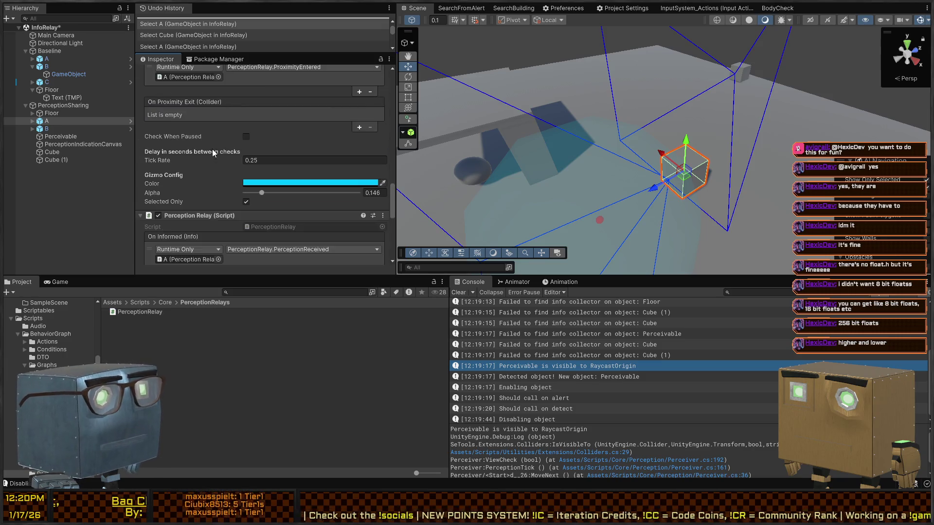
Open the PerceptionRelay script and go to the InfoCollectorBaseline definition.
{"action": "double_click", "coordinate": [259, 147]}
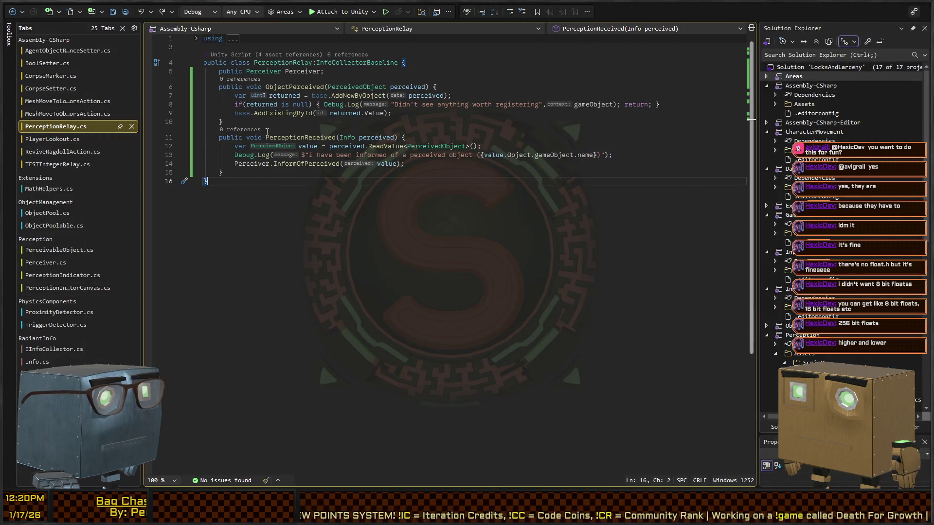
{"action": "key", "text": "alt+Tab"}
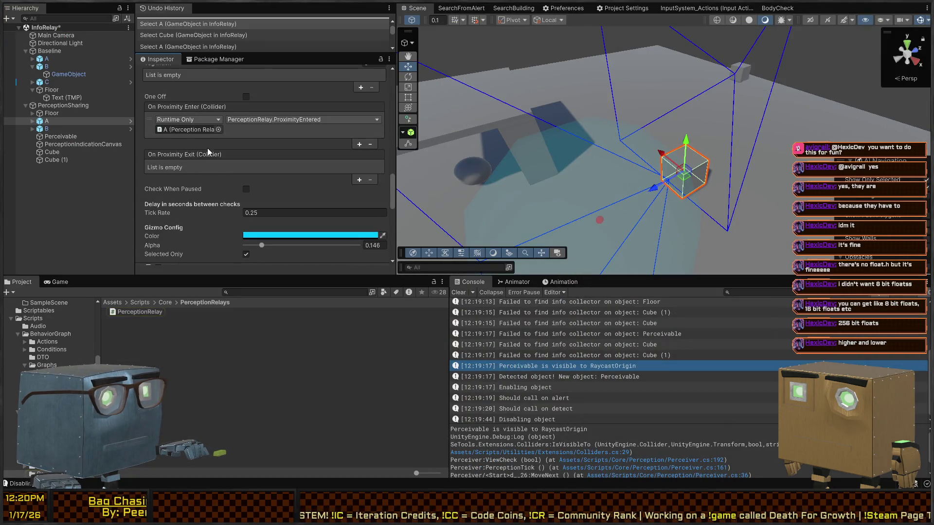
{"action": "scroll", "coordinate": [208, 130], "scroll_direction": "up", "scroll_amount": 1}
{"action": "key", "text": "alt+Tab"}
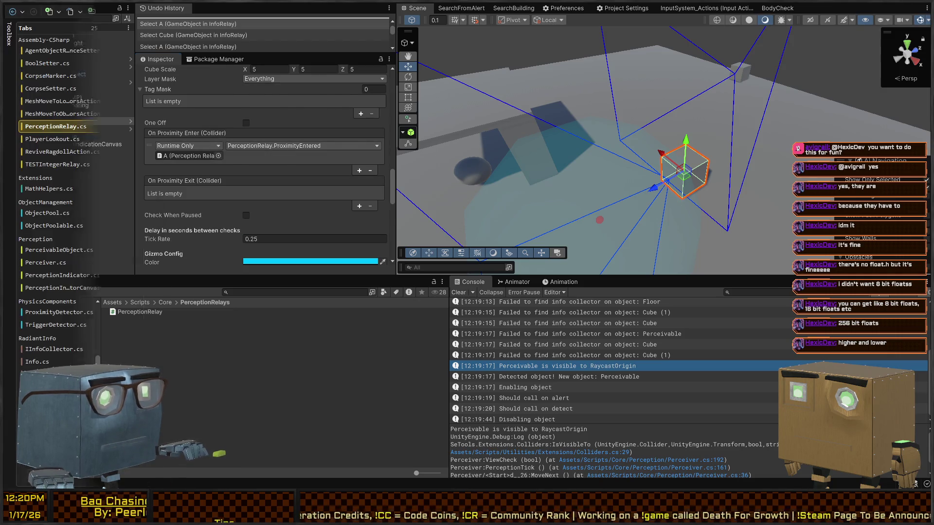
{"action": "key", "text": "F12"}
{"action": "scroll", "coordinate": [296, 232], "scroll_direction": "down", "scroll_amount": 5}
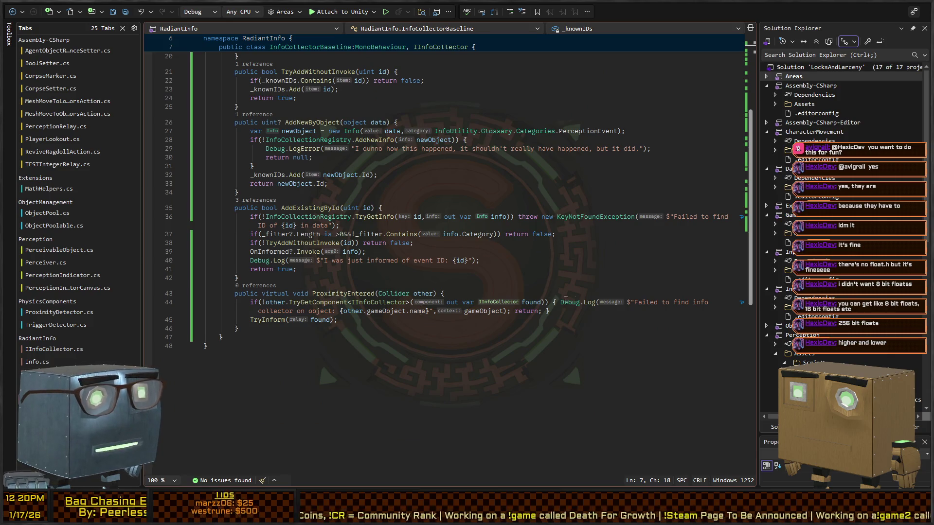
Add a Debug.Log("Trying to find new values to share") line atop TryFindNewValues.
{"action": "left_click", "coordinate": [268, 320], "text": "ctrl"}
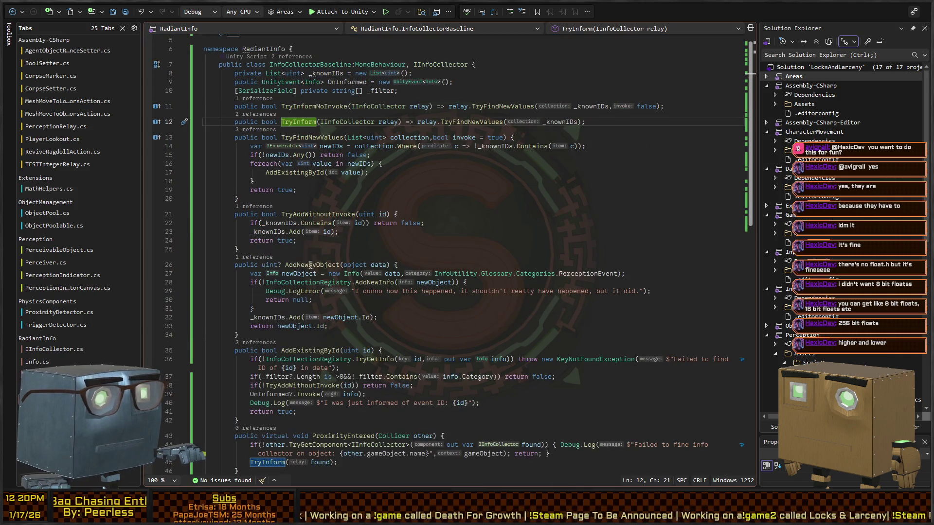
{"action": "left_click", "coordinate": [464, 122], "text": "ctrl"}
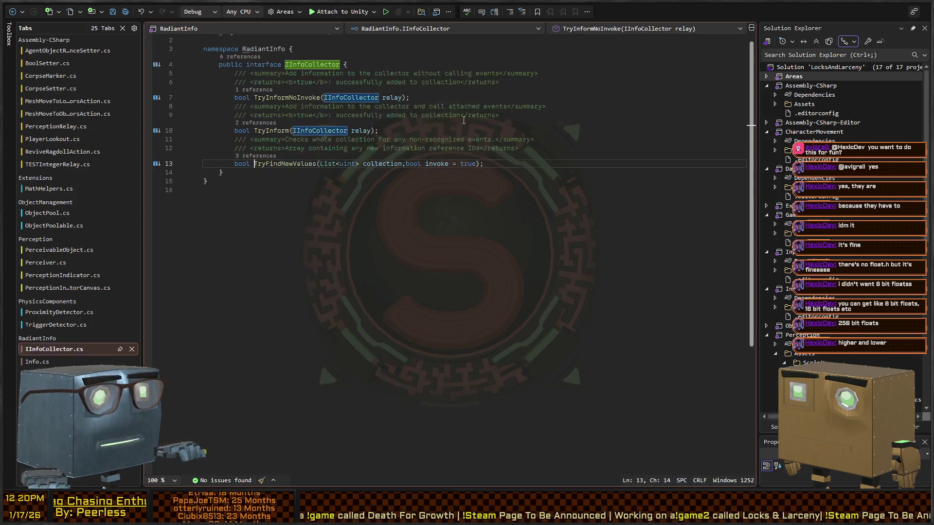
{"action": "left_click", "coordinate": [16, 12]}
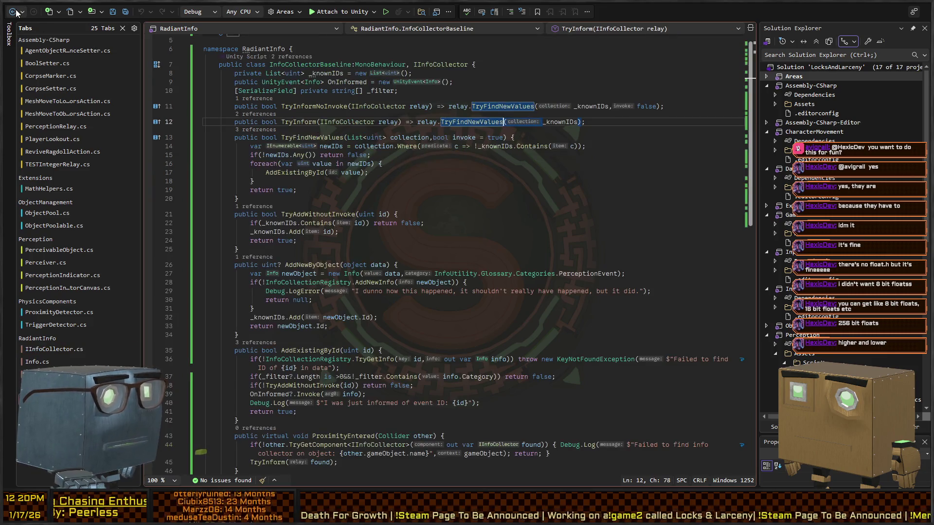
{"action": "left_click", "coordinate": [470, 122], "text": "ctrl"}
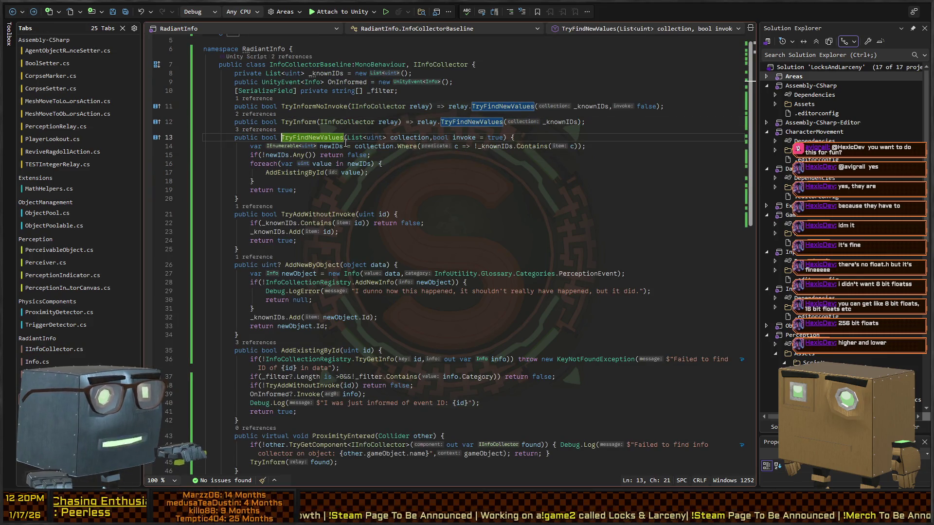
{"action": "key", "text": "End"}
{"action": "key", "text": "Return"}
{"action": "type", "text": "Debu"}
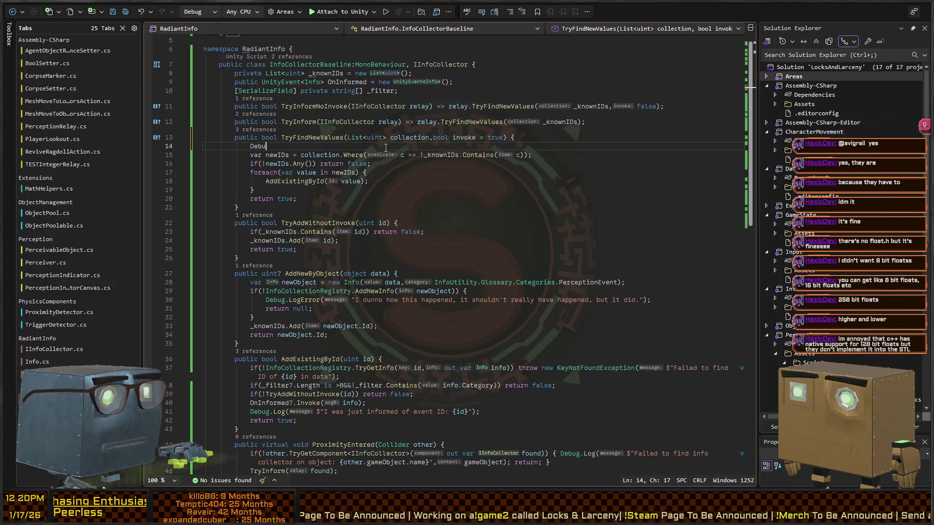
{"action": "type", "text": "g.Log(\"Trying to "}
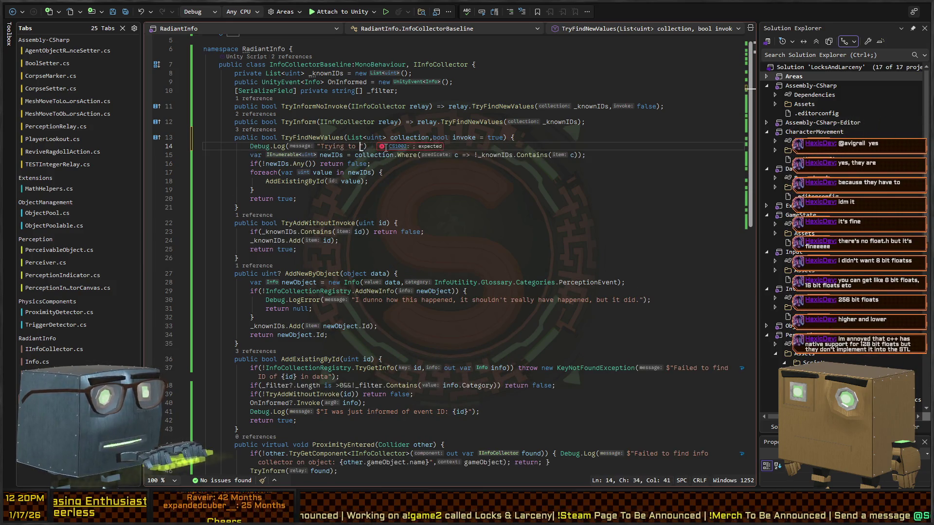
{"action": "type", "text": "find new values to s"}
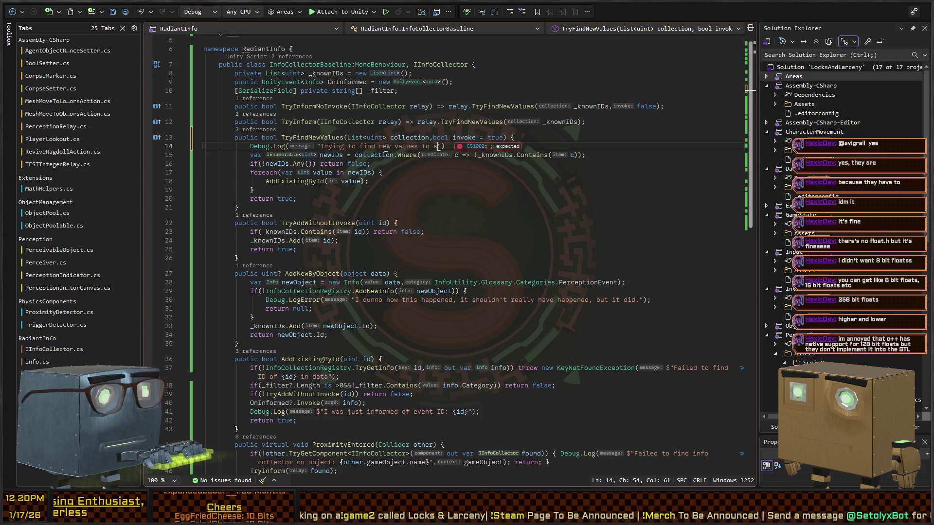
{"action": "type", "text": "hare"}
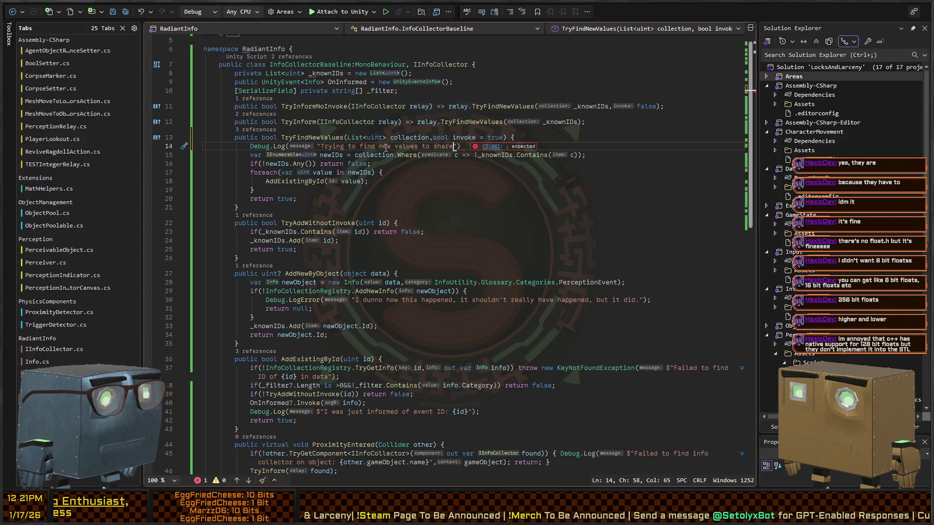
Review the TryFindNewValues interface declaration and its references.
{"action": "key", "text": "alt+Home"}
{"action": "key", "text": "ctrl+minus"}
{"action": "key", "text": "ctrl+minus"}
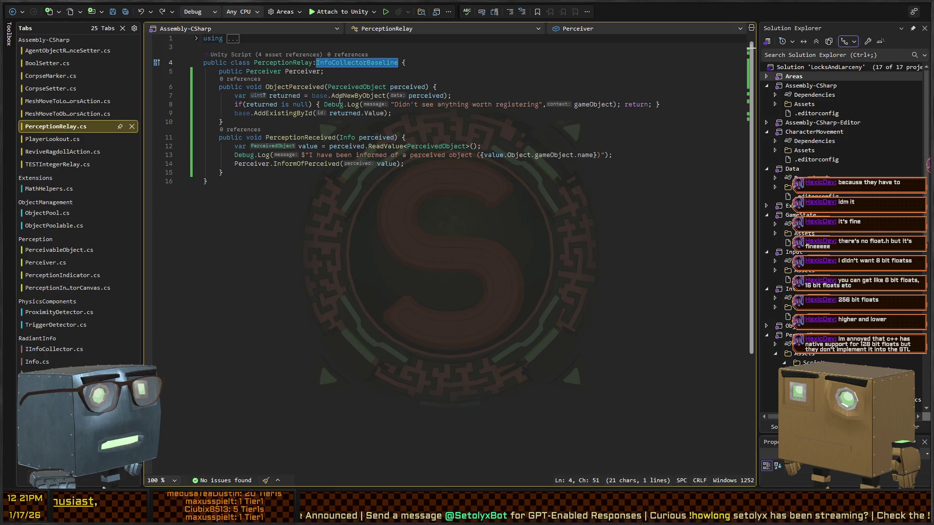
{"action": "key", "text": "ctrl+minus"}
{"action": "scroll", "coordinate": [369, 170], "scroll_direction": "down", "scroll_amount": 5}
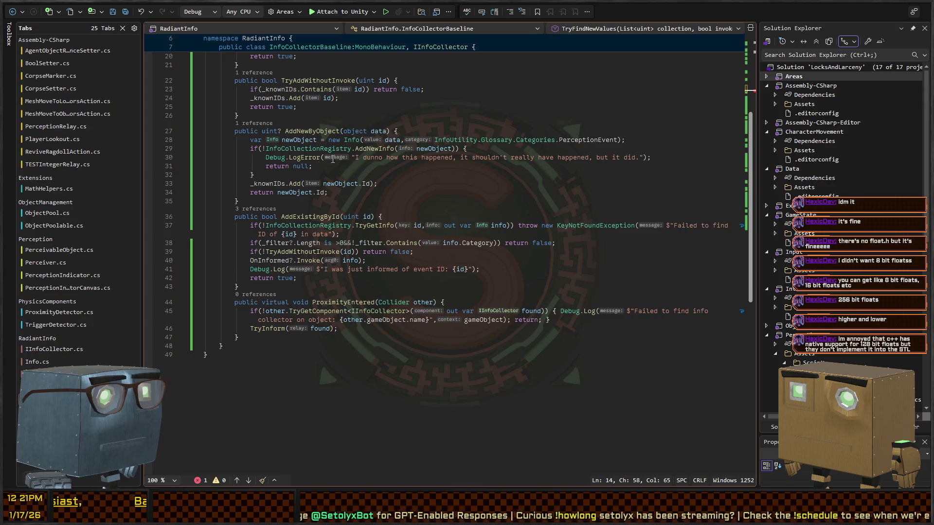
{"action": "scroll", "coordinate": [333, 160], "scroll_direction": "up", "scroll_amount": 4}
{"action": "scroll", "coordinate": [354, 183], "scroll_direction": "up", "scroll_amount": 2}
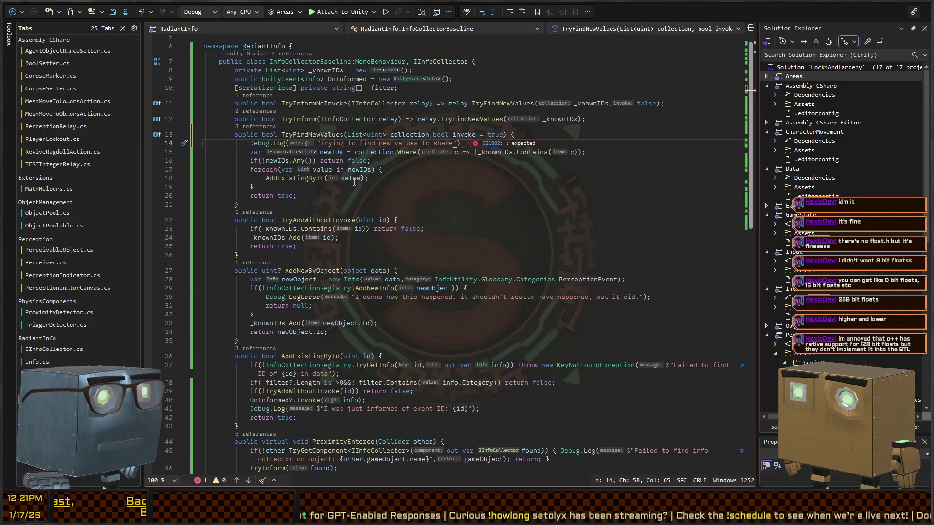
{"action": "left_click", "coordinate": [298, 137]}
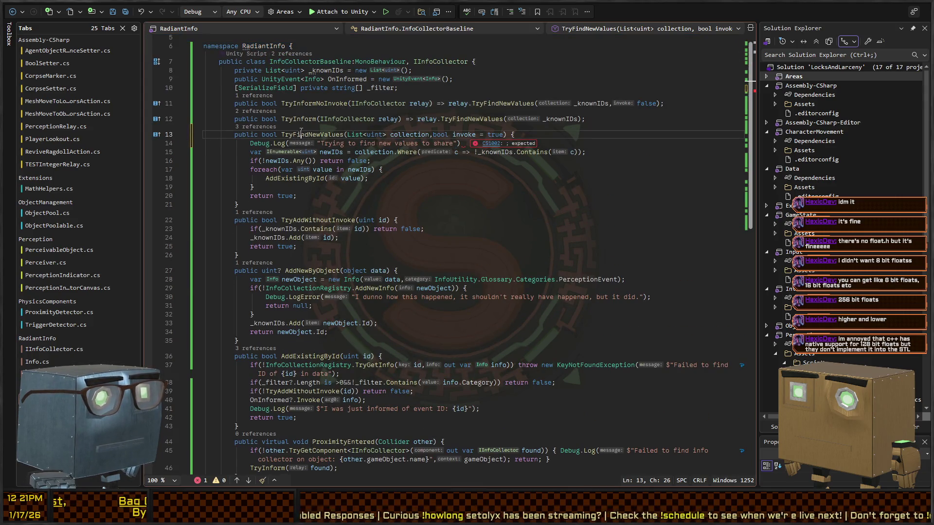
{"action": "key", "text": "ctrl+shift+Down"}
{"action": "key", "text": "ctrl+shift+Down"}
{"action": "key", "text": "ctrl+shift+Down"}
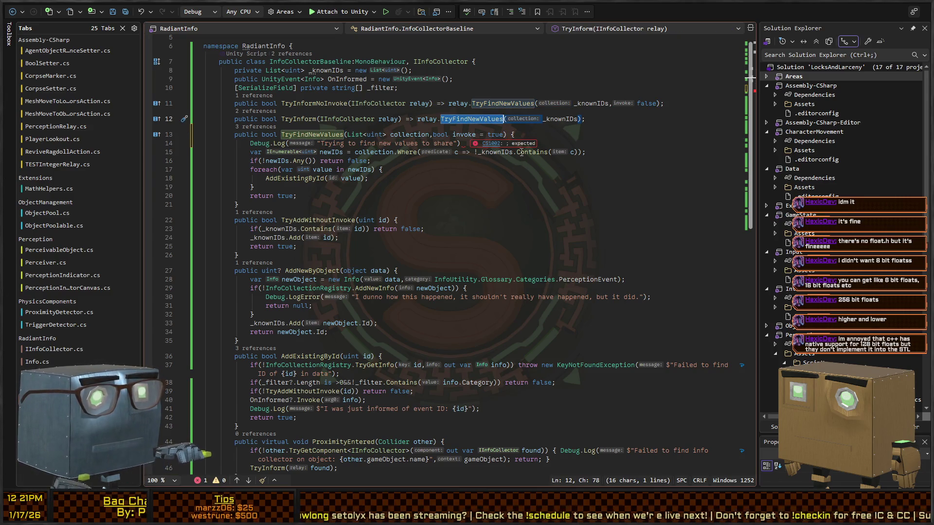
Finish the log call with the semicolon and gameObject context, then reload in Unity.
{"action": "left_click", "coordinate": [460, 144]}
{"action": "type", "text": ";"}
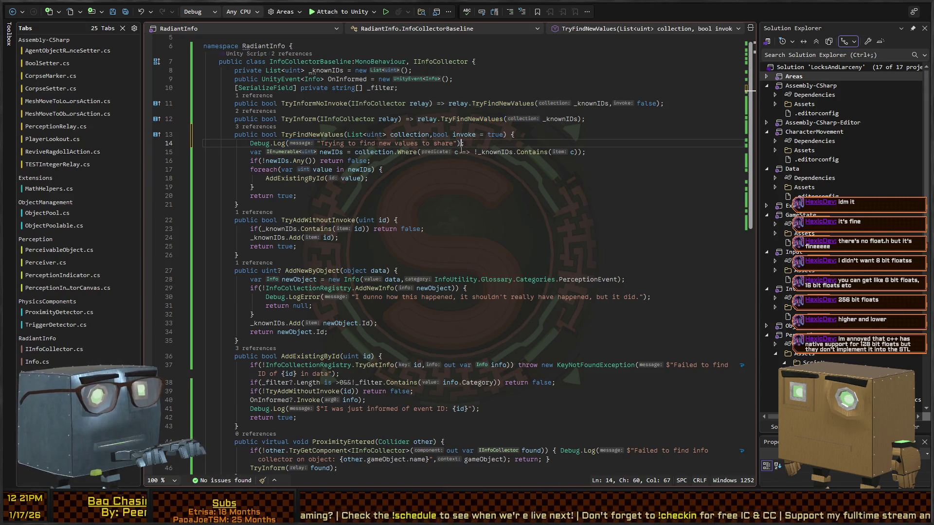
{"action": "key", "text": "Left"}
{"action": "type", "text": "betw"}
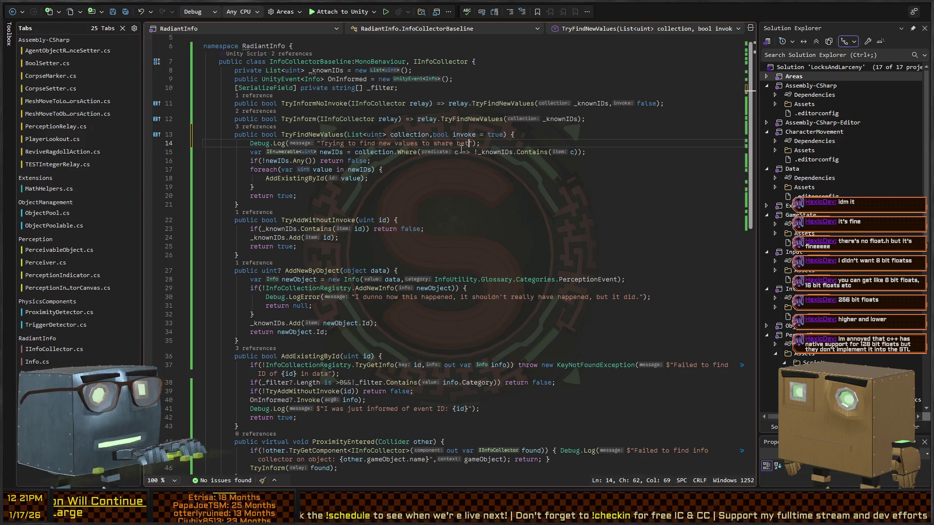
{"action": "key", "text": "BackSpace"}
{"action": "key", "text": "BackSpace"}
{"action": "key", "text": "BackSpace"}
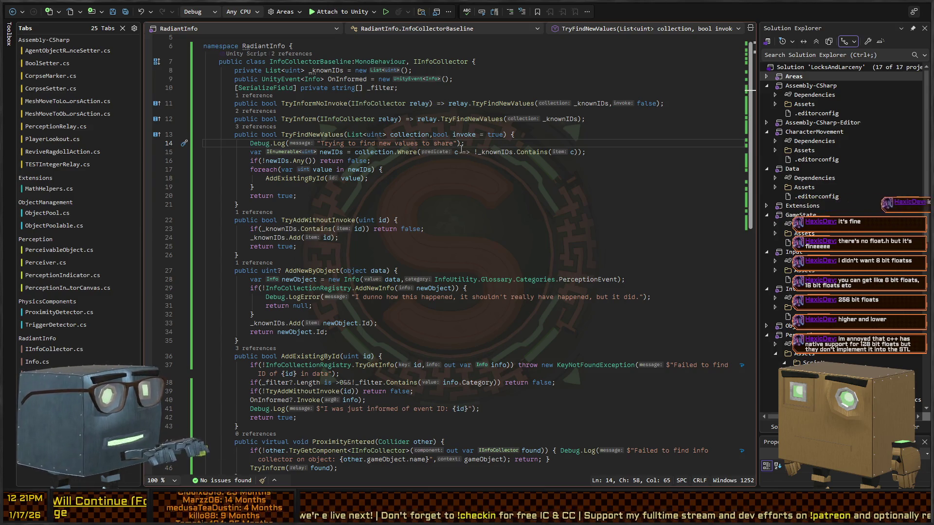
{"action": "key", "text": "alt+Tab"}
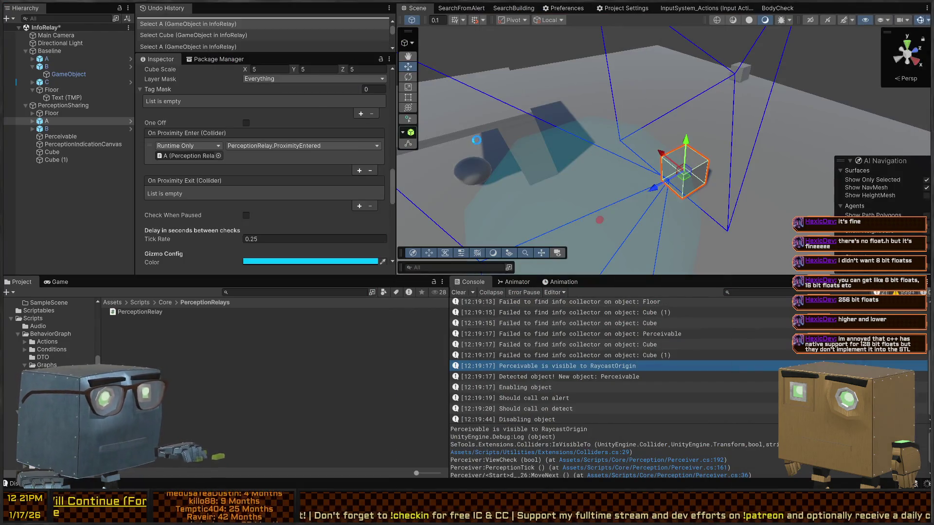
{"action": "key", "text": "alt+Tab"}
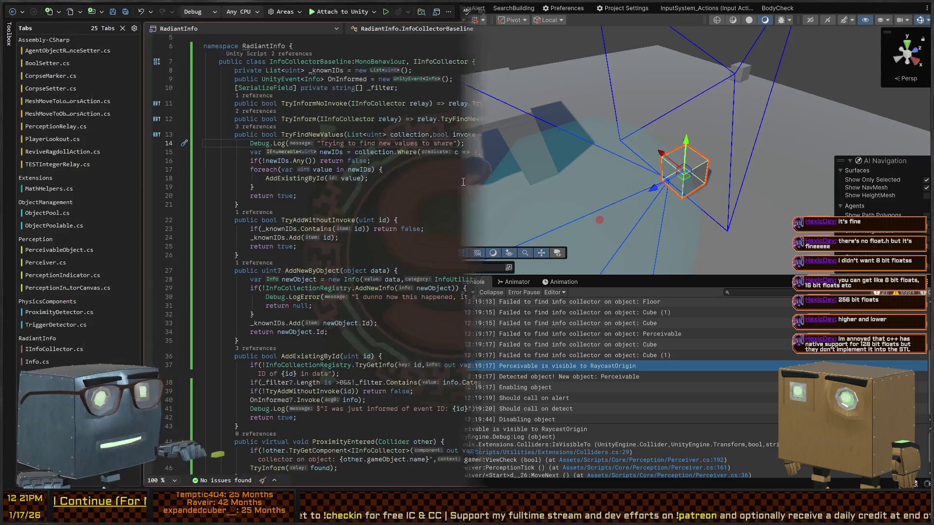
{"action": "type", "text": ", gameObject"}
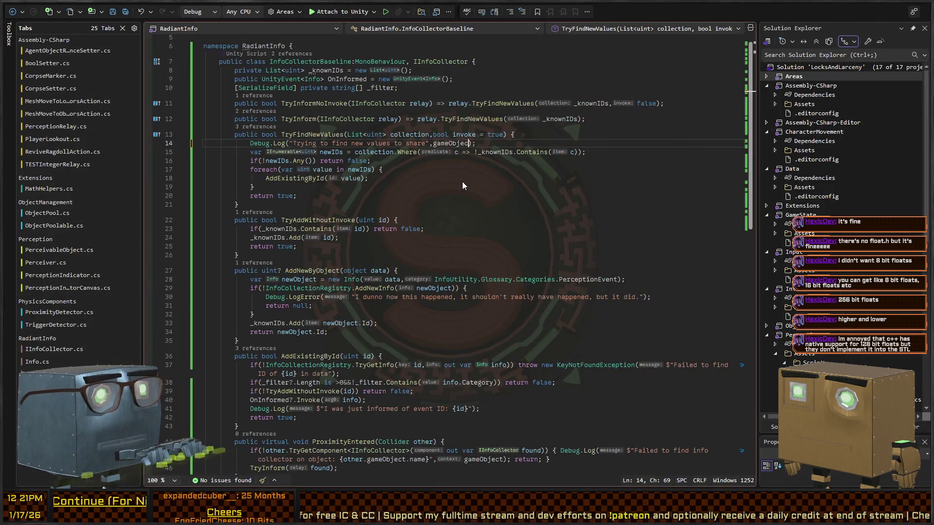
{"action": "key", "text": "alt+Tab"}
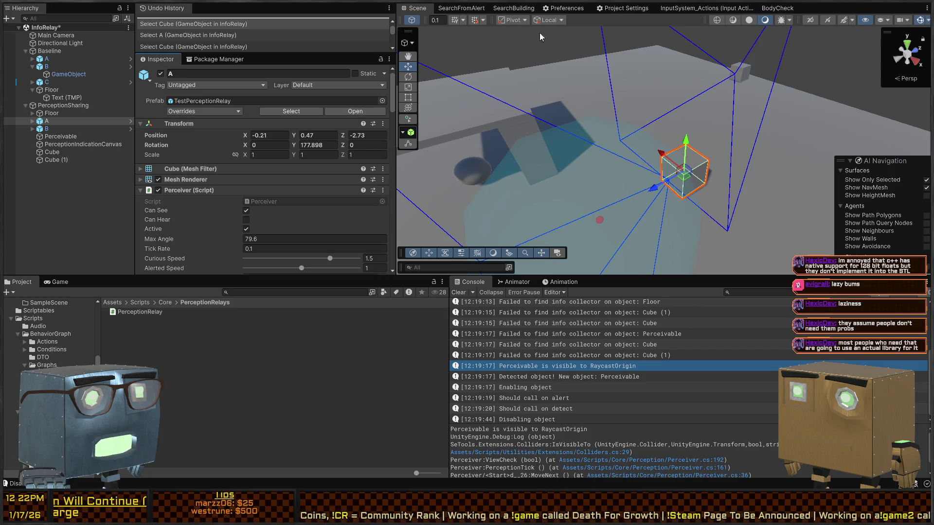
Raise the Scene view camera, scroll cube A's Inspector, and enter Play mode.
{"action": "mouse_move", "coordinate": [560, 136]}
{"action": "left_mouse_down"}
{"action": "mouse_move", "coordinate": [583, 145]}
{"action": "mouse_move", "coordinate": [576, 139]}
{"action": "left_mouse_up"}
{"action": "scroll", "coordinate": [205, 146], "scroll_direction": "down", "scroll_amount": 15}
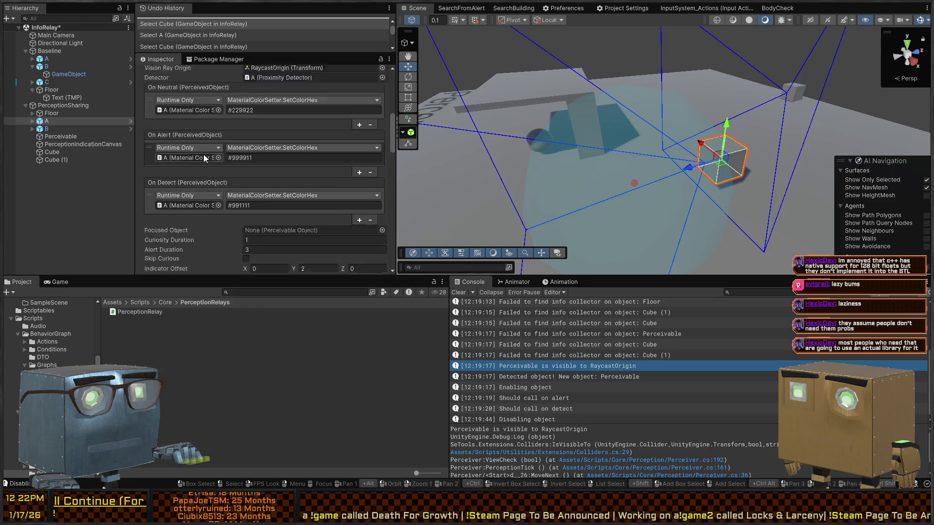
{"action": "scroll", "coordinate": [203, 156], "scroll_direction": "down", "scroll_amount": 10}
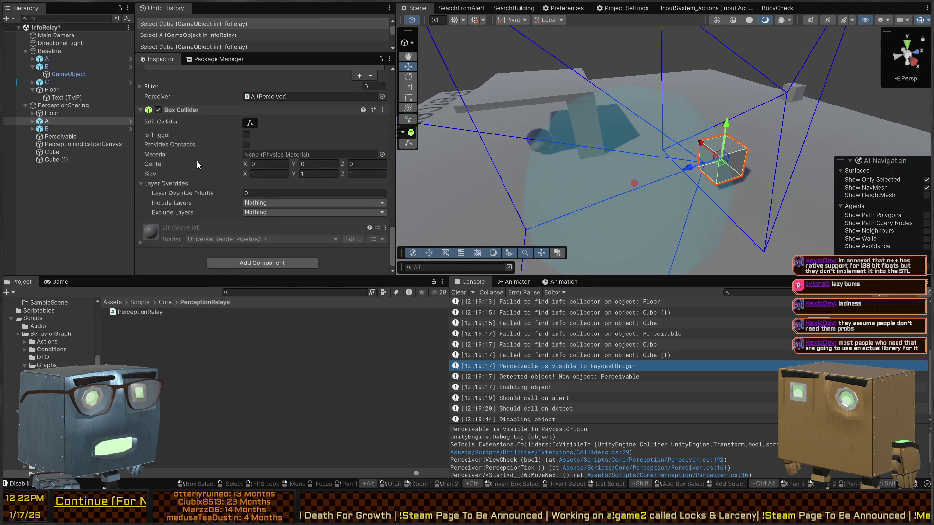
{"action": "mouse_move", "coordinate": [634, 146]}
{"action": "left_mouse_down"}
{"action": "mouse_move", "coordinate": [663, 139]}
{"action": "mouse_move", "coordinate": [708, 166]}
{"action": "mouse_move", "coordinate": [671, 178]}
{"action": "mouse_move", "coordinate": [662, 193]}
{"action": "left_mouse_up"}
{"action": "key", "text": "ctrl+p"}
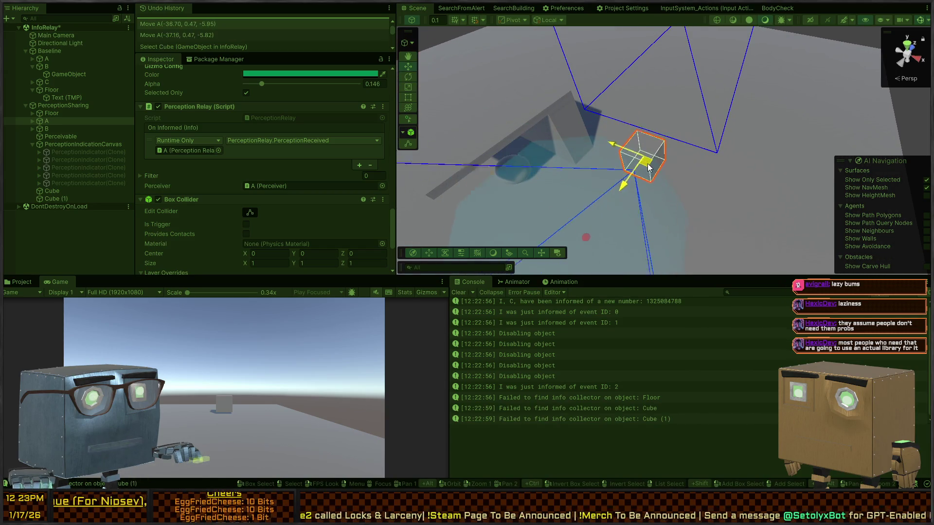
Rotate cube A, move it until it detects the Perceivable, then stop Play mode.
{"action": "key", "text": "e"}
{"action": "left_click_drag", "start_coordinate": [667, 192], "coordinate": [584, 200]}
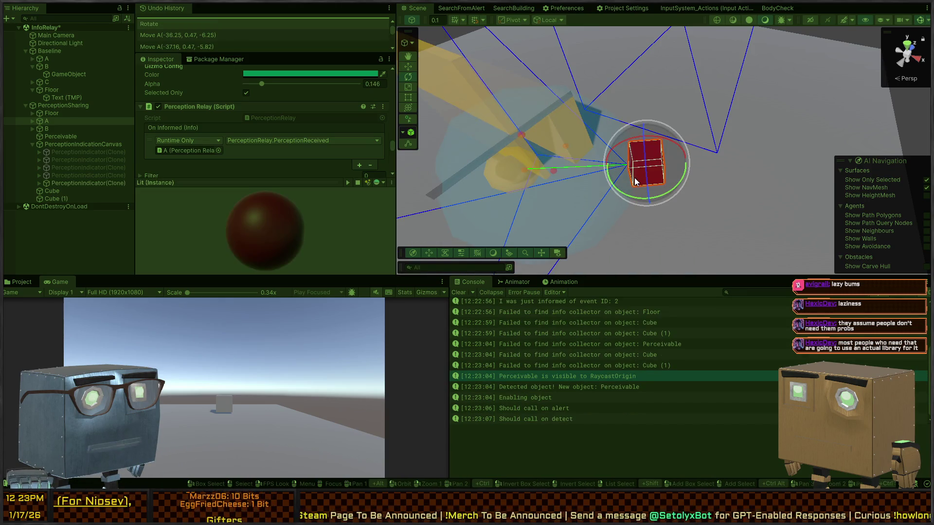
{"action": "mouse_move", "coordinate": [693, 187]}
{"action": "left_mouse_down"}
{"action": "mouse_move", "coordinate": [578, 148]}
{"action": "mouse_move", "coordinate": [588, 169]}
{"action": "left_mouse_up"}
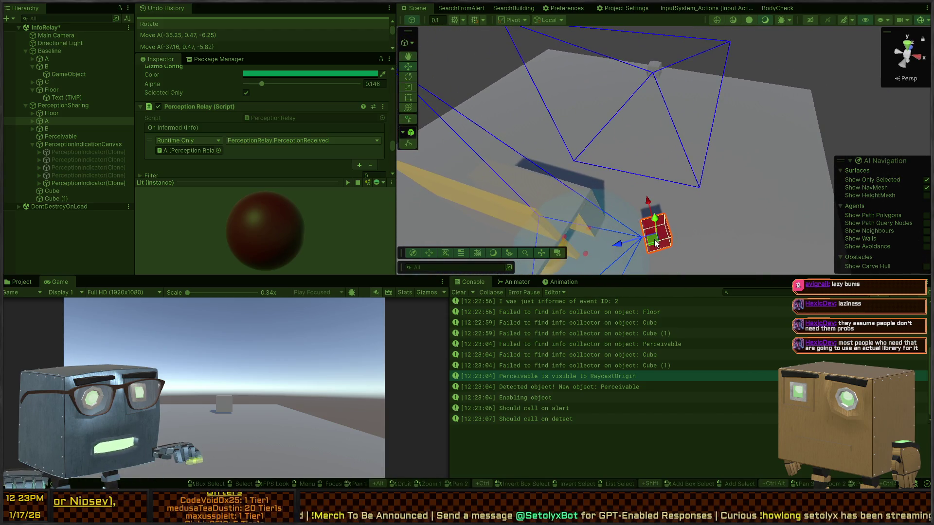
{"action": "mouse_move", "coordinate": [652, 212]}
{"action": "left_mouse_down"}
{"action": "mouse_move", "coordinate": [662, 78]}
{"action": "mouse_move", "coordinate": [681, 82]}
{"action": "mouse_move", "coordinate": [699, 72]}
{"action": "mouse_move", "coordinate": [700, 134]}
{"action": "left_mouse_up"}
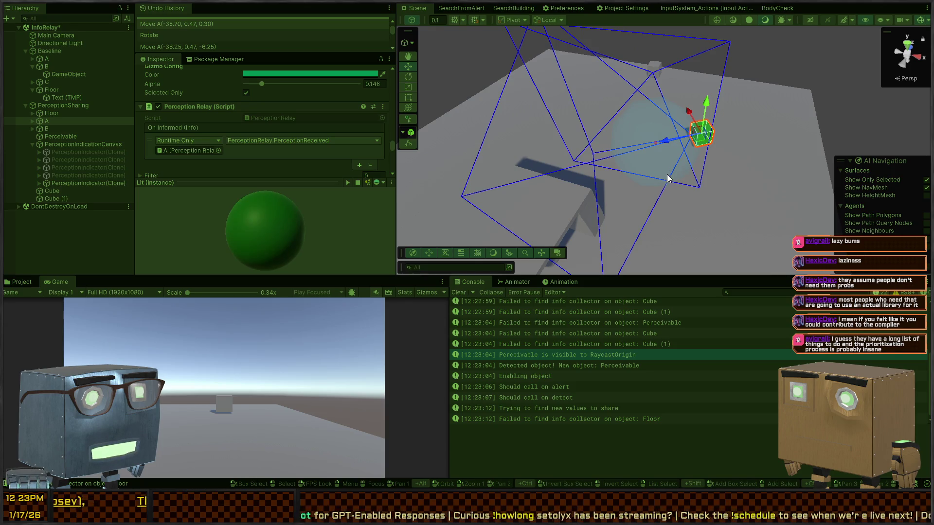
{"action": "key", "text": "ctrl+p"}
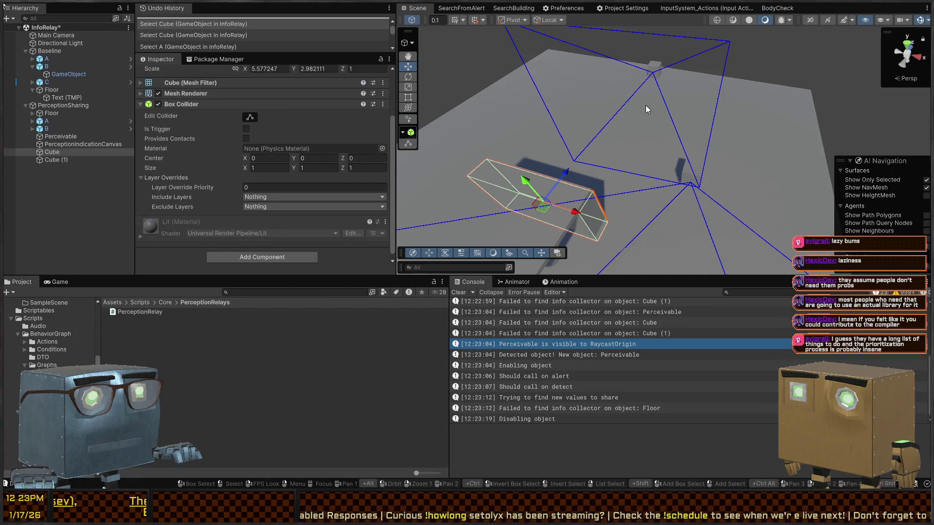
{"action": "left_click", "coordinate": [686, 182]}
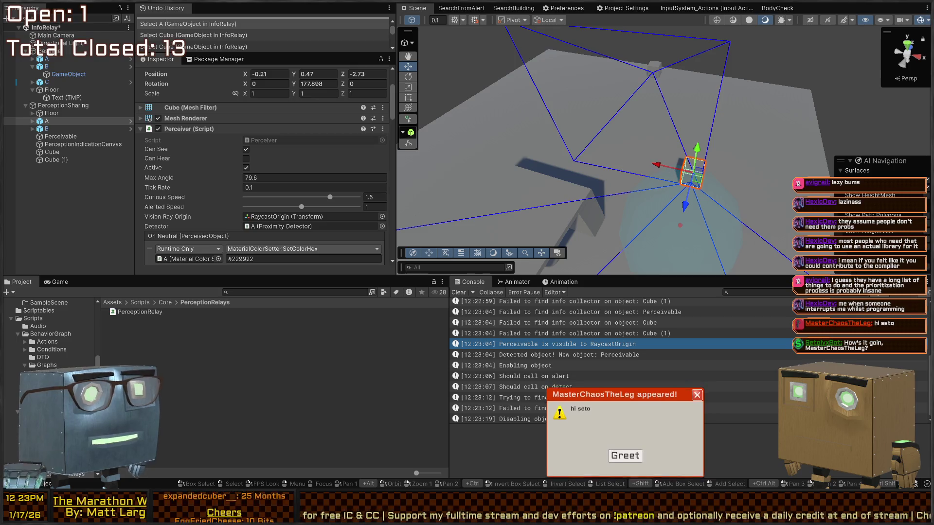
{"action": "left_click", "coordinate": [625, 465]}
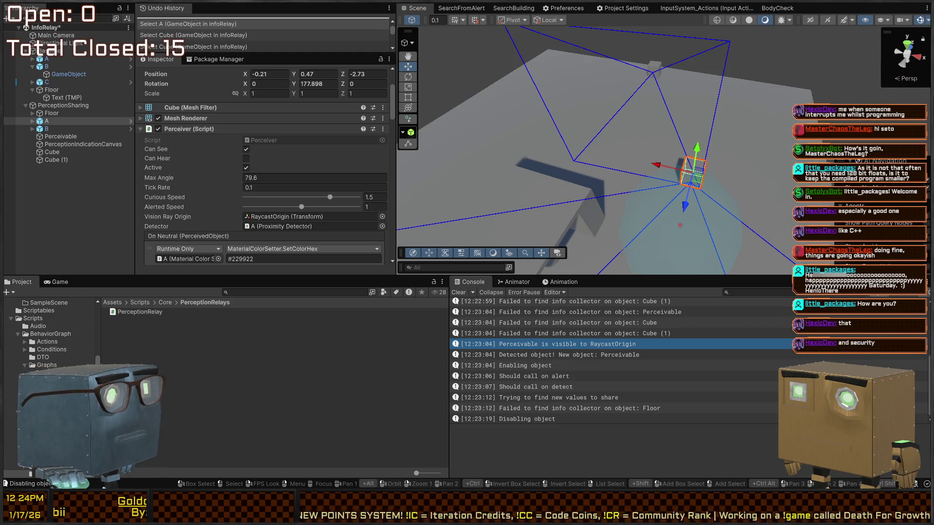
{"action": "mouse_move", "coordinate": [686, 73]}
{"action": "left_mouse_down"}
{"action": "mouse_move", "coordinate": [682, 65]}
{"action": "mouse_move", "coordinate": [650, 101]}
{"action": "left_mouse_up"}
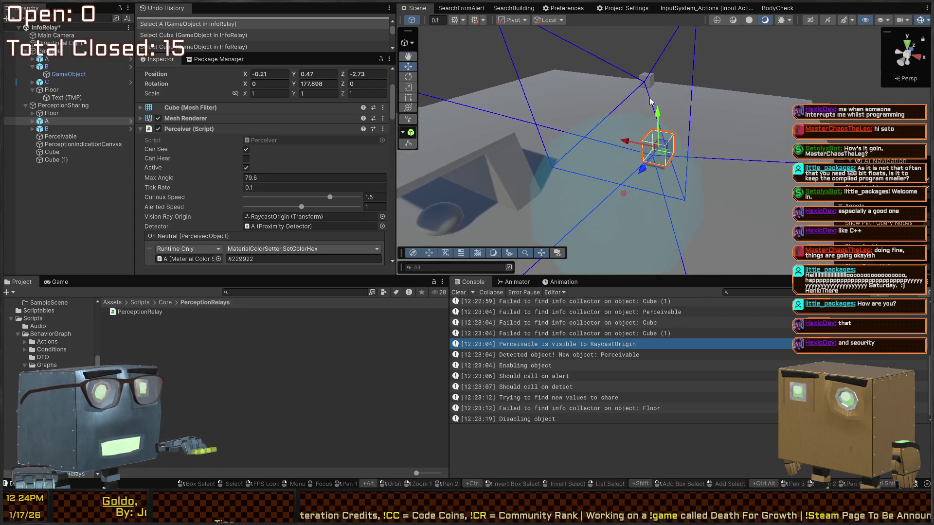
Replay the scene, rotate and nudge cube A, then open the 'Trying to find new values to share' log's code.
{"action": "key", "text": "ctrl+p"}
{"action": "mouse_move", "coordinate": [684, 141]}
{"action": "left_mouse_down"}
{"action": "mouse_move", "coordinate": [639, 183]}
{"action": "mouse_move", "coordinate": [592, 203]}
{"action": "mouse_move", "coordinate": [644, 219]}
{"action": "mouse_move", "coordinate": [650, 66]}
{"action": "left_mouse_up"}
{"action": "key", "text": "e"}
{"action": "key", "text": "w"}
{"action": "key", "text": "ctrl+5"}
{"action": "left_click", "coordinate": [564, 419]}
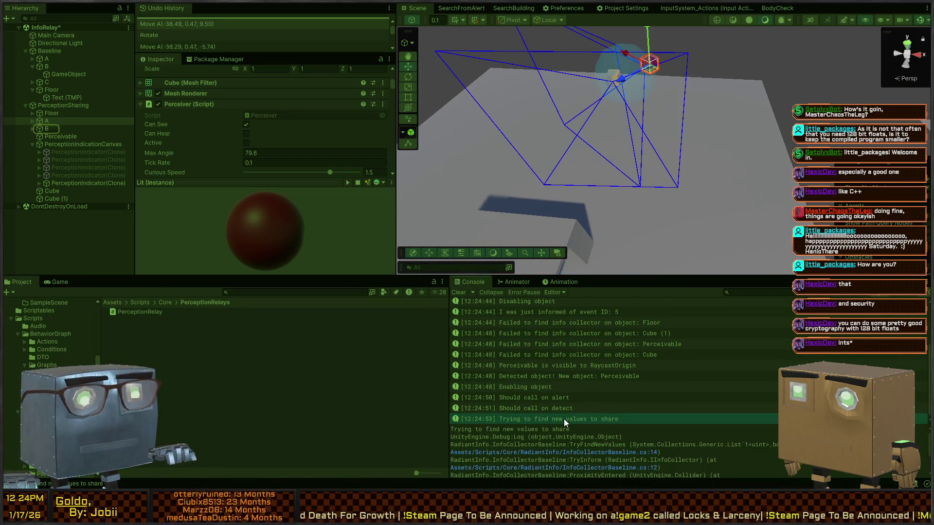
{"action": "double_click", "coordinate": [564, 419]}
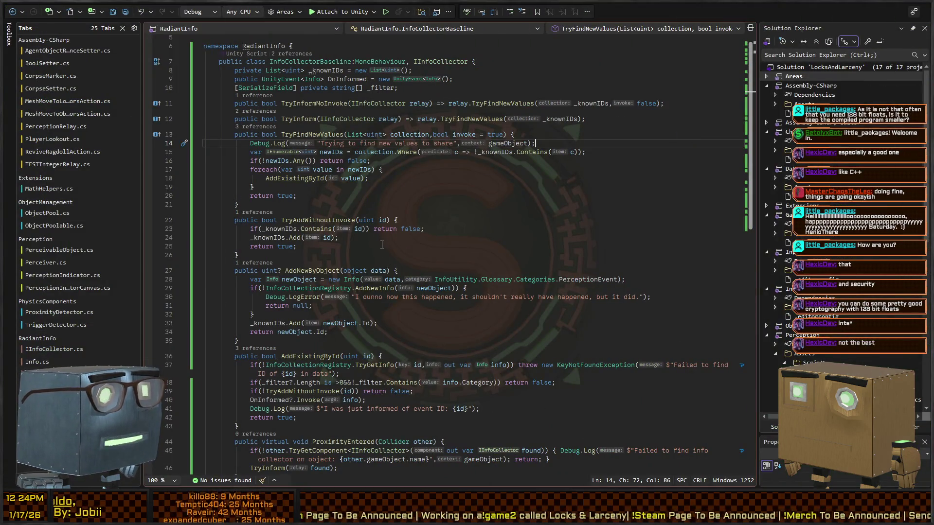
Check the _knownIDs filter on line 15, select the long Cube, and view PerceptionRelay's ObjectPerceived.
{"action": "left_click", "coordinate": [498, 152]}
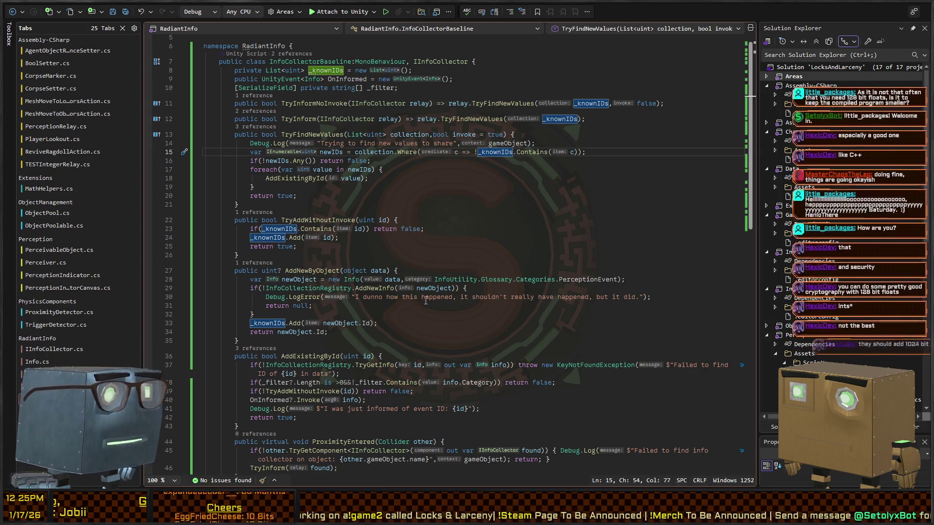
{"action": "key", "text": "alt+Tab"}
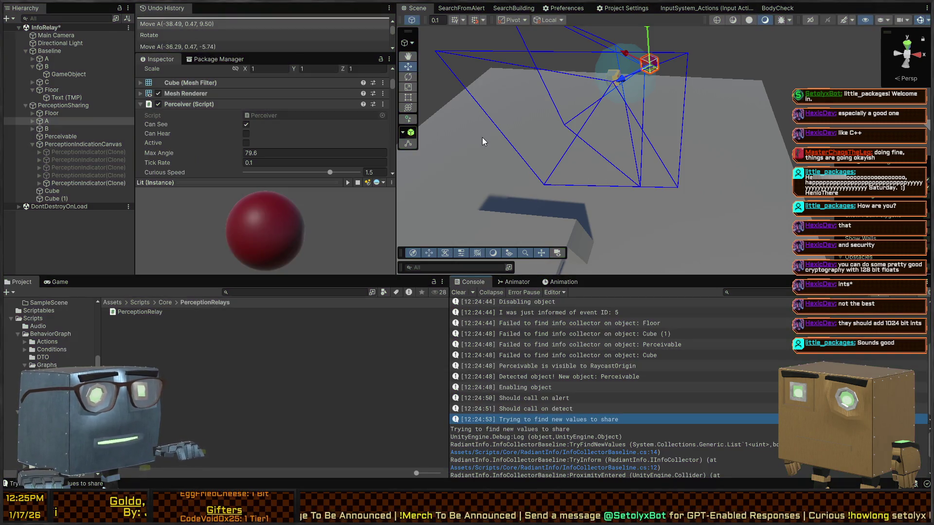
{"action": "left_click", "coordinate": [510, 226]}
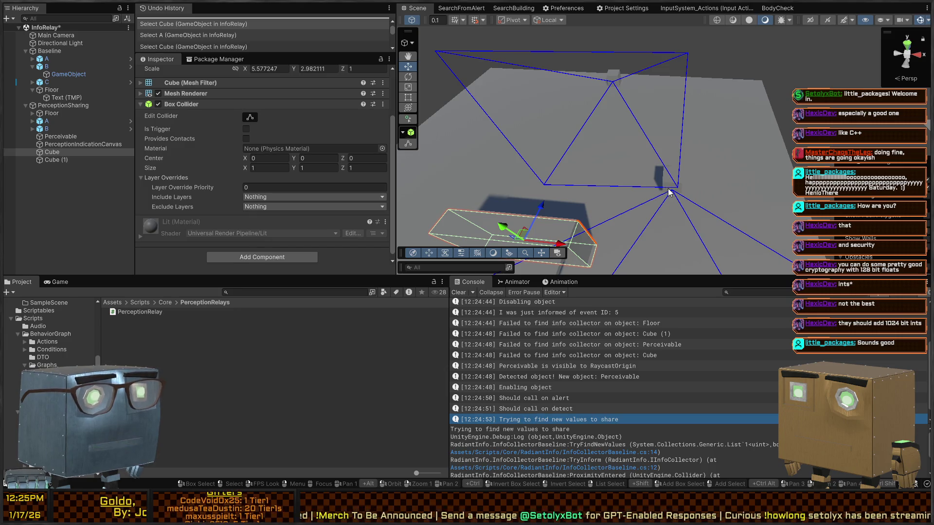
{"action": "key", "text": "alt+Tab"}
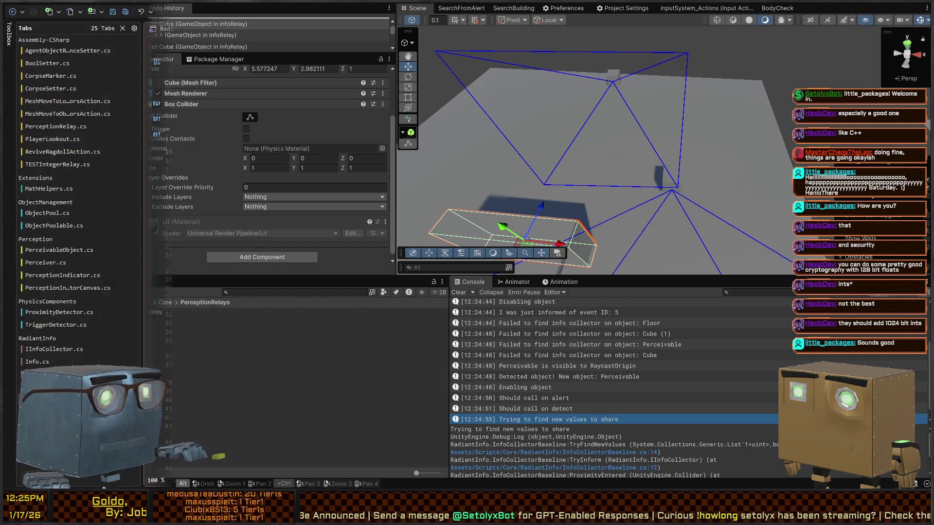
{"action": "left_click", "coordinate": [56, 127]}
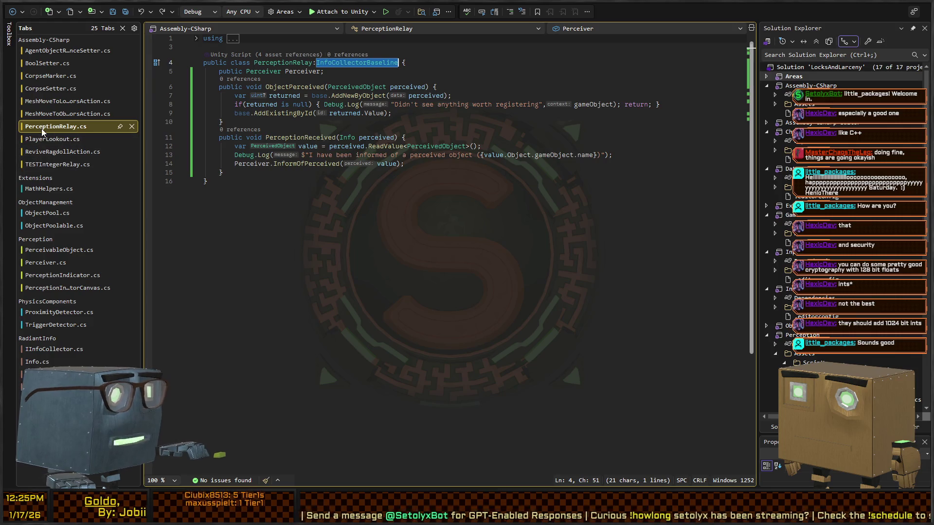
{"action": "left_click", "coordinate": [293, 87]}
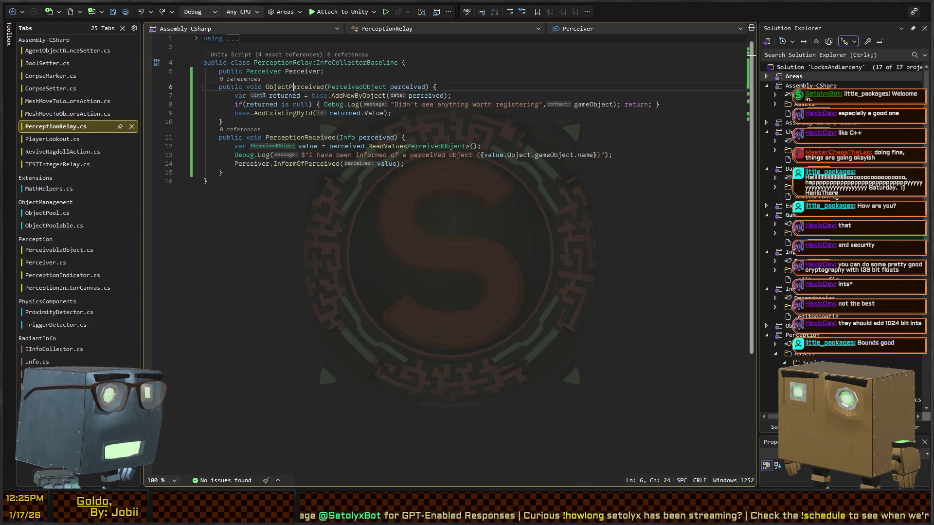
{"action": "key", "text": "alt+Tab"}
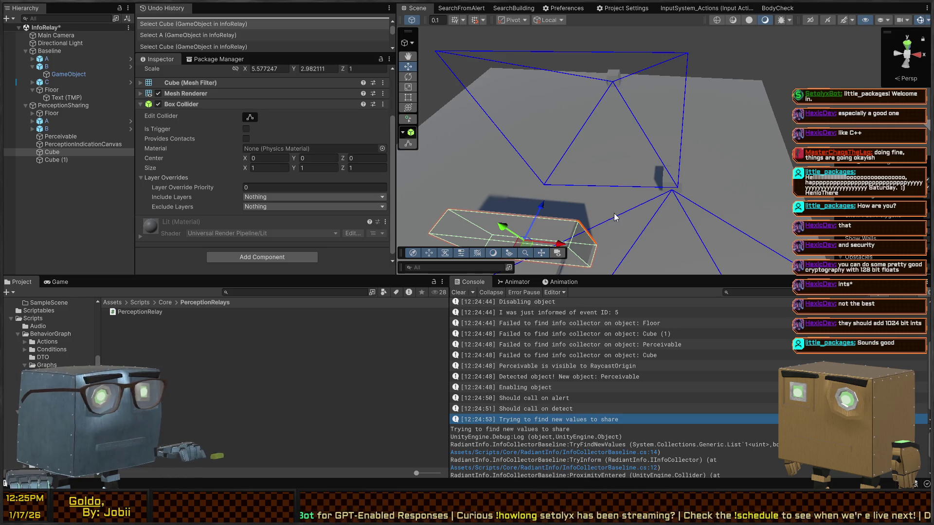
Select perceiver cube B and open its TestPerceptionRelay prefab in Prefab Mode.
{"action": "left_click", "coordinate": [612, 78]}
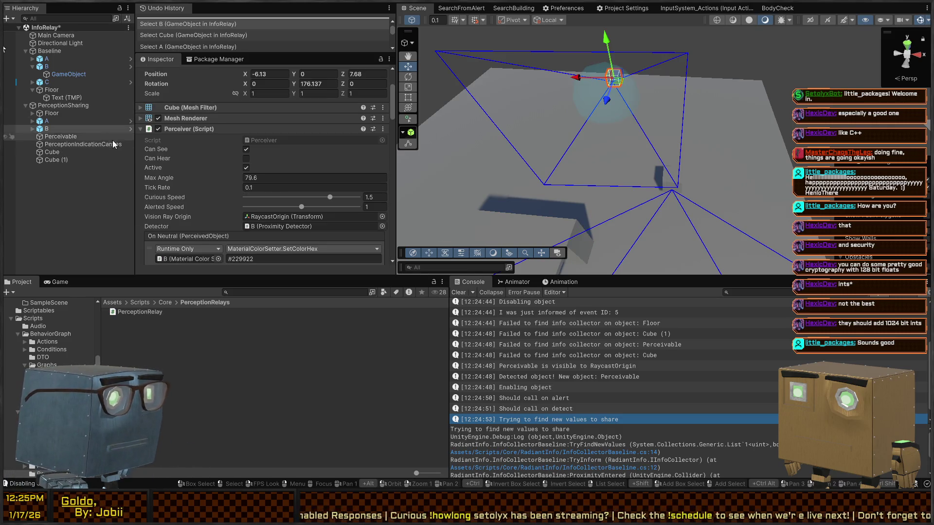
{"action": "left_click", "coordinate": [129, 122]}
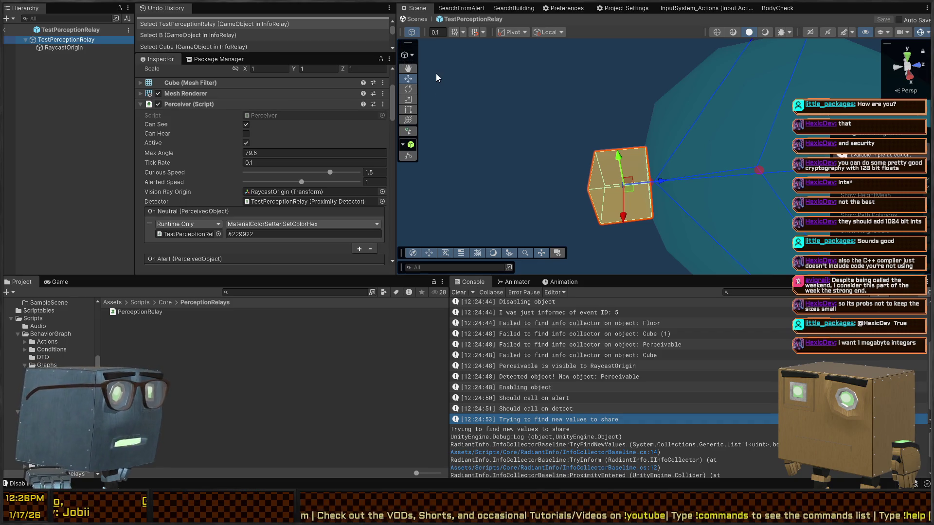
Orbit around the prefab cube and browse the RaycastOrigin child and the root's Inspector components.
{"action": "mouse_move", "coordinate": [526, 86]}
{"action": "left_mouse_down"}
{"action": "mouse_move", "coordinate": [609, 68]}
{"action": "mouse_move", "coordinate": [644, 78]}
{"action": "mouse_move", "coordinate": [625, 80]}
{"action": "left_mouse_up"}
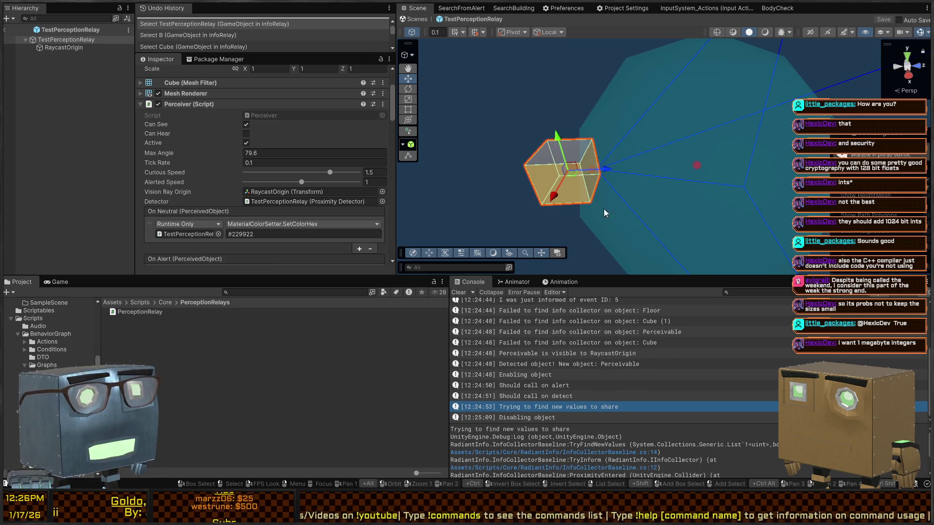
{"action": "left_click_drag", "start_coordinate": [606, 213], "coordinate": [626, 148]}
{"action": "left_click", "coordinate": [68, 52]}
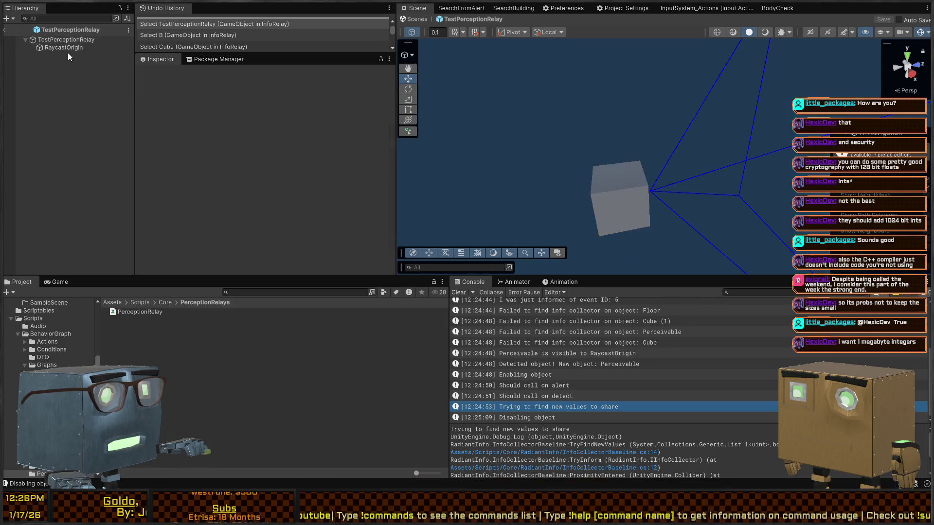
{"action": "left_click", "coordinate": [72, 46]}
{"action": "left_click", "coordinate": [82, 38]}
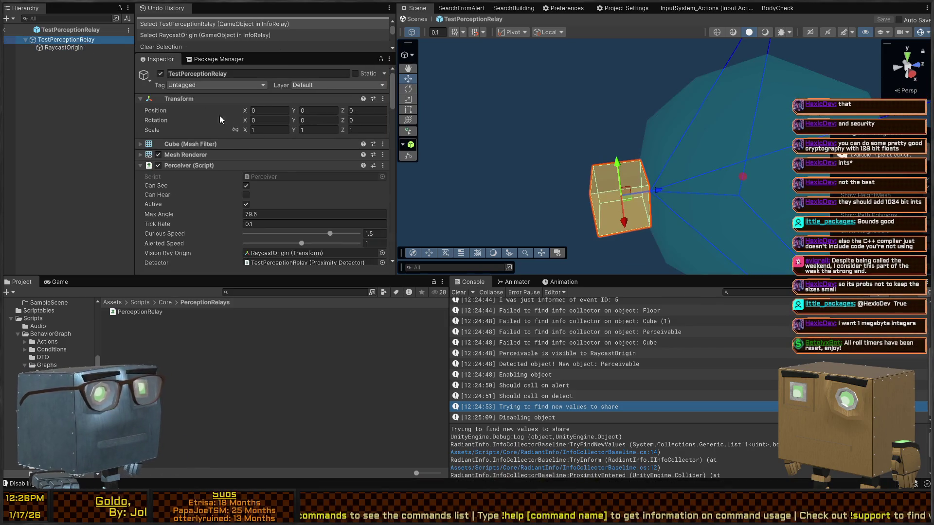
{"action": "scroll", "coordinate": [226, 160], "scroll_direction": "down", "scroll_amount": 10}
{"action": "scroll", "coordinate": [225, 159], "scroll_direction": "down", "scroll_amount": 5}
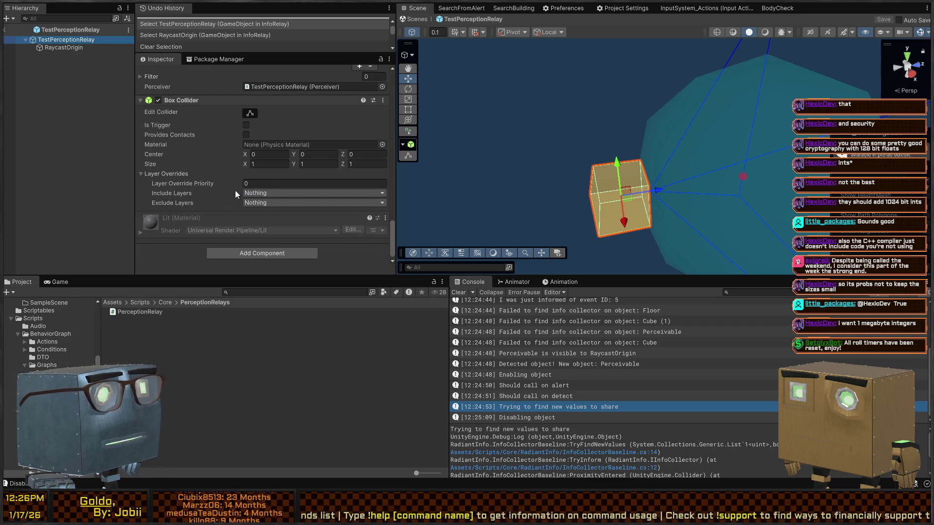
{"action": "scroll", "coordinate": [227, 195], "scroll_direction": "up", "scroll_amount": 4}
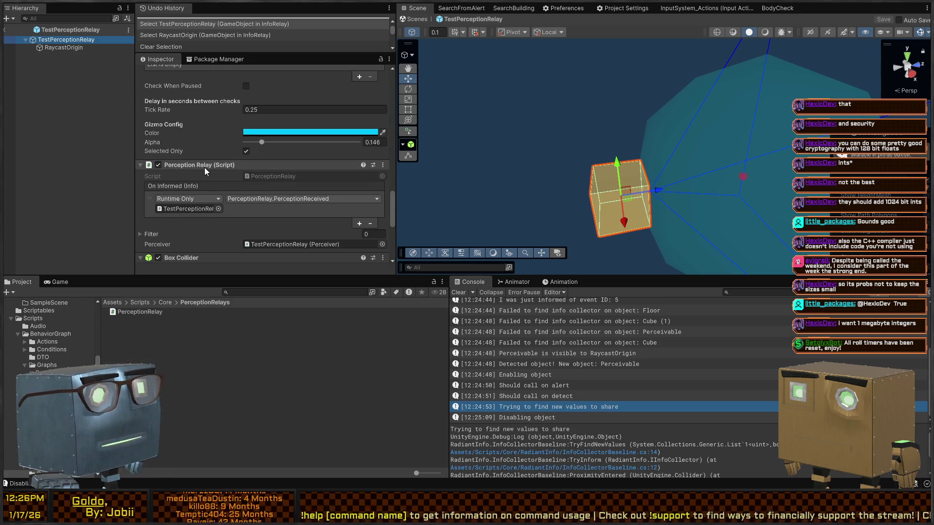
{"action": "scroll", "coordinate": [198, 176], "scroll_direction": "up", "scroll_amount": 5}
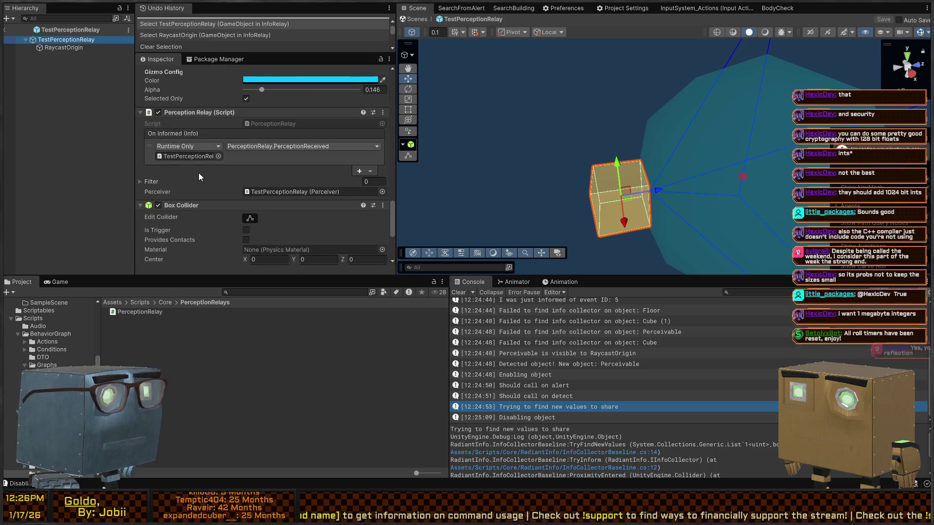
{"action": "scroll", "coordinate": [208, 179], "scroll_direction": "up", "scroll_amount": 2}
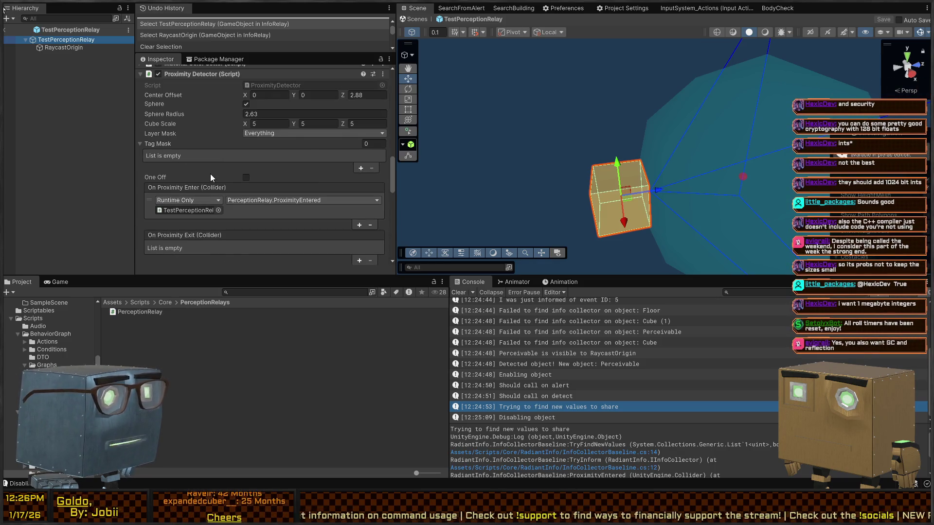
{"action": "scroll", "coordinate": [210, 174], "scroll_direction": "up", "scroll_amount": 10}
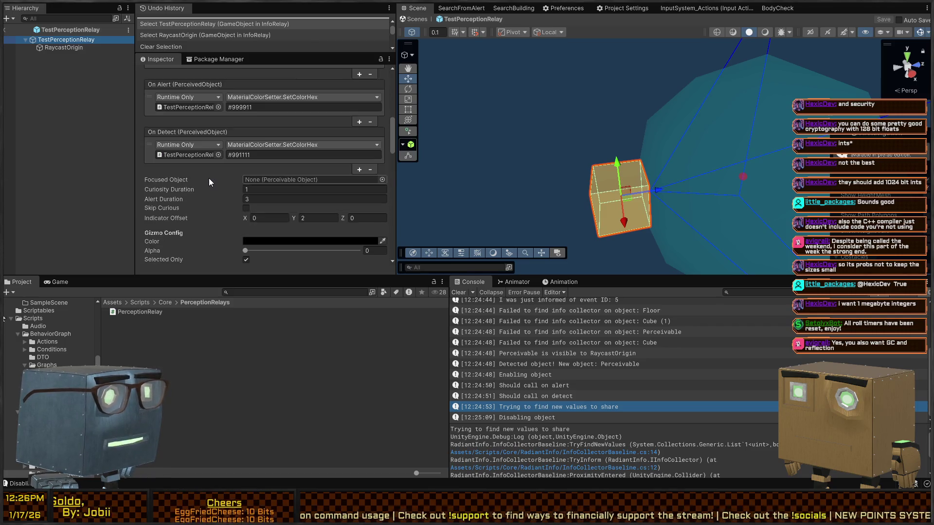
{"action": "scroll", "coordinate": [199, 168], "scroll_direction": "up", "scroll_amount": 4}
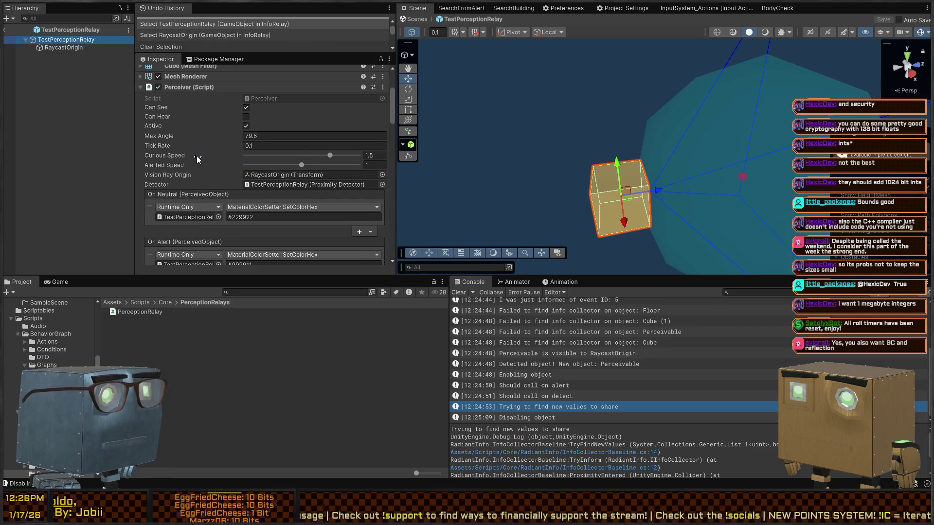
{"action": "scroll", "coordinate": [198, 154], "scroll_direction": "down", "scroll_amount": 10}
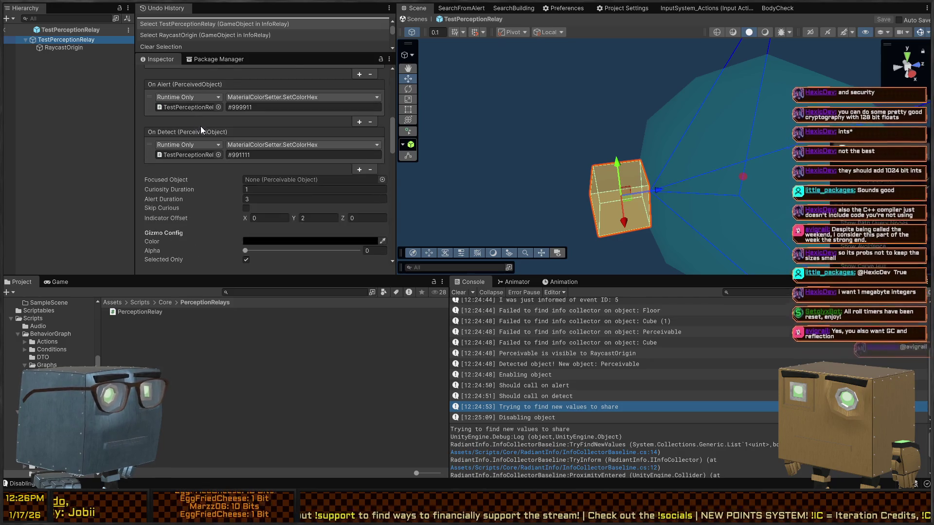
{"action": "scroll", "coordinate": [201, 146], "scroll_direction": "up", "scroll_amount": 8}
Locate the Perceiver script in the Project window and open Perceiver.cs in Visual Studio.
{"action": "left_click", "coordinate": [279, 158]}
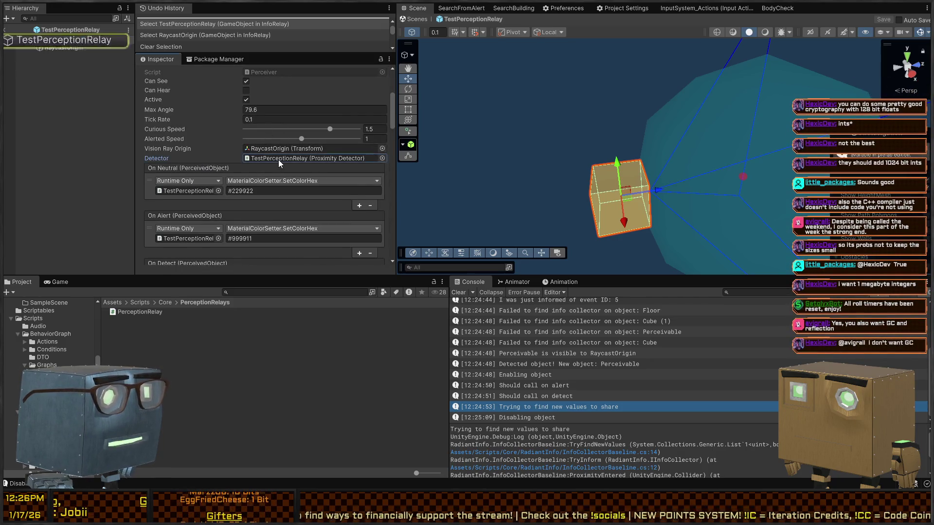
{"action": "scroll", "coordinate": [275, 146], "scroll_direction": "up", "scroll_amount": 6}
{"action": "left_click", "coordinate": [278, 150]}
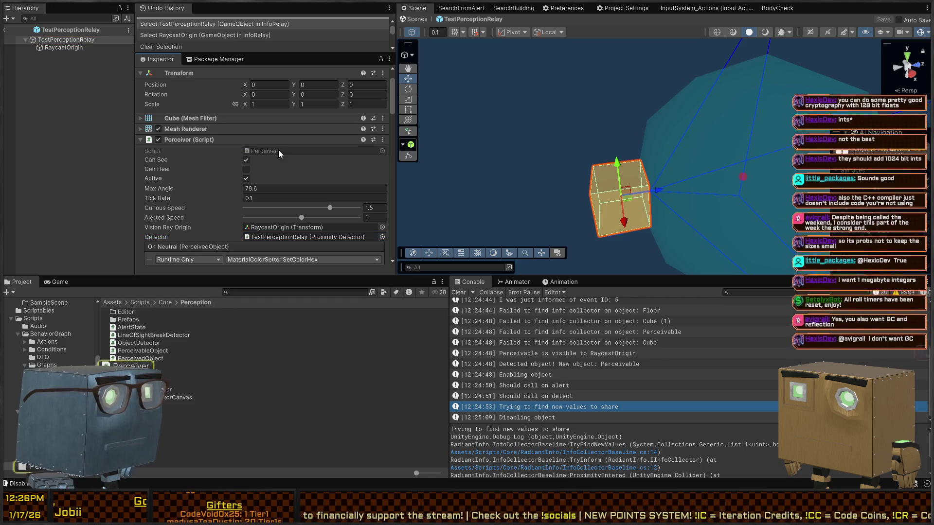
{"action": "double_click", "coordinate": [253, 146]}
{"action": "scroll", "coordinate": [292, 179], "scroll_direction": "up", "scroll_amount": 5}
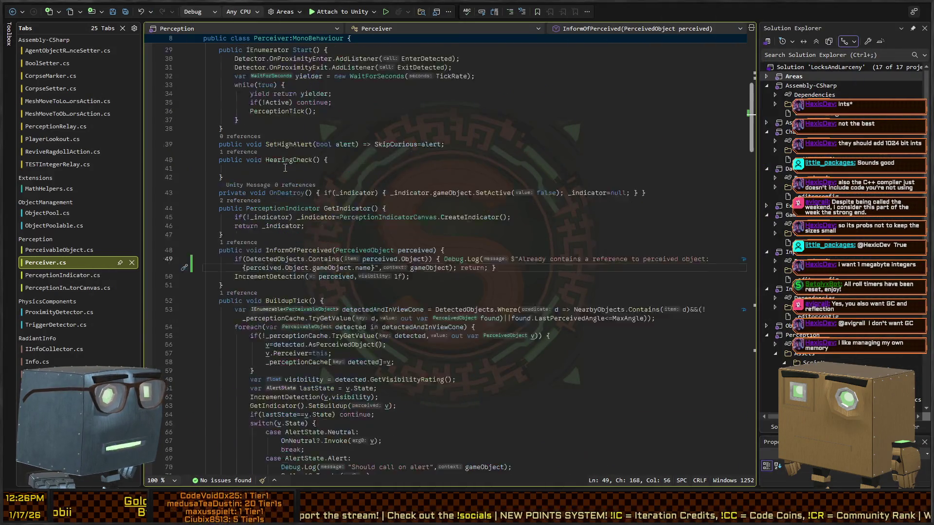
Trace the uses of the _indicator field and the Detector field's use in Start.
{"action": "left_click", "coordinate": [347, 286]}
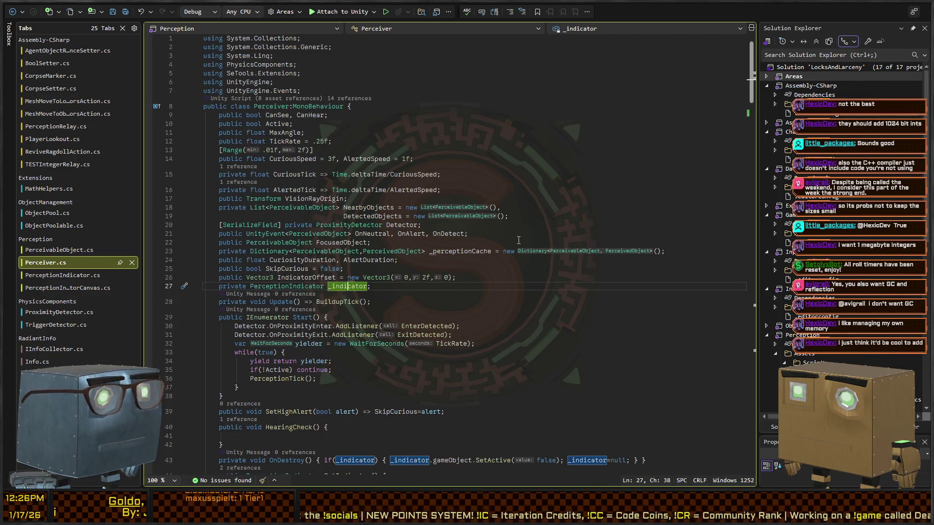
{"action": "key", "text": "ctrl+F3"}
{"action": "key", "text": "F3"}
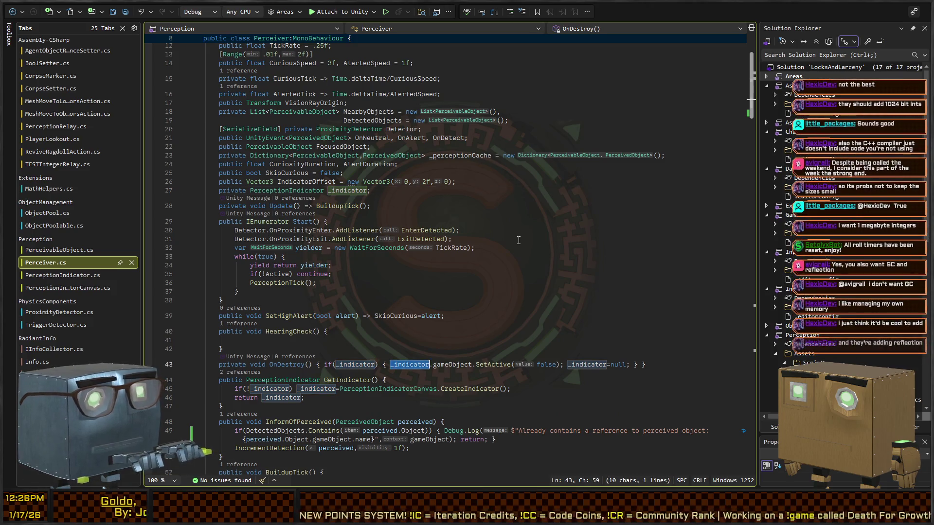
{"action": "key", "text": "shift+F3"}
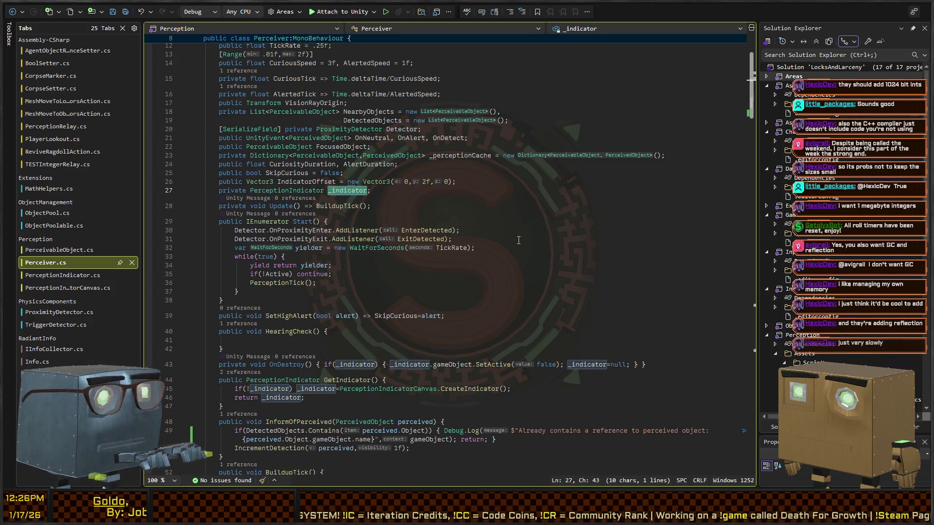
{"action": "left_click", "coordinate": [406, 129]}
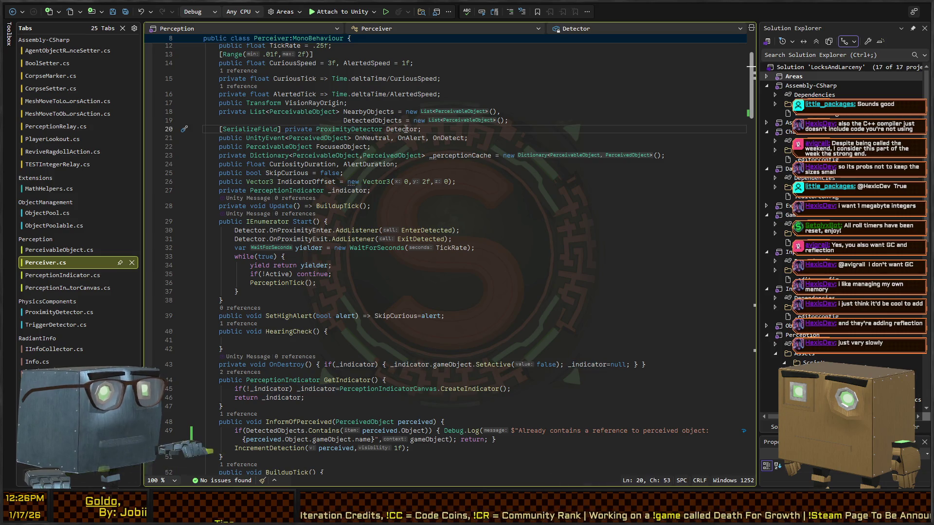
{"action": "key", "text": "ctrl+F3"}
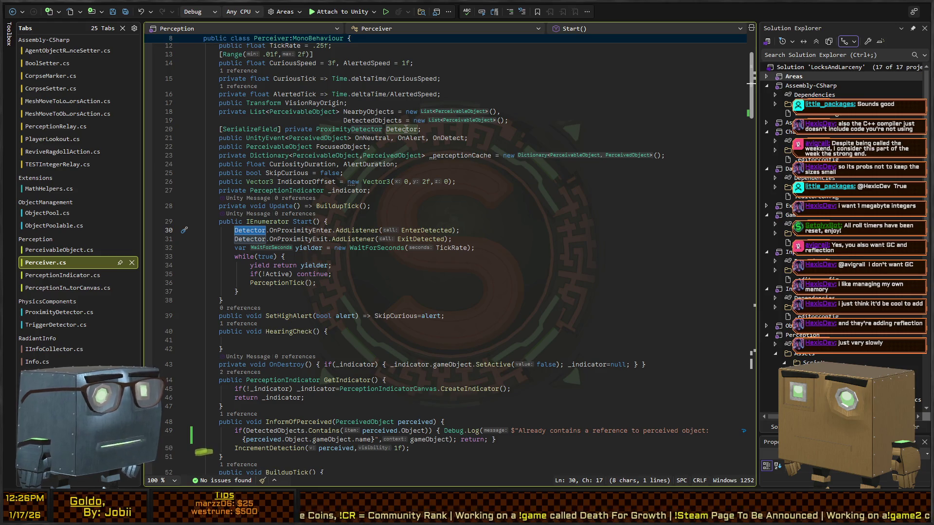
Select Start's OnProximityEnter and OnProximityExit AddListener lines and compare them with Unity's detector events.
{"action": "key", "text": "Down"}
{"action": "key", "text": "End"}
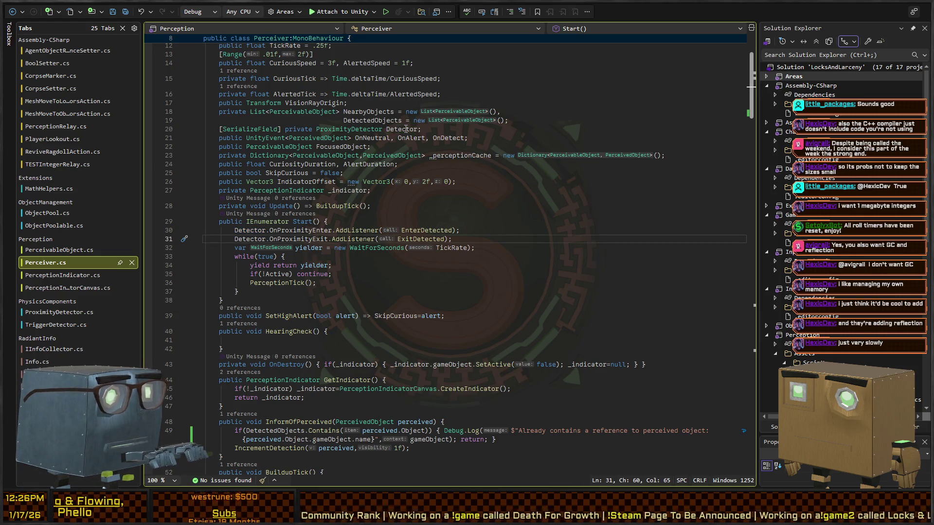
{"action": "key", "text": "shift+Up"}
{"action": "key", "text": "shift+Home"}
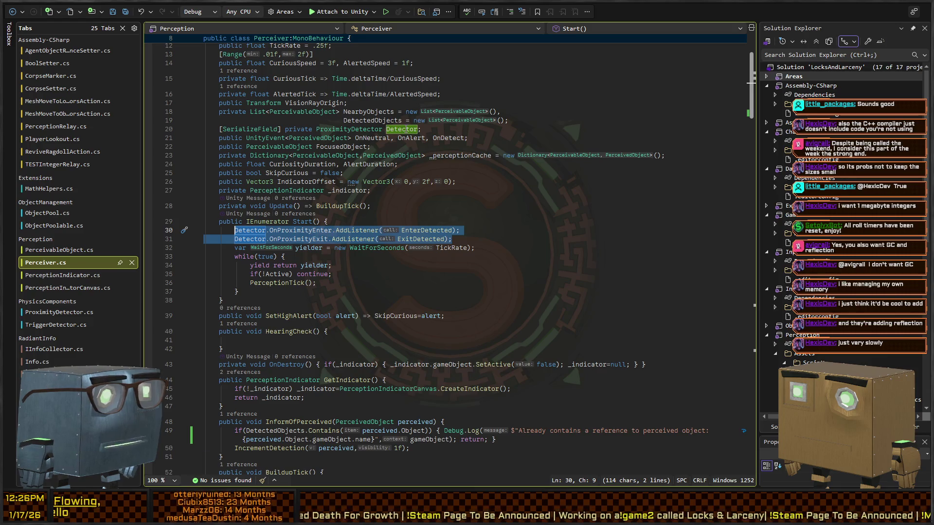
{"action": "key", "text": "alt+Tab"}
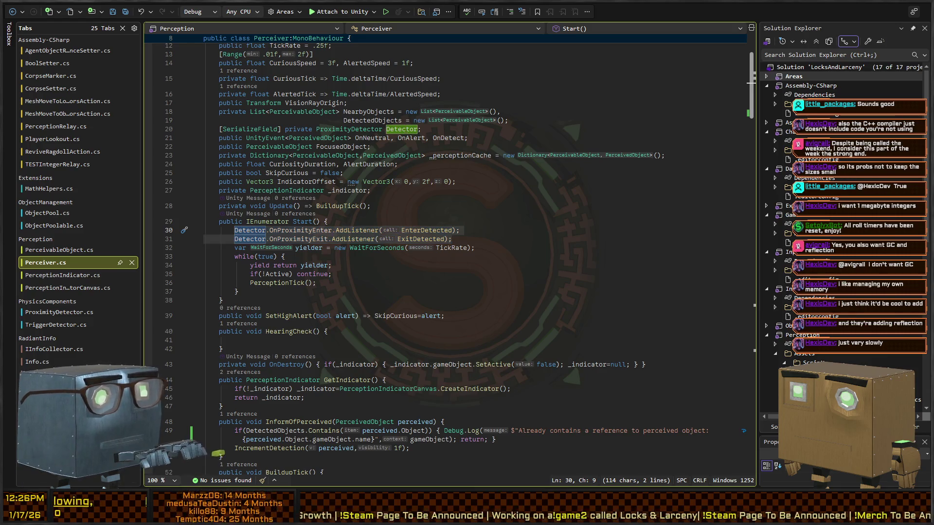
{"action": "scroll", "coordinate": [215, 130], "scroll_direction": "down", "scroll_amount": 15}
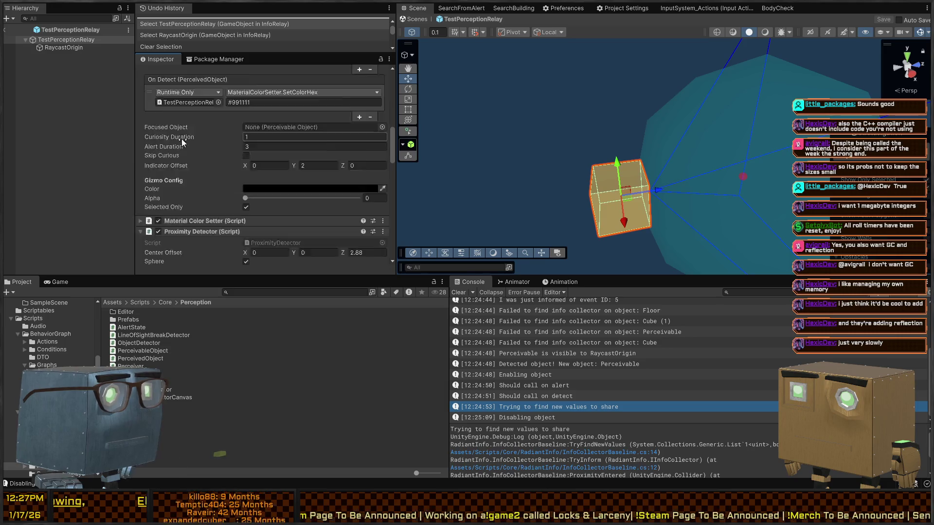
{"action": "scroll", "coordinate": [195, 153], "scroll_direction": "down", "scroll_amount": 3}
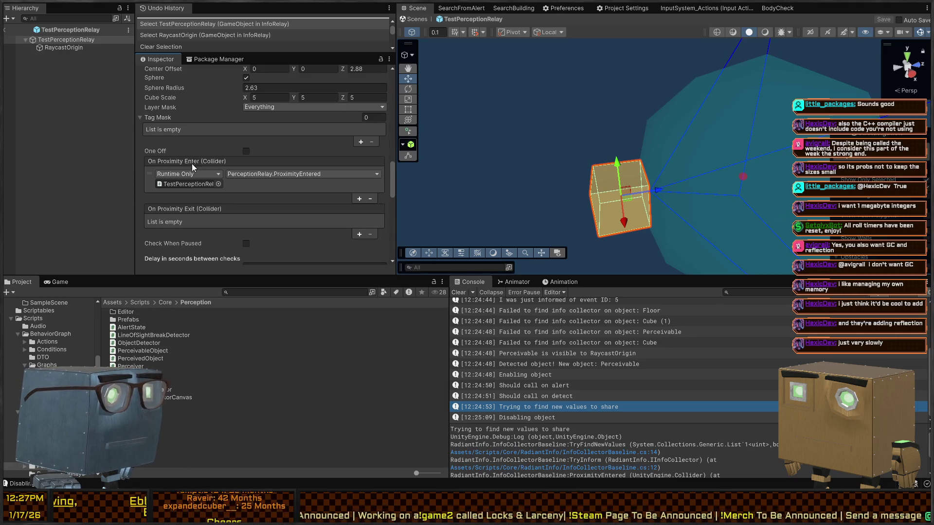
{"action": "key", "text": "alt+Tab"}
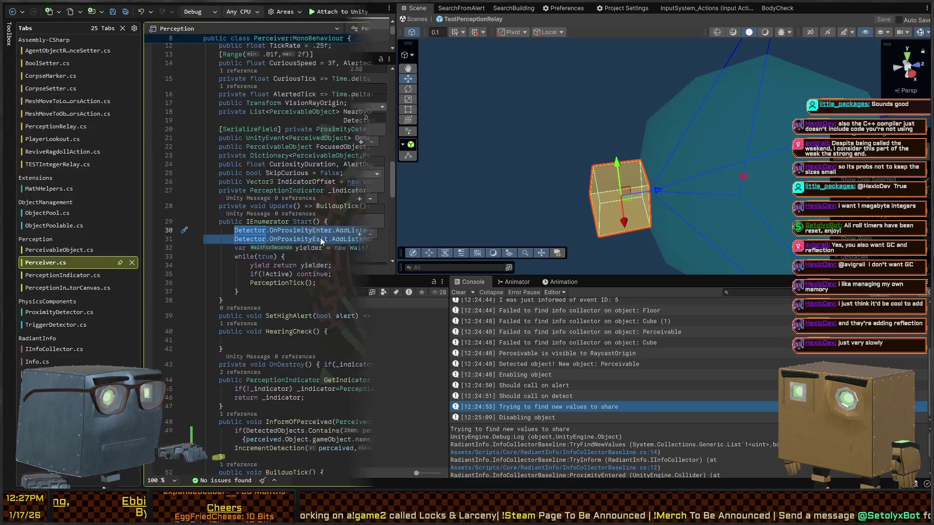
Review the EnterDetected handler and the rest of Perceiver.cs before returning to Unity.
{"action": "left_click", "coordinate": [414, 232]}
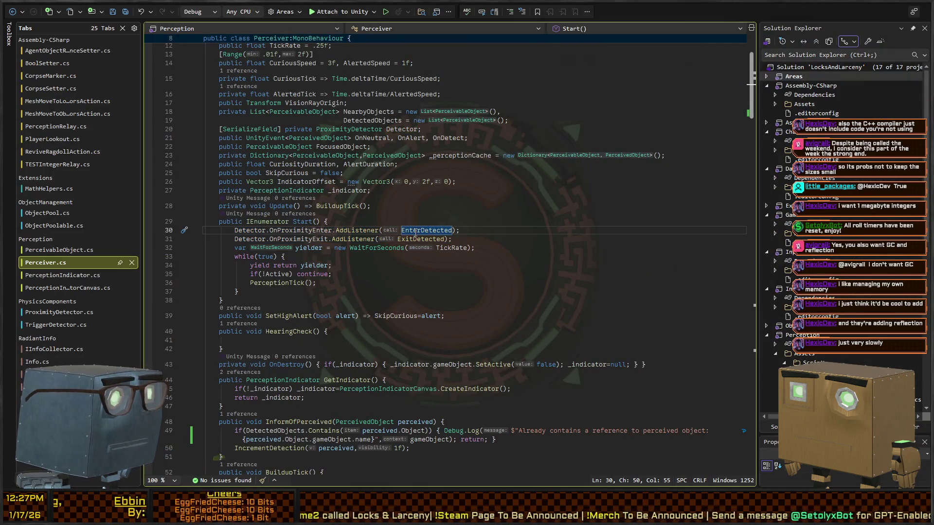
{"action": "scroll", "coordinate": [418, 228], "scroll_direction": "down", "scroll_amount": 6}
{"action": "scroll", "coordinate": [420, 227], "scroll_direction": "down", "scroll_amount": 7}
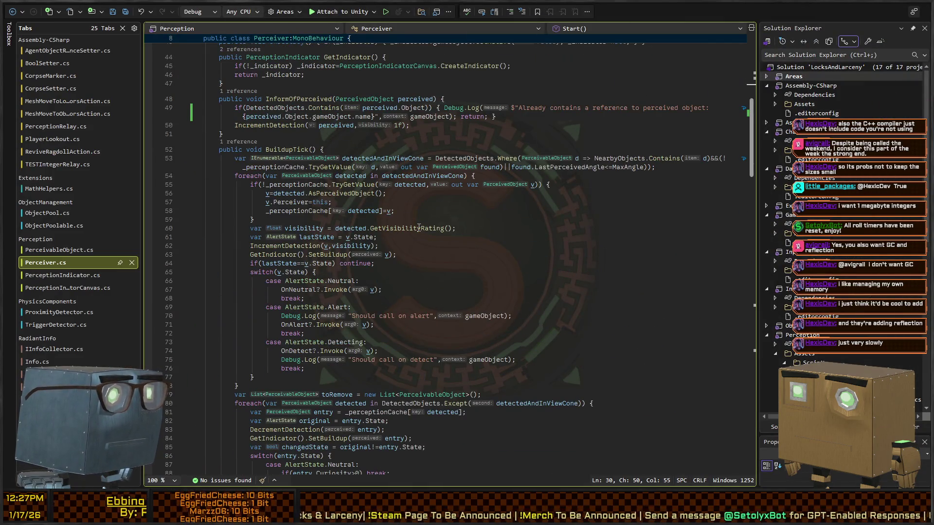
{"action": "scroll", "coordinate": [419, 227], "scroll_direction": "down", "scroll_amount": 7}
{"action": "scroll", "coordinate": [419, 228], "scroll_direction": "down", "scroll_amount": 20}
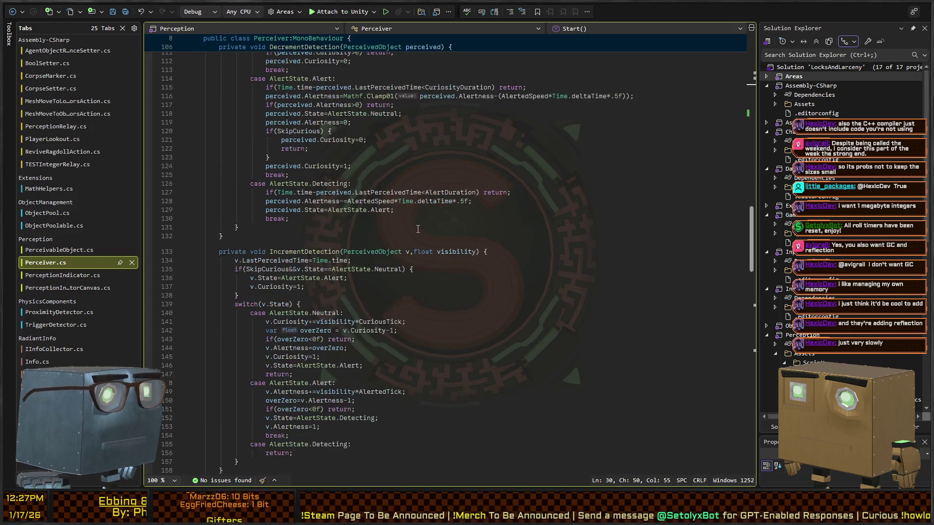
{"action": "scroll", "coordinate": [418, 234], "scroll_direction": "down", "scroll_amount": 8}
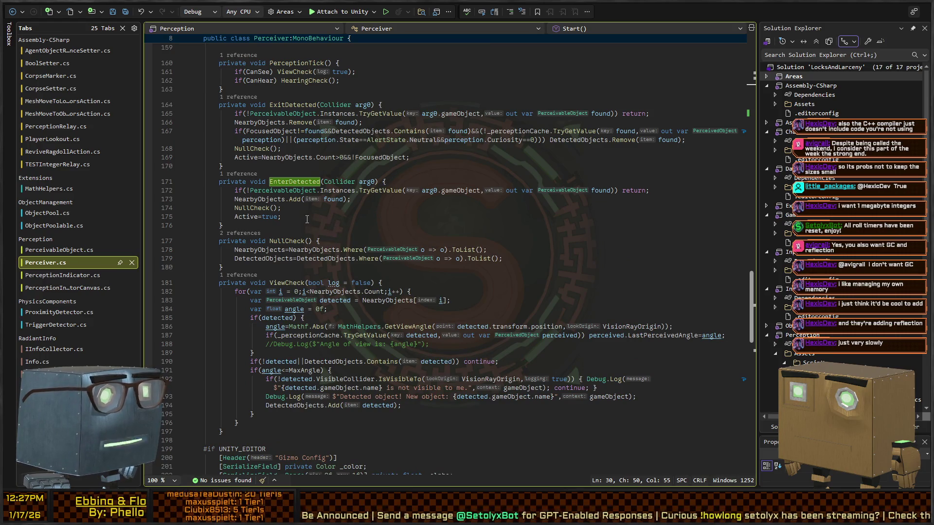
{"action": "scroll", "coordinate": [342, 212], "scroll_direction": "up", "scroll_amount": 20}
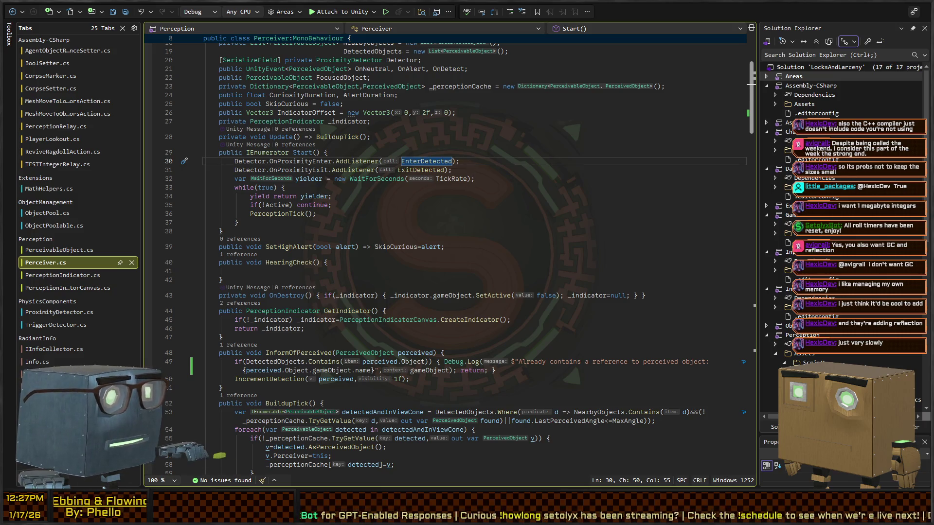
{"action": "key", "text": "alt+Tab"}
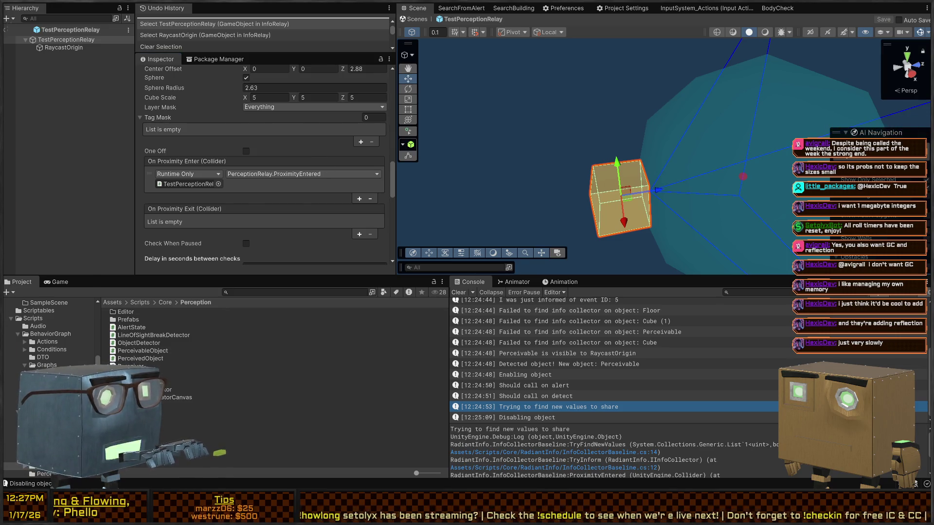
Add an On Proximity Exit entry targeting TestPerceptionRelay, leaving its function at No Function.
{"action": "key", "text": "alt+Tab"}
{"action": "key", "text": "alt+Tab"}
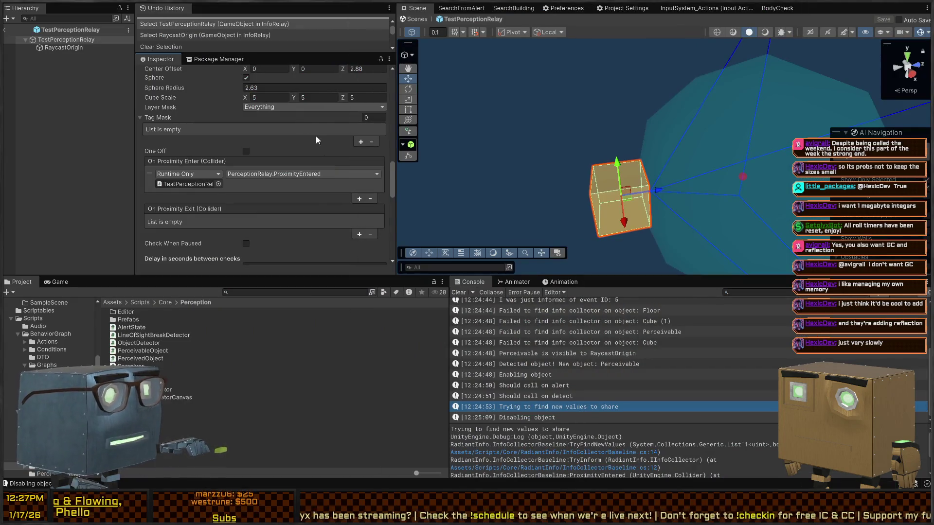
{"action": "left_click", "coordinate": [359, 233]}
{"action": "scroll", "coordinate": [242, 197], "scroll_direction": "down", "scroll_amount": 2}
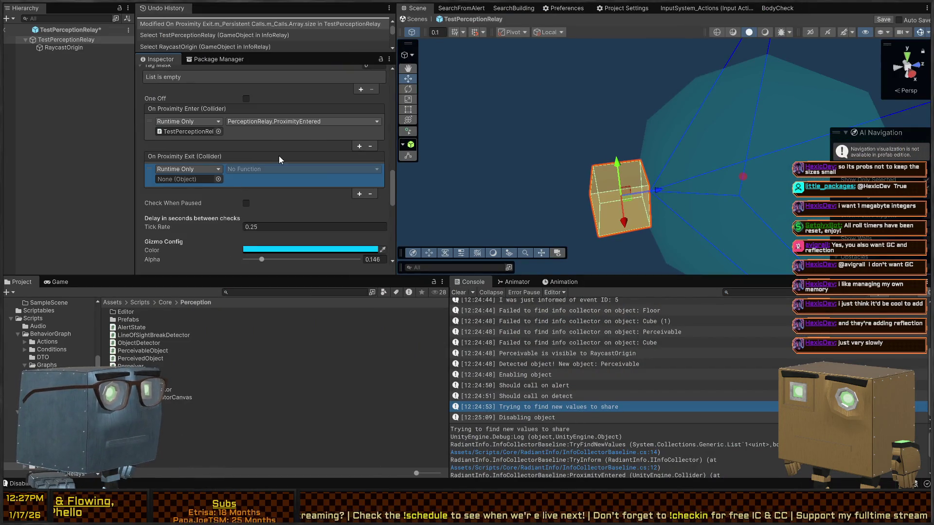
{"action": "left_click", "coordinate": [180, 130]}
{"action": "left_click_drag", "start_coordinate": [180, 131], "coordinate": [182, 179]}
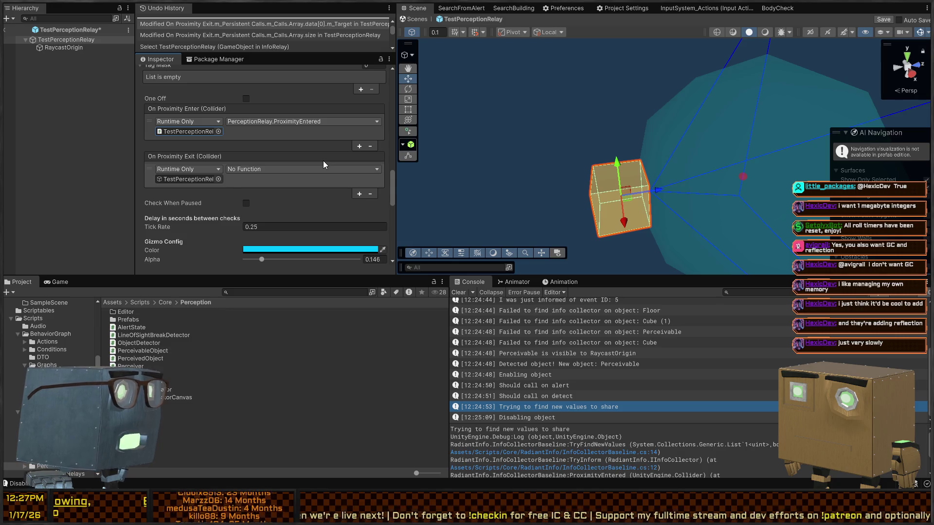
{"action": "left_click", "coordinate": [288, 170]}
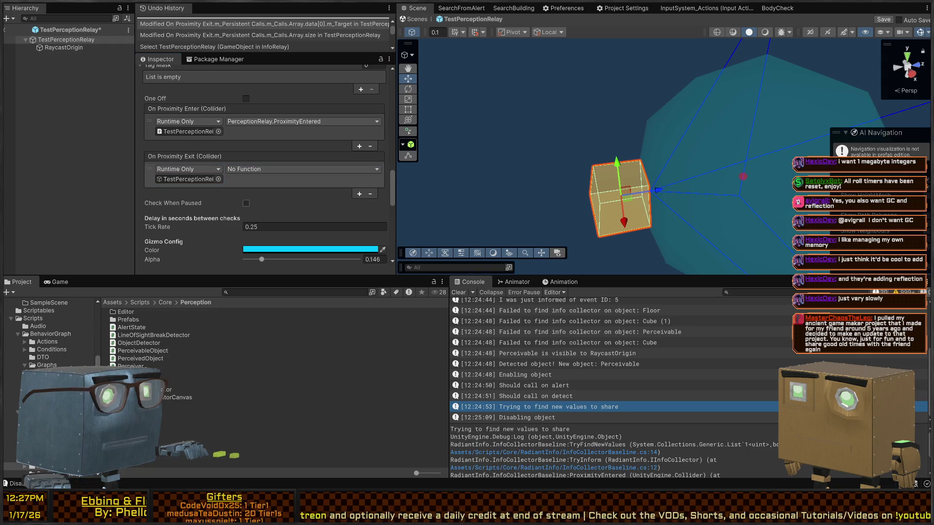
{"action": "key", "text": "alt+Tab"}
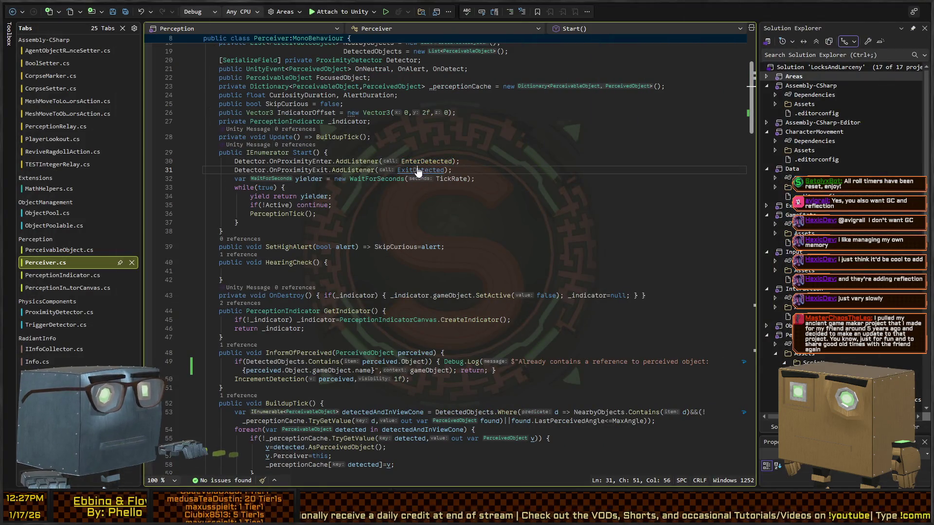
Change ExitDetected from private to public and check the result in Unity.
{"action": "left_click", "coordinate": [419, 170], "text": "ctrl"}
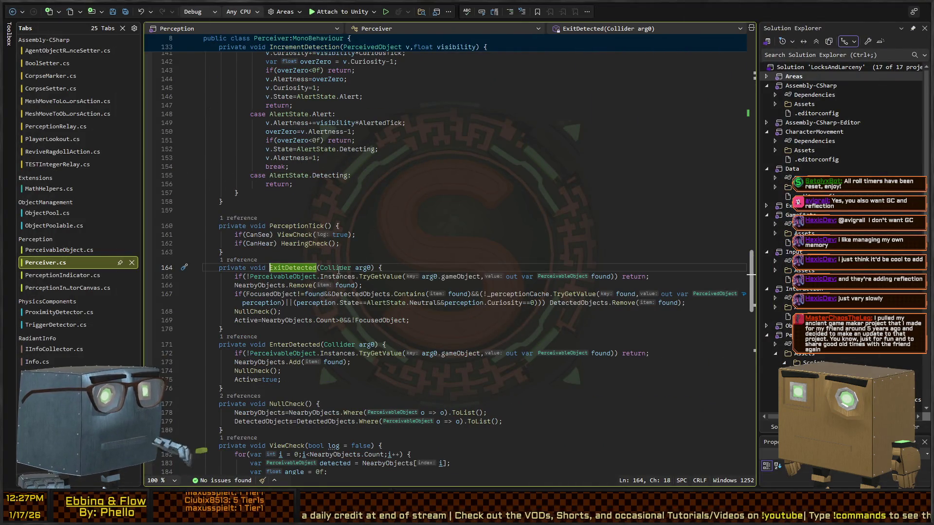
{"action": "double_click", "coordinate": [239, 268]}
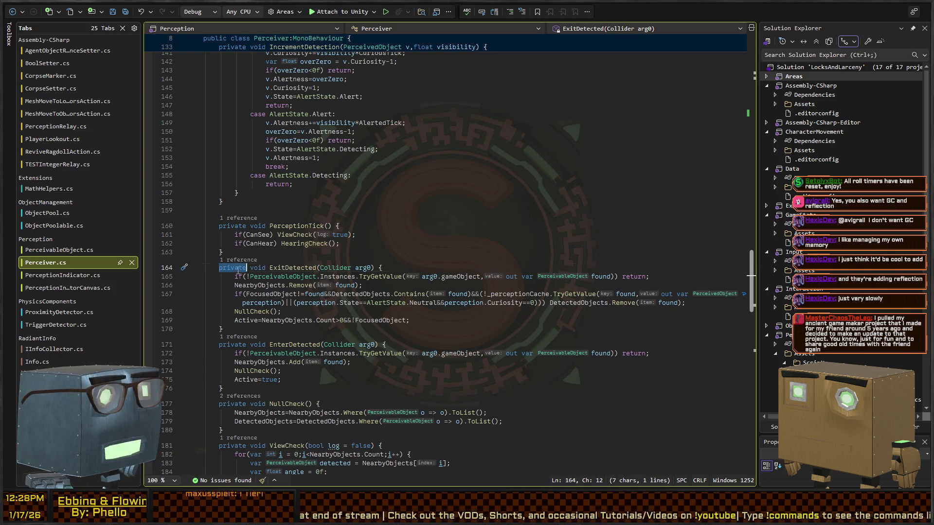
{"action": "type", "text": "public"}
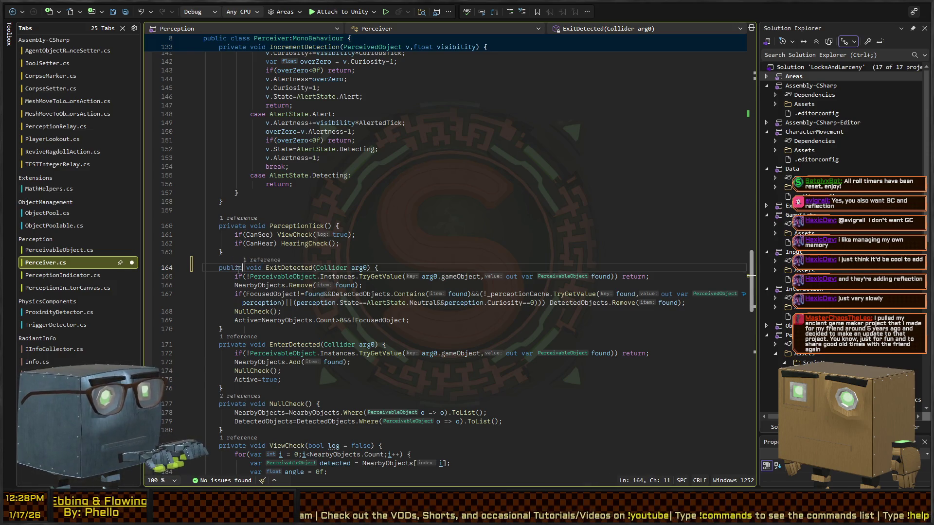
{"action": "key", "text": "Down"}
{"action": "key", "text": "Down"}
{"action": "key", "text": "Down"}
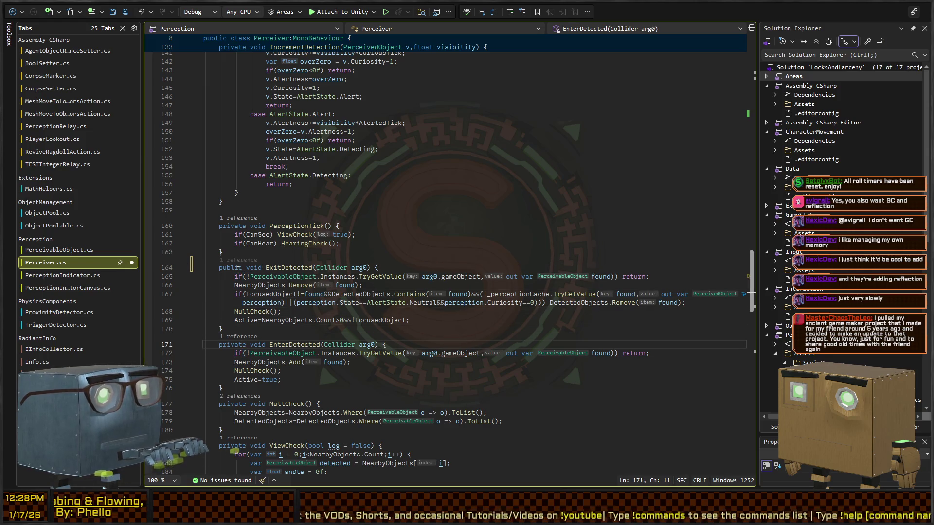
{"action": "key", "text": "alt+Tab"}
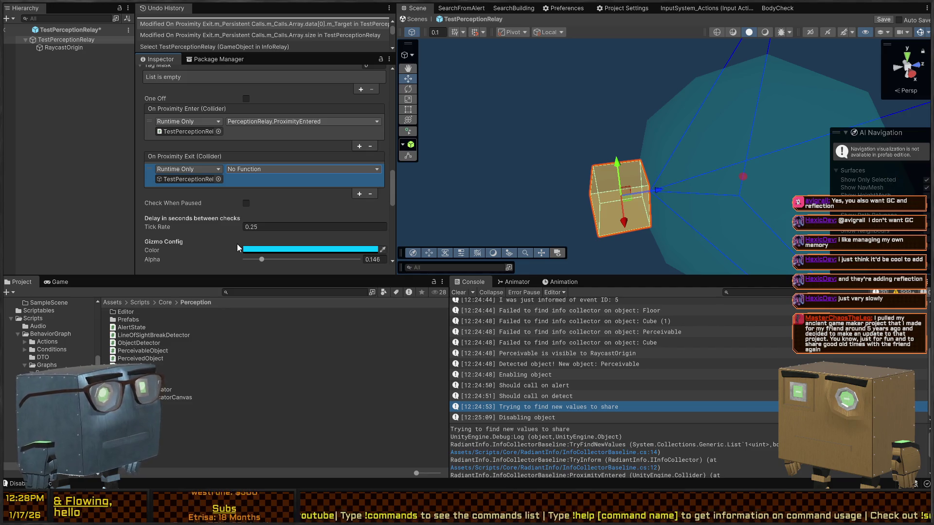
{"action": "key", "text": "alt+Tab"}
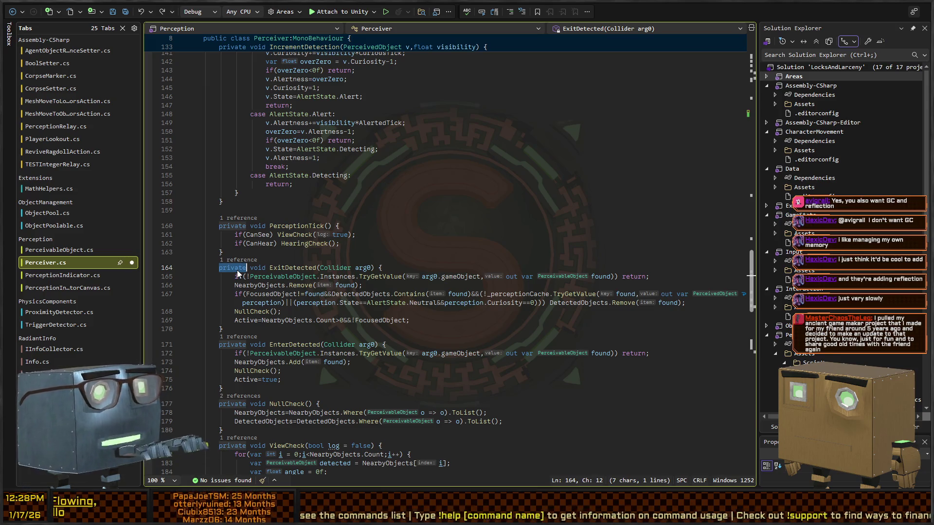
Complete the 'already contains' Debug.Log on line 49 with a semicolon, reverting ExitDetected's access change.
{"action": "key", "text": "ctrl+minus"}
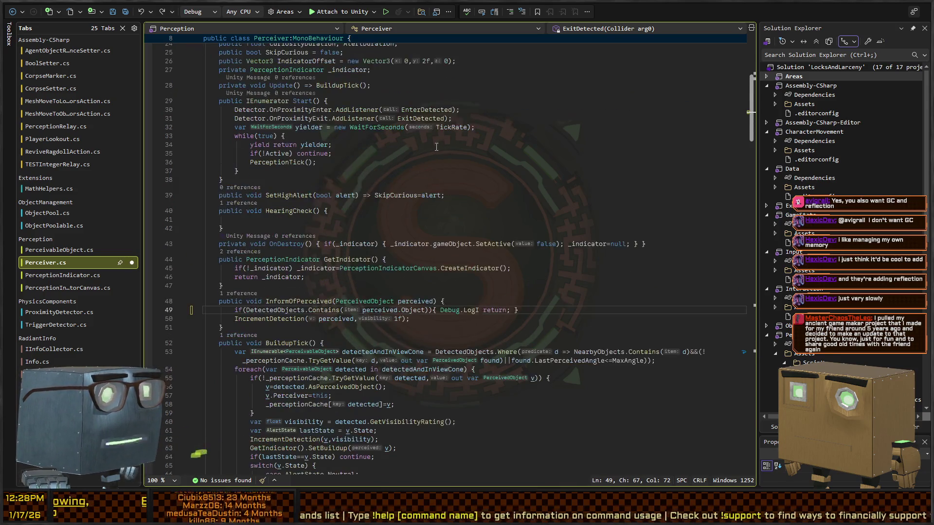
{"action": "type", "text": "(\""}
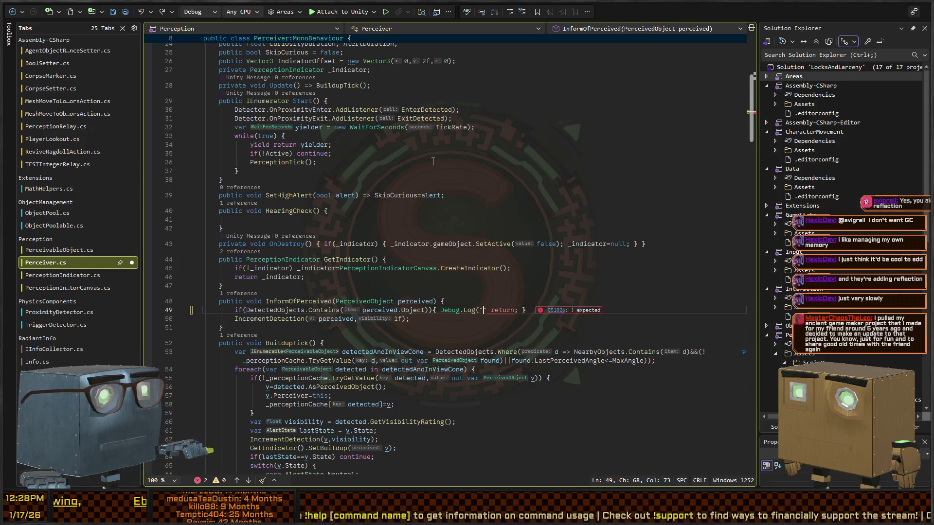
{"action": "key", "text": "Tab"}
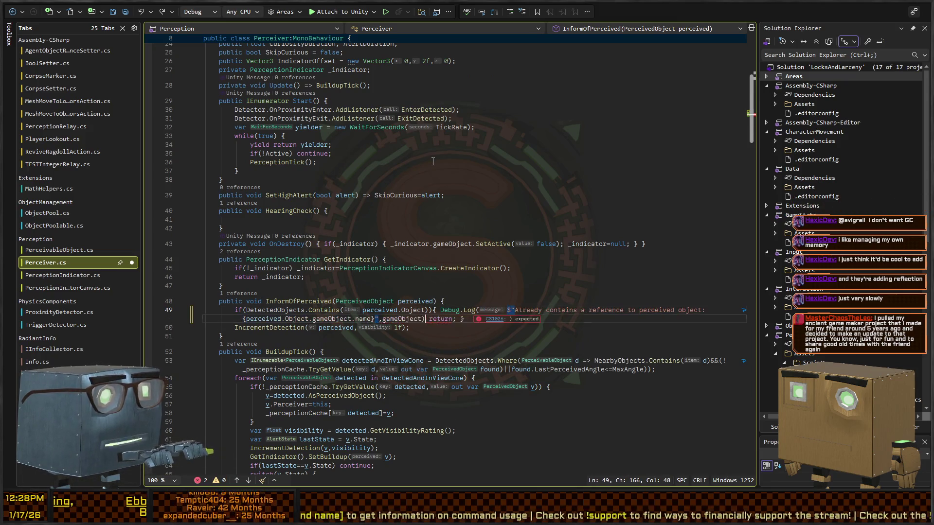
{"action": "key", "text": "ctrl+minus"}
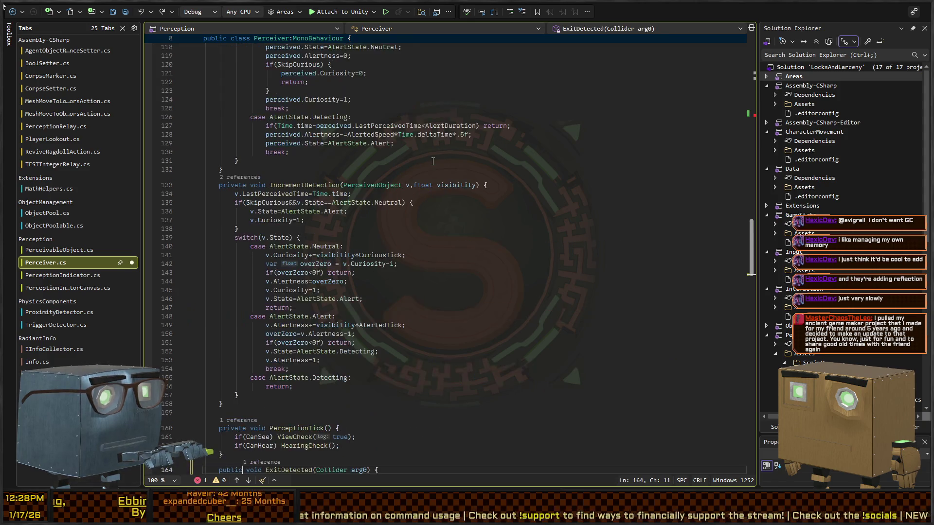
{"action": "key", "text": "ctrl+z"}
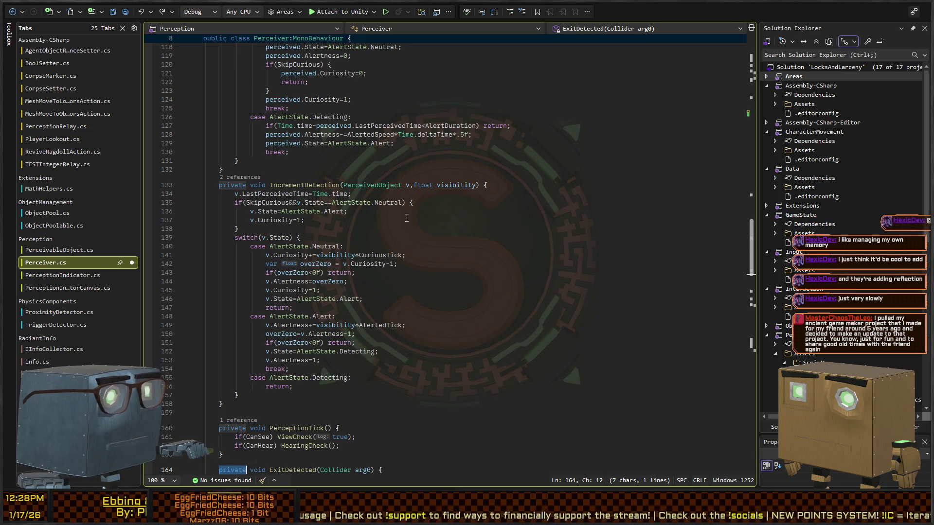
{"action": "key", "text": "ctrl+z"}
{"action": "type", "text": "; return; }"}
{"action": "scroll", "coordinate": [411, 188], "scroll_direction": "up", "scroll_amount": 4}
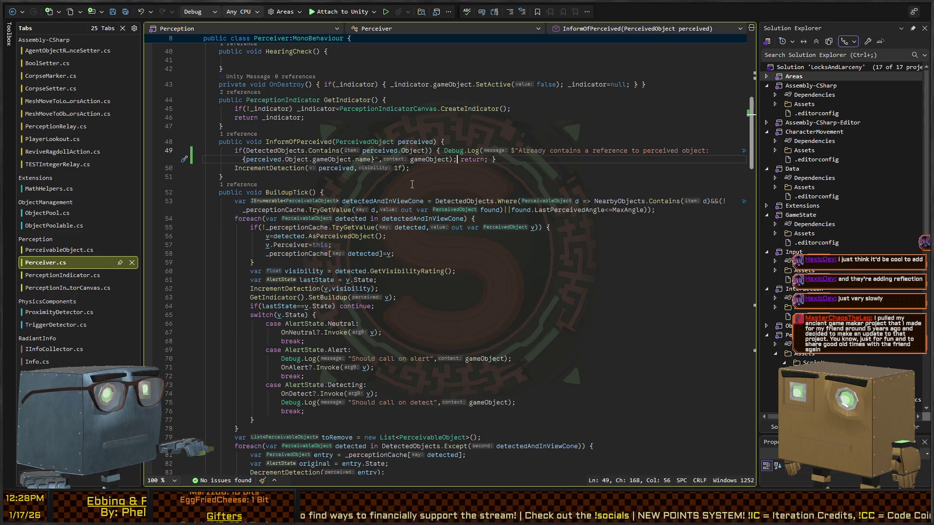
Inspect the On Proximity Exit and On Informed events in Unity, then open PerceptionRelay.cs.
{"action": "key", "text": "alt+Tab"}
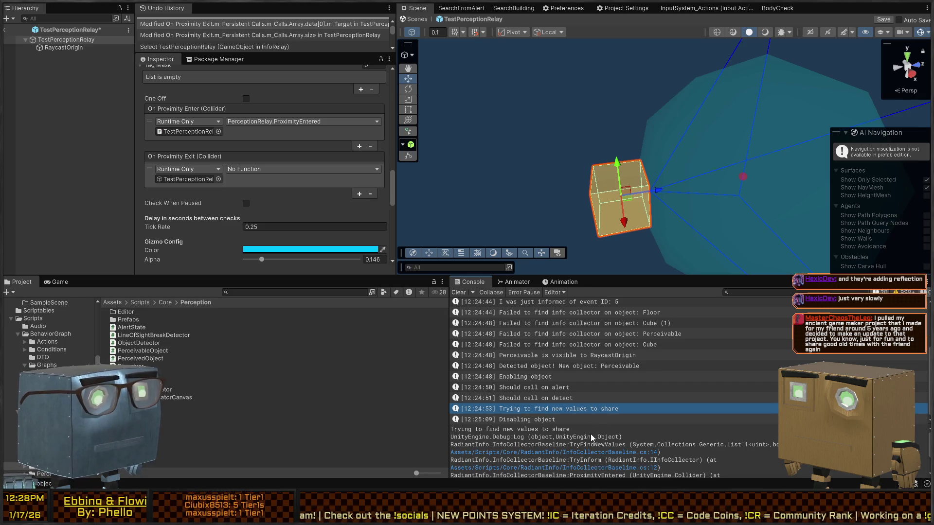
{"action": "left_click", "coordinate": [237, 179]}
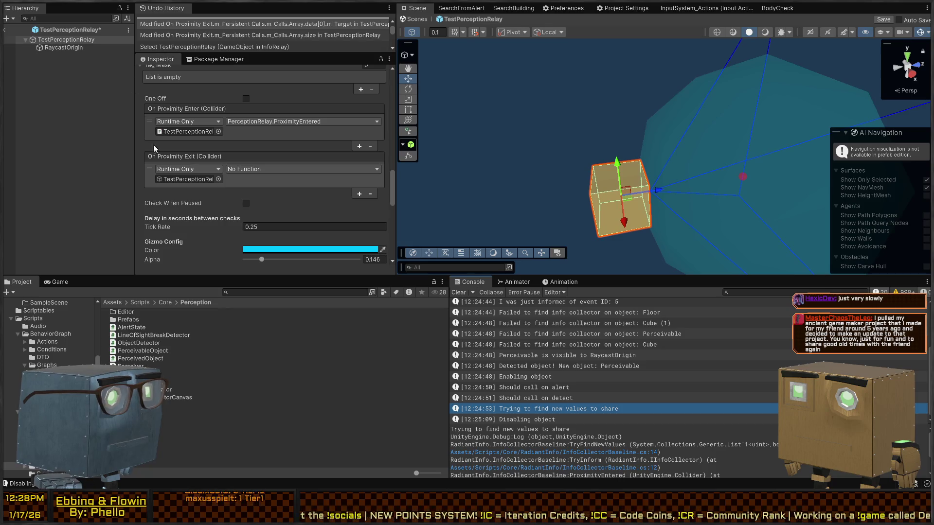
{"action": "scroll", "coordinate": [185, 195], "scroll_direction": "down", "scroll_amount": 8}
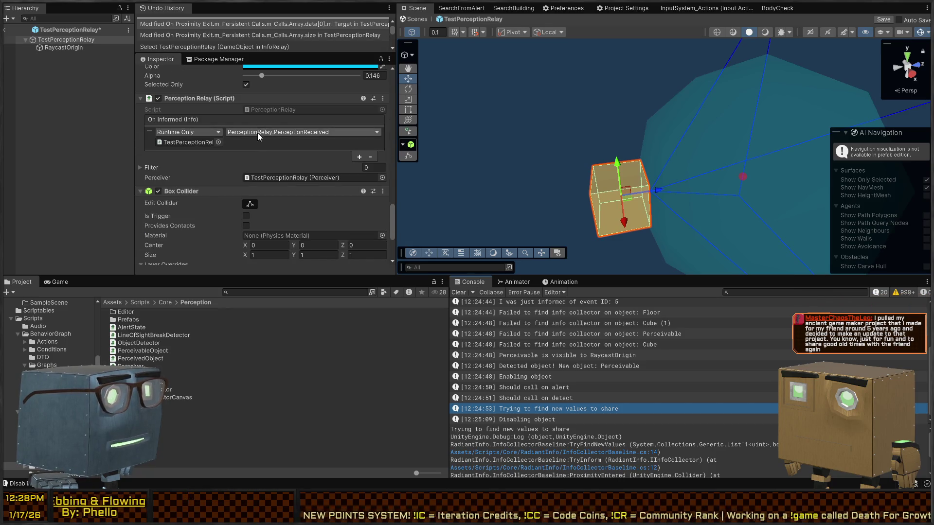
{"action": "left_click", "coordinate": [248, 138]}
{"action": "double_click", "coordinate": [297, 109]}
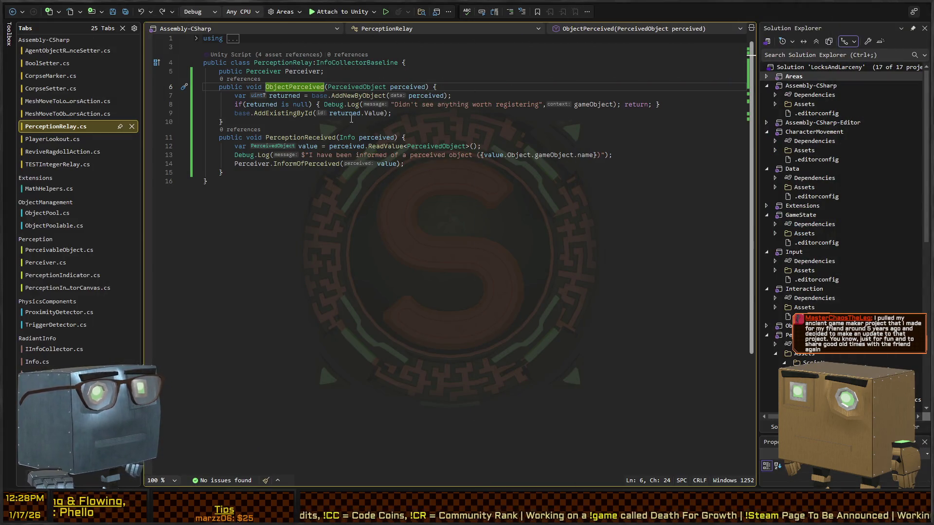
Insert Debug.Log("Saw something worth registering!"); above AddExistingById in ObjectPerceived and recompile in Unity.
{"action": "left_click", "coordinate": [425, 116]}
{"action": "key", "text": "ctrl+Return"}
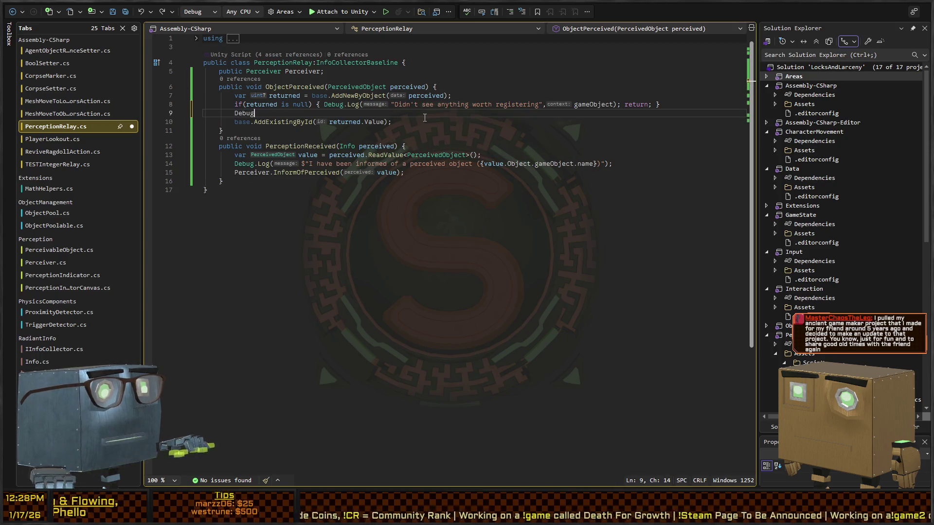
{"action": "type", "text": "Debug.Log(\"S"}
{"action": "type", "text": "aw somethi"}
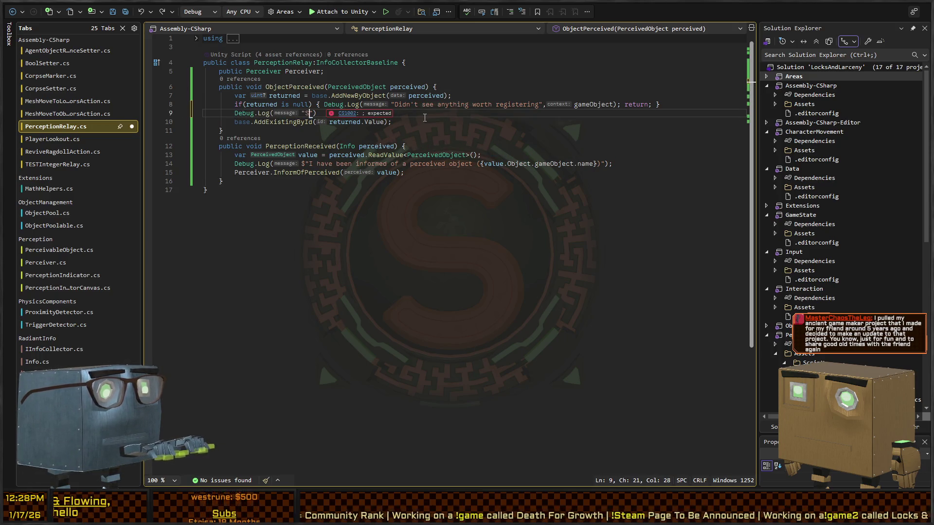
{"action": "type", "text": "ng worth registering!"}
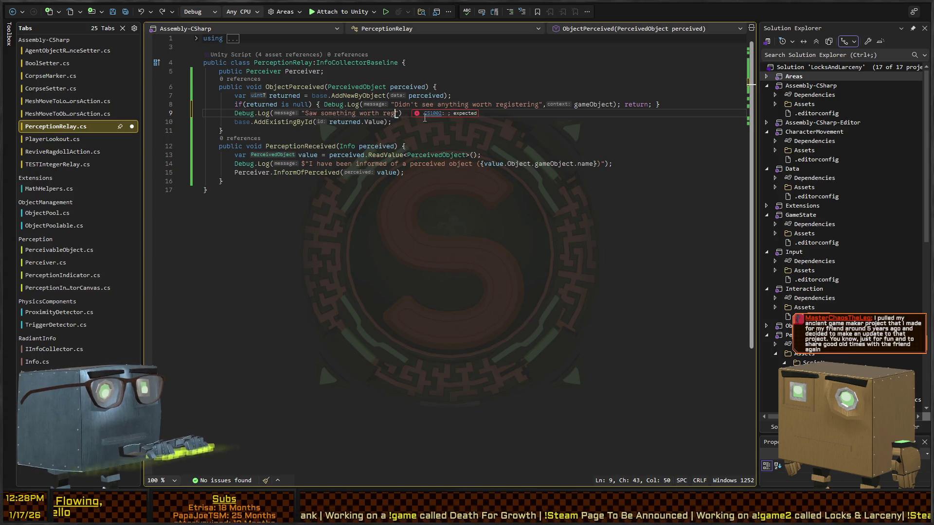
{"action": "type", "text": "\");"}
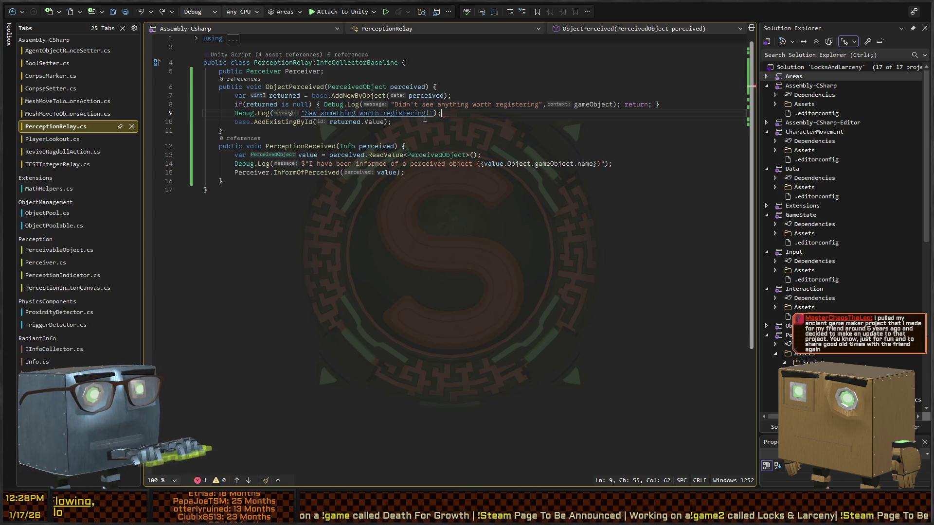
{"action": "left_click_drag", "start_coordinate": [479, 121], "coordinate": [467, 134]}
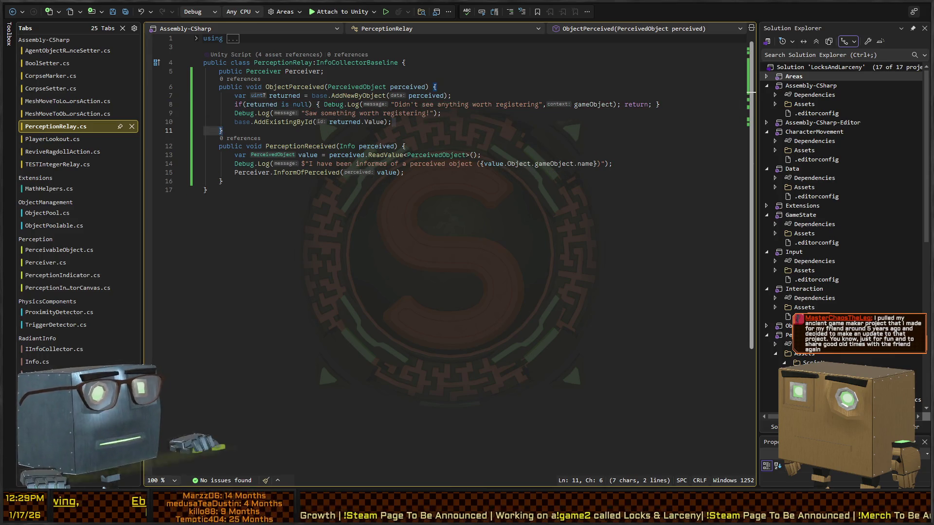
{"action": "key", "text": "alt+Tab"}
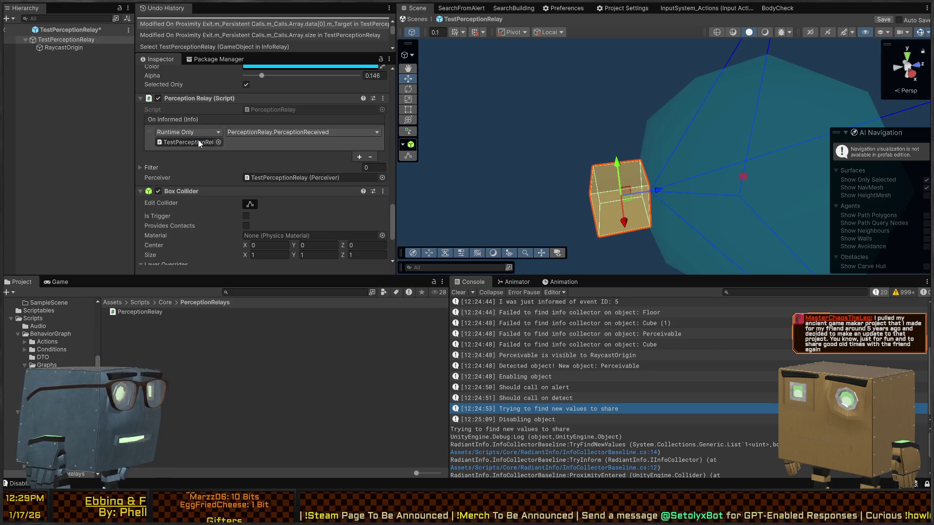
Save the TestPerceptionRelay prefab and return to the InfoRelay scene.
{"action": "key", "text": "ctrl+z"}
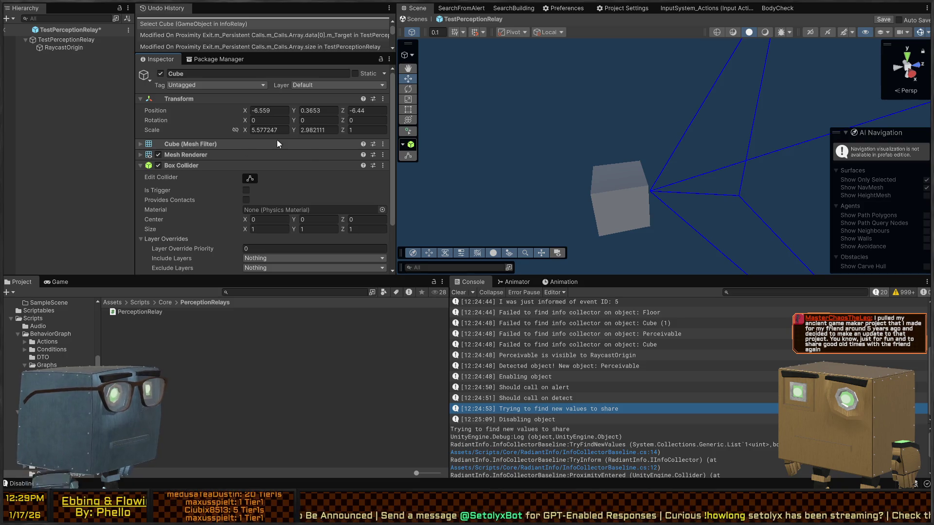
{"action": "left_click_drag", "start_coordinate": [597, 182], "coordinate": [616, 119]}
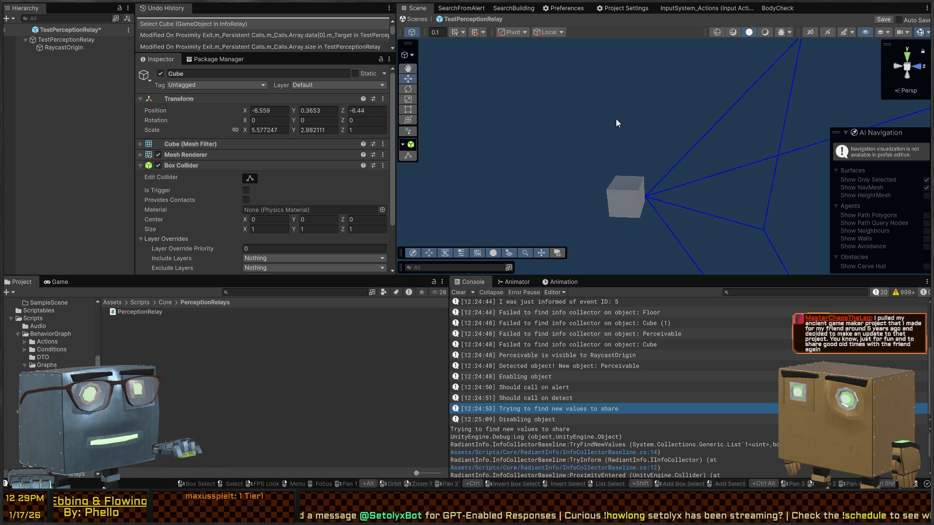
{"action": "left_click", "coordinate": [883, 20]}
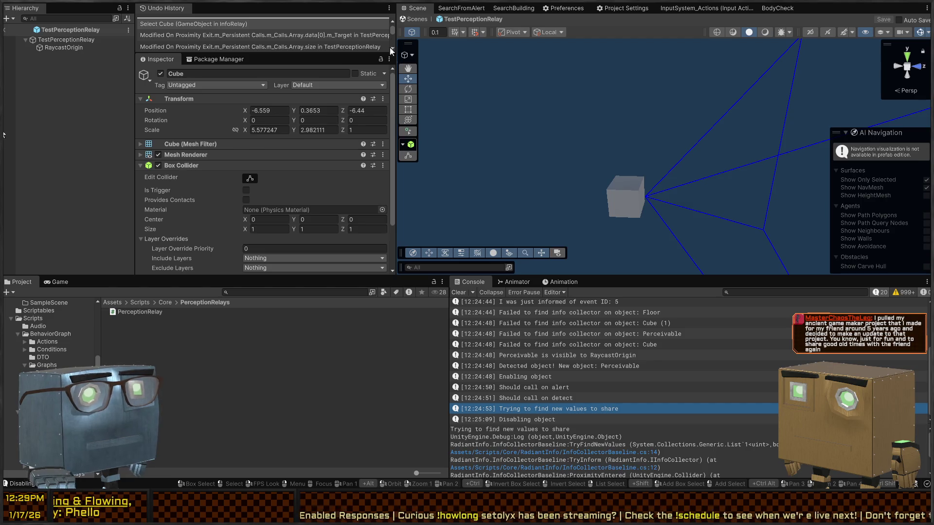
{"action": "left_click", "coordinate": [414, 19]}
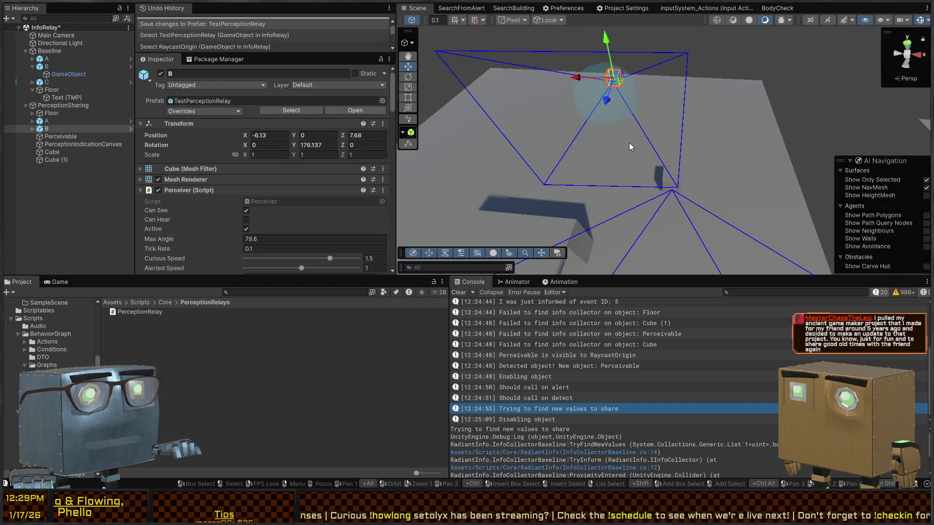
Test-play the InfoRelay scene around object B, then stop and select the Cube.
{"action": "key", "text": "ctrl+p"}
{"action": "mouse_move", "coordinate": [542, 126]}
{"action": "left_mouse_down"}
{"action": "mouse_move", "coordinate": [663, 121]}
{"action": "mouse_move", "coordinate": [617, 121]}
{"action": "left_mouse_up"}
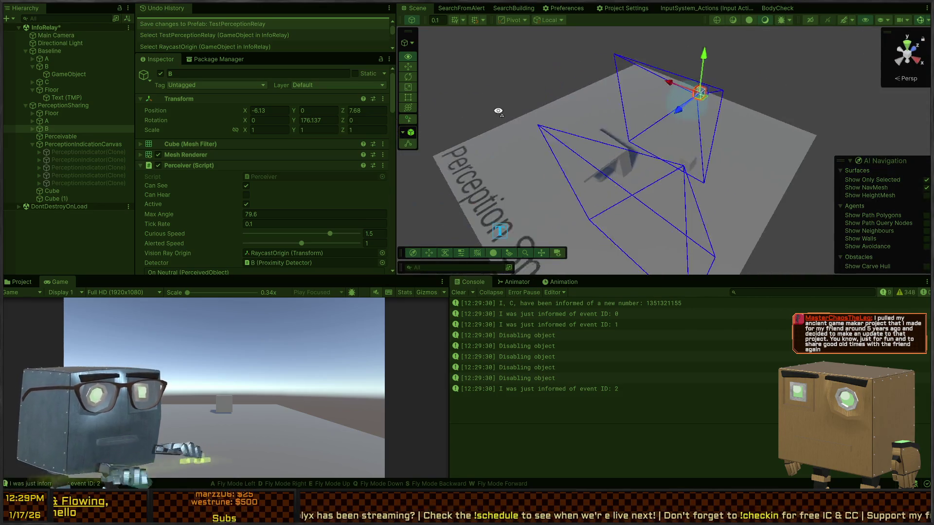
{"action": "key", "text": "ctrl+p"}
{"action": "left_click", "coordinate": [490, 156]}
{"action": "mouse_move", "coordinate": [757, 121]}
{"action": "left_mouse_down"}
{"action": "mouse_move", "coordinate": [623, 33]}
{"action": "mouse_move", "coordinate": [642, 170]}
{"action": "left_mouse_up"}
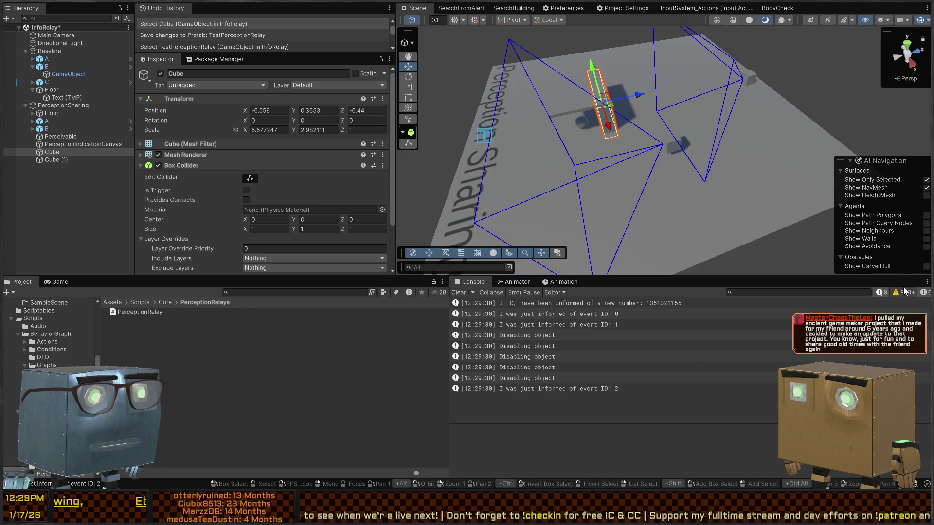
Clear the Console and open the code behind a Physics.ClosestPoint warning in ProximityDetector.cs.
{"action": "left_click", "coordinate": [456, 293]}
{"action": "mouse_move", "coordinate": [603, 98]}
{"action": "left_mouse_down"}
{"action": "mouse_move", "coordinate": [624, 27]}
{"action": "mouse_move", "coordinate": [585, 317]}
{"action": "left_mouse_up"}
{"action": "left_click", "coordinate": [584, 317]}
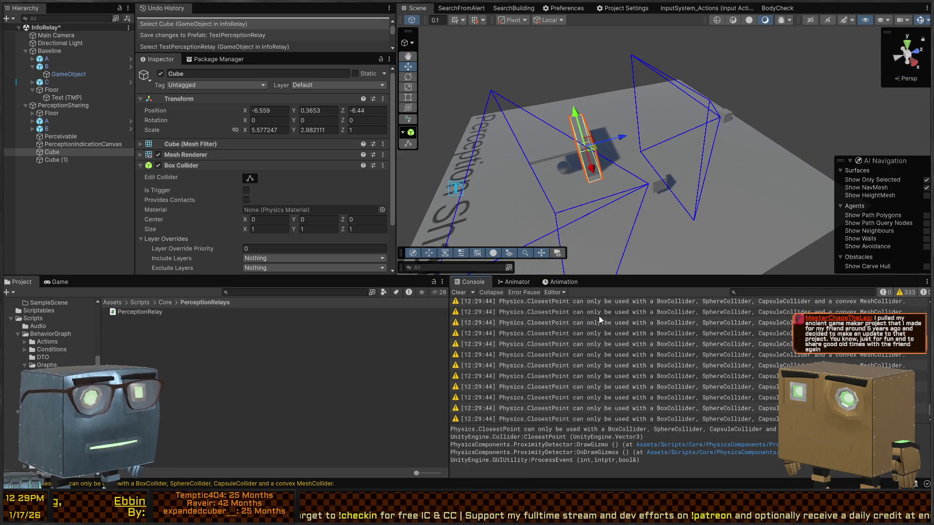
{"action": "left_click", "coordinate": [620, 313]}
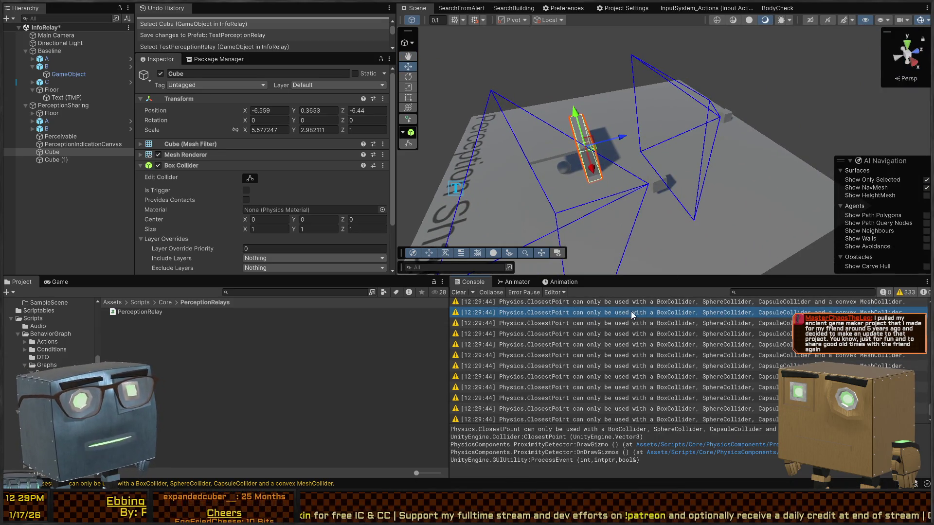
{"action": "double_click", "coordinate": [686, 351]}
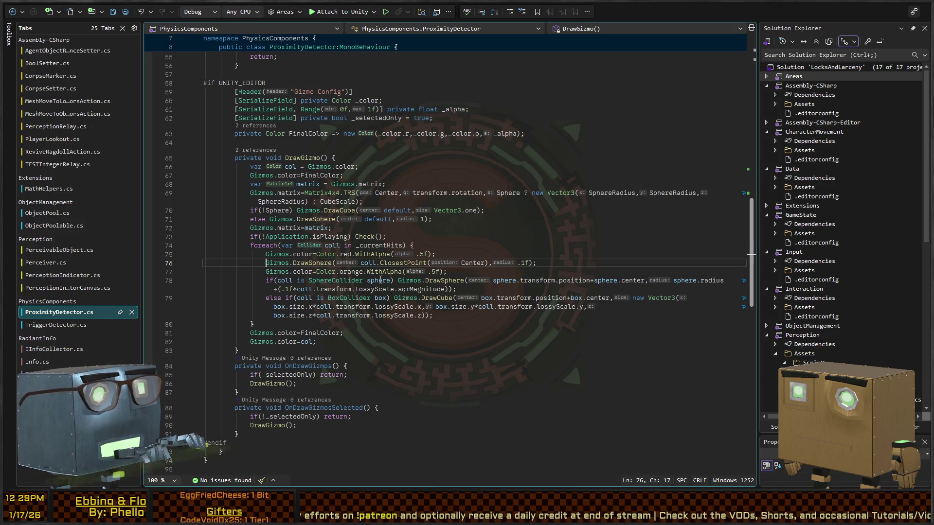
{"action": "key", "text": "ctrl+Right"}
{"action": "key", "text": "ctrl+Right"}
{"action": "key", "text": "ctrl+Right"}
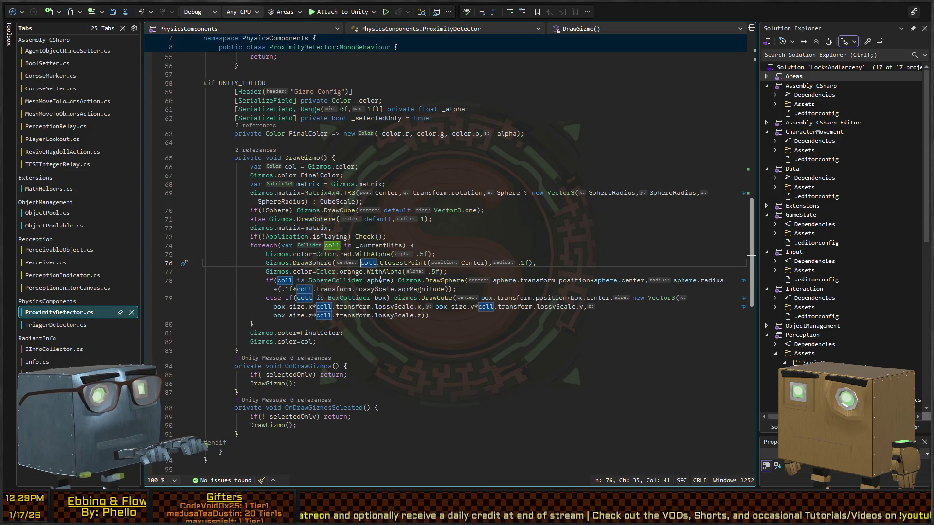
{"action": "type", "text": "("}
{"action": "key", "text": "BackSpace"}
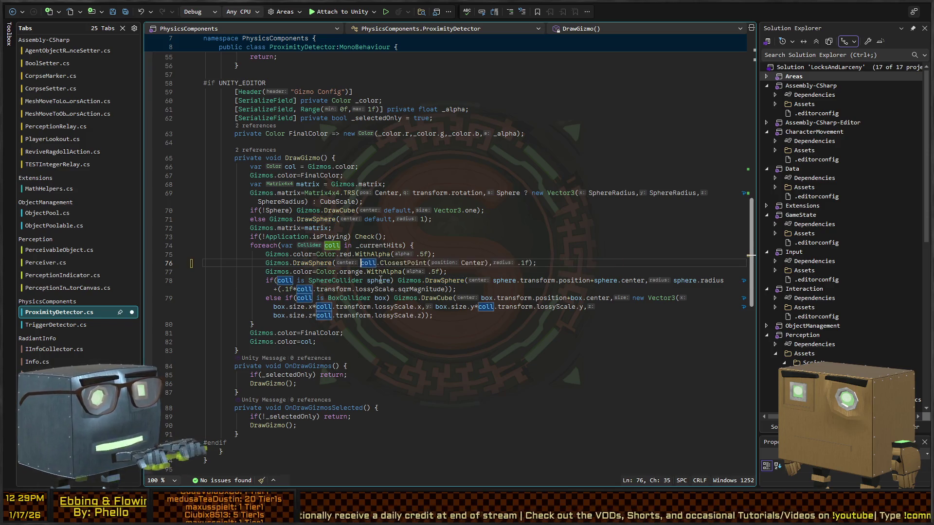
{"action": "type", "text": "coll is bod"}
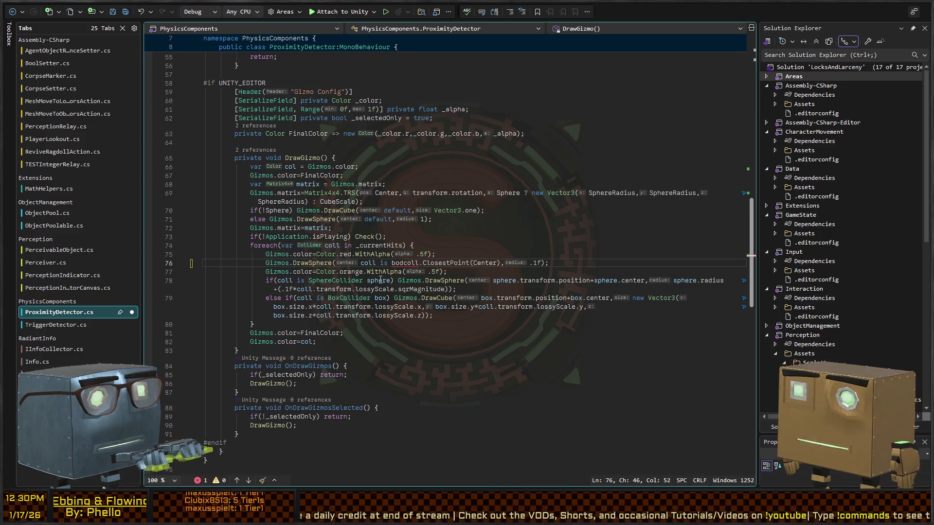
{"action": "key", "text": "Tab"}
{"action": "type", "text": "?"}
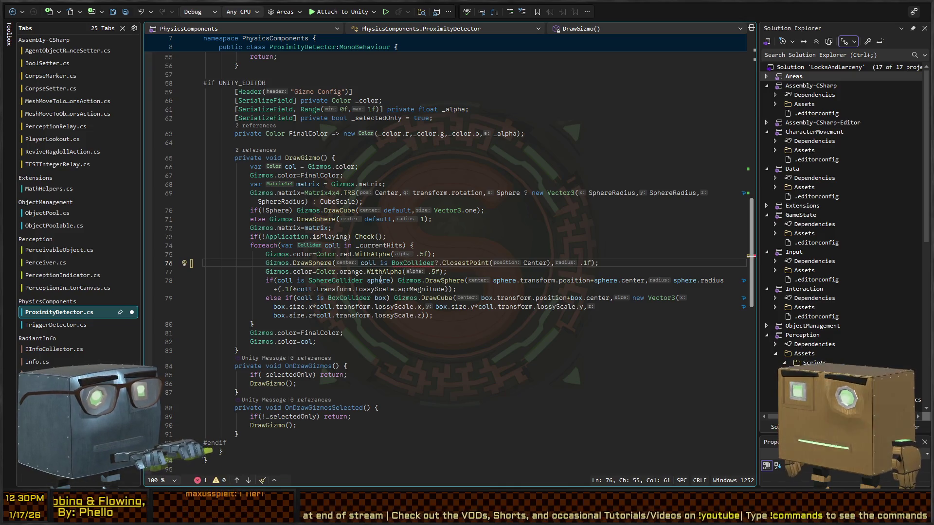
{"action": "type", "text": "coll"}
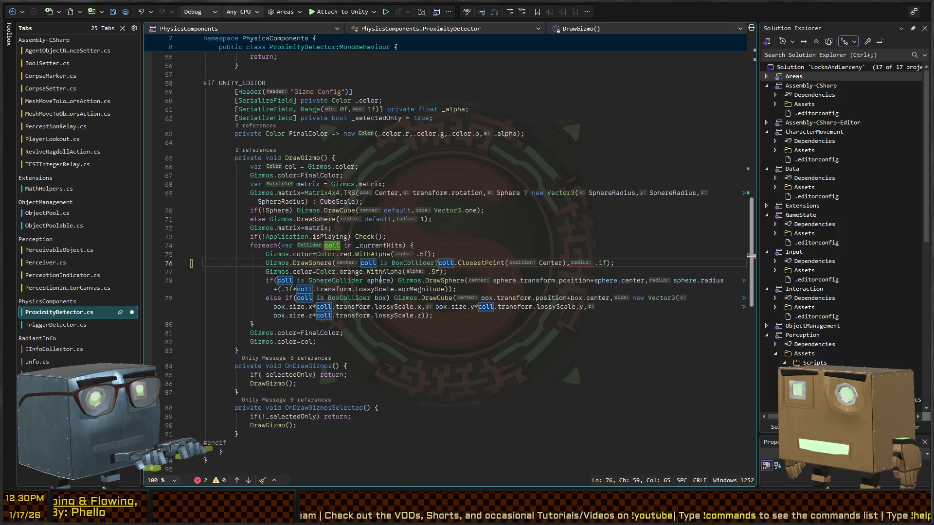
{"action": "key", "text": "ctrl+shift+Left"}
{"action": "key", "text": "ctrl+shift+Left"}
{"action": "key", "text": "ctrl+shift+Left"}
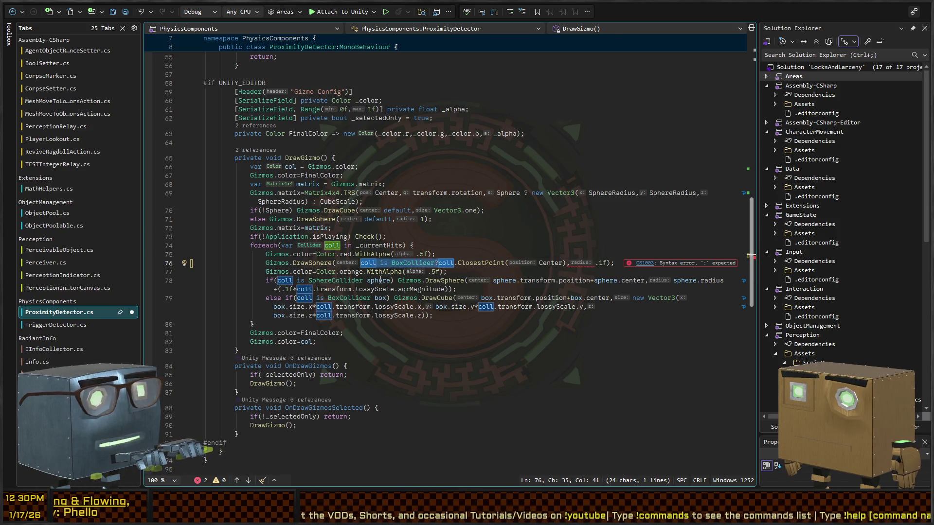
{"action": "key", "text": "ctrl+z"}
{"action": "key", "text": "ctrl+z"}
{"action": "key", "text": "ctrl+z"}
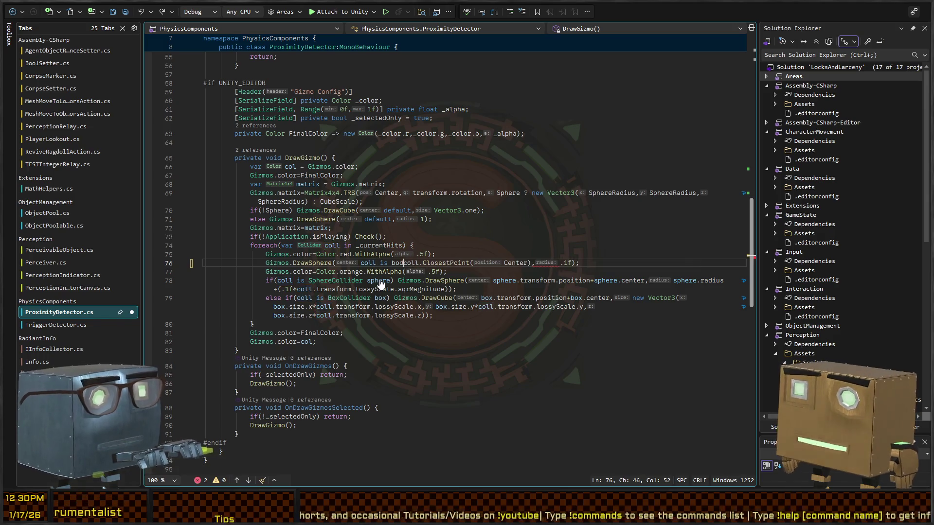
{"action": "key", "text": "BackSpace"}
{"action": "key", "text": "BackSpace"}
{"action": "key", "text": "BackSpace"}
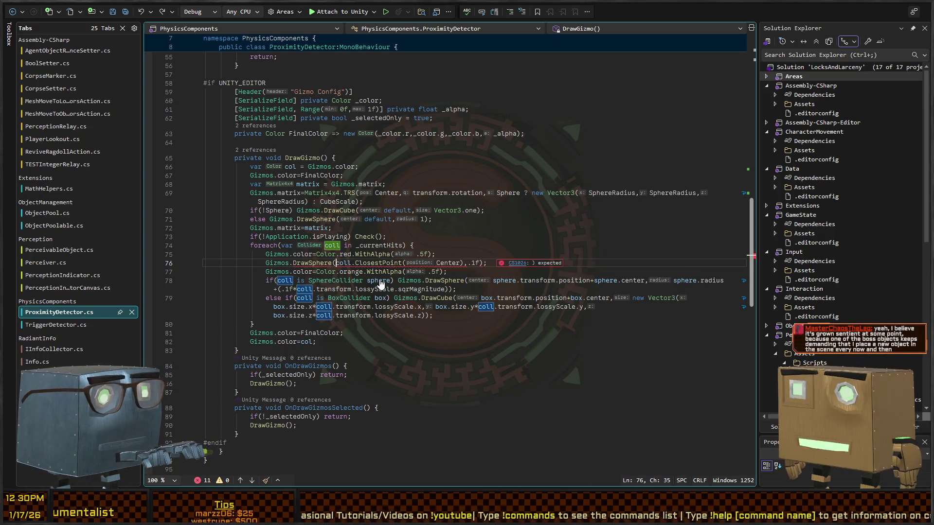
{"action": "key", "text": "Home"}
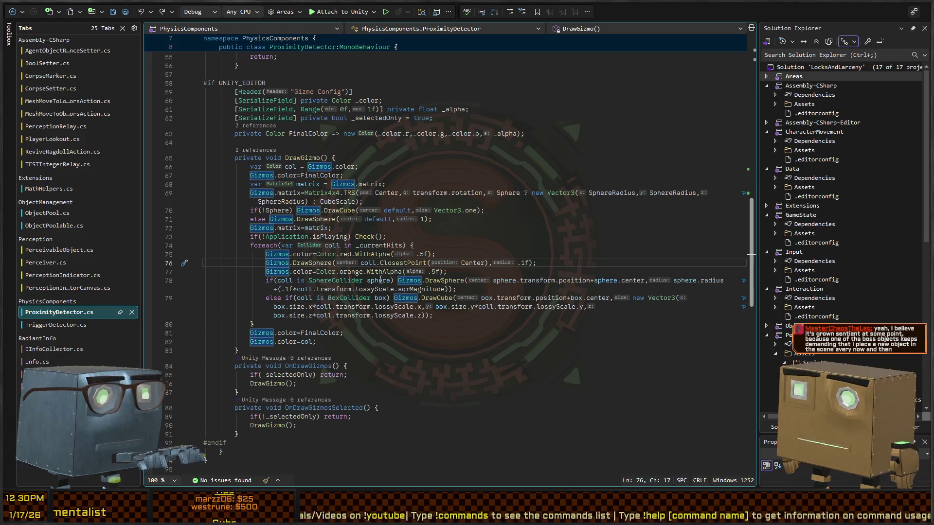
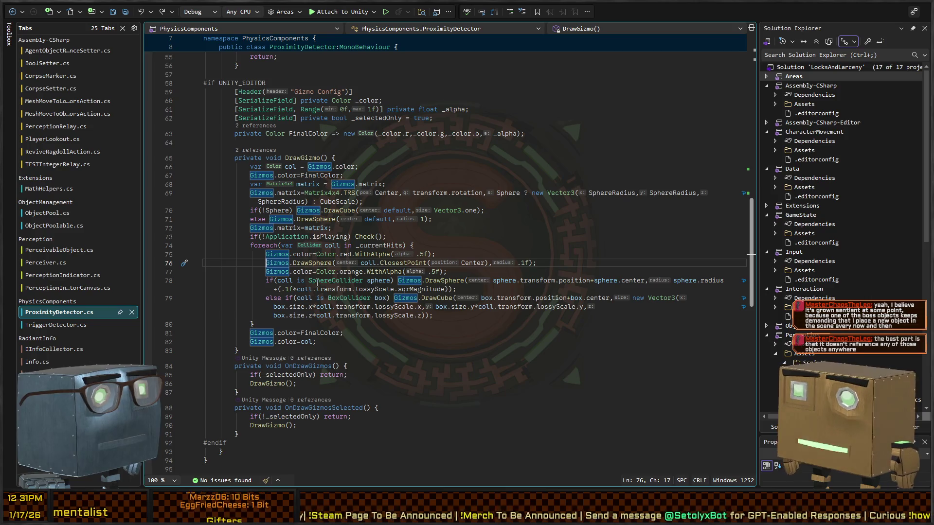
Add a new 'Vector3 closestPoint =' line above the Gizmos.DrawSphere call.
{"action": "type", "text": "if()"}
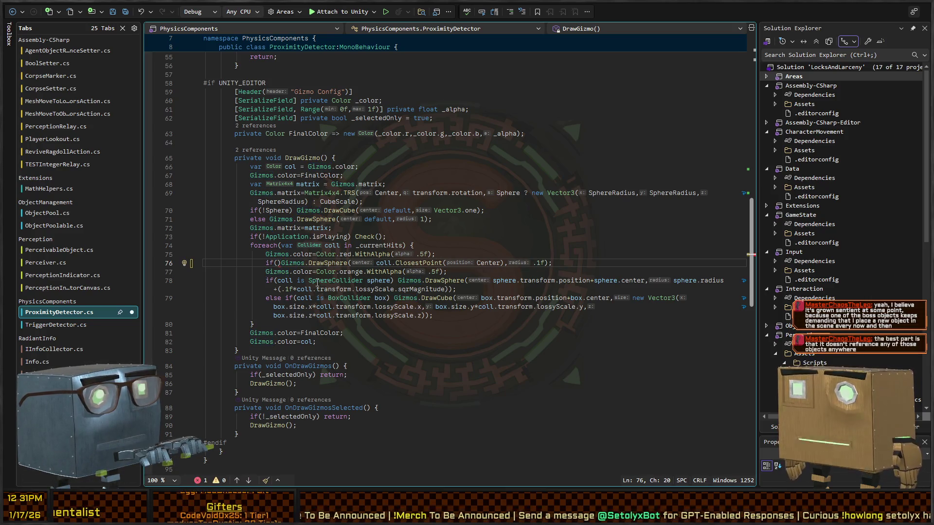
{"action": "key", "text": "BackSpace"}
{"action": "key", "text": "BackSpace"}
{"action": "key", "text": "BackSpace"}
{"action": "key", "text": "ctrl+Return"}
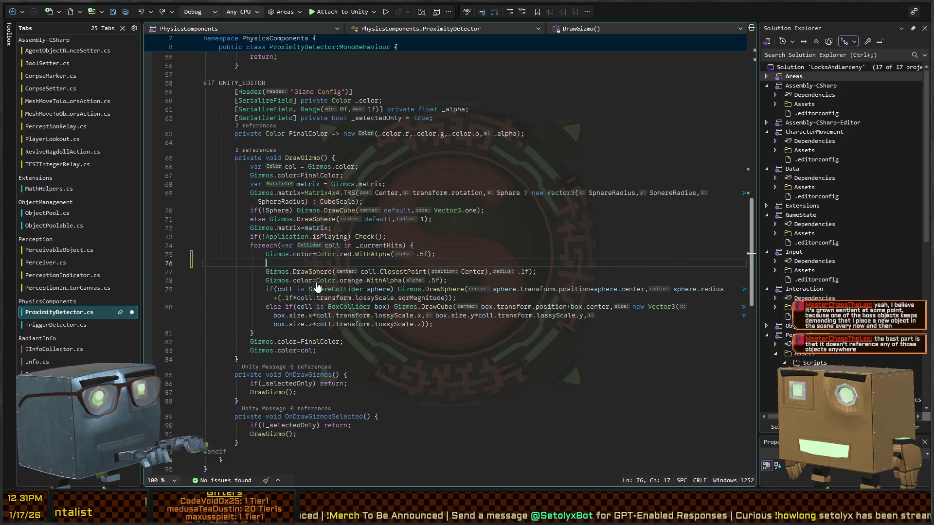
{"action": "type", "text": "var closest"}
{"action": "key", "text": "BackSpace"}
{"action": "key", "text": "BackSpace"}
{"action": "key", "text": "BackSpace"}
{"action": "type", "text": "var"}
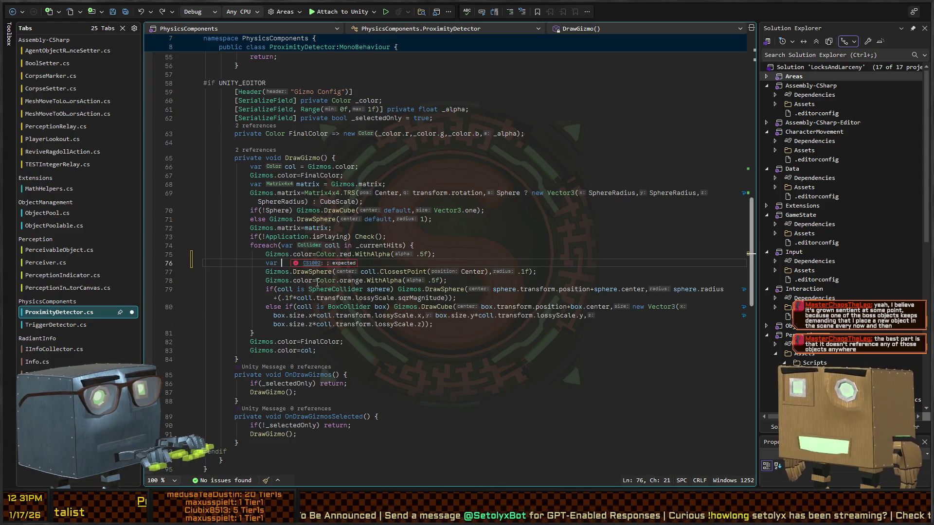
{"action": "type", "text": "Vector3 closestPoint"}
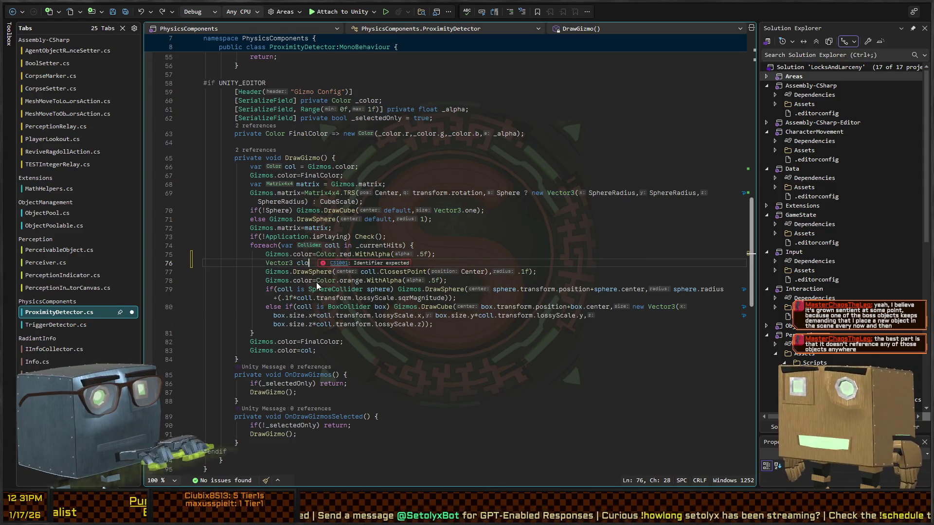
{"action": "type", "text": " ="}
Cut coll.ClosestPoint(Center) out of DrawSphere and begin the 'coll is SphereCollider?' test.
{"action": "key", "text": "Down"}
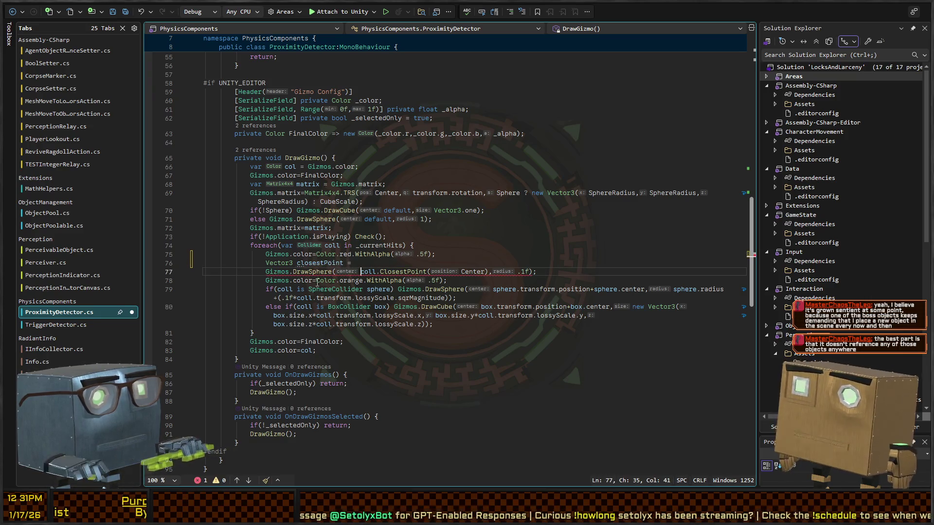
{"action": "key", "text": "ctrl+shift+Right"}
{"action": "key", "text": "ctrl+shift+Right"}
{"action": "key", "text": "ctrl+shift+Right"}
{"action": "key", "text": "ctrl+x"}
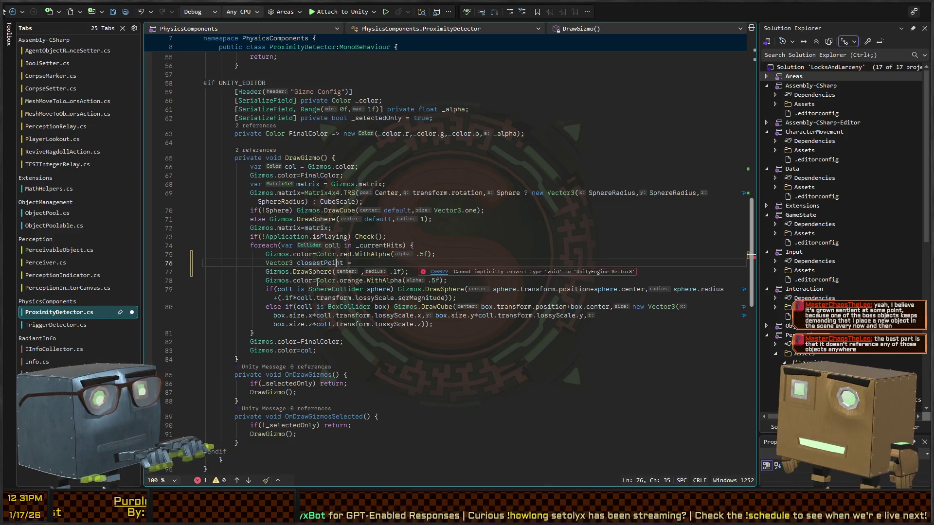
{"action": "key", "text": "Up"}
{"action": "key", "text": "End"}
{"action": "key", "text": "BackSpace"}
{"action": "key", "text": "BackSpace"}
{"action": "key", "text": "BackSpace"}
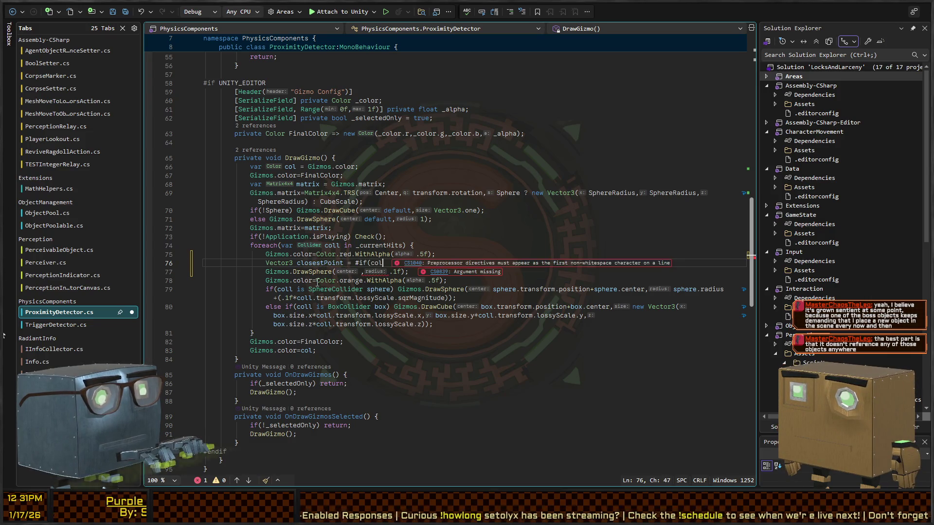
{"action": "type", "text": "= "}
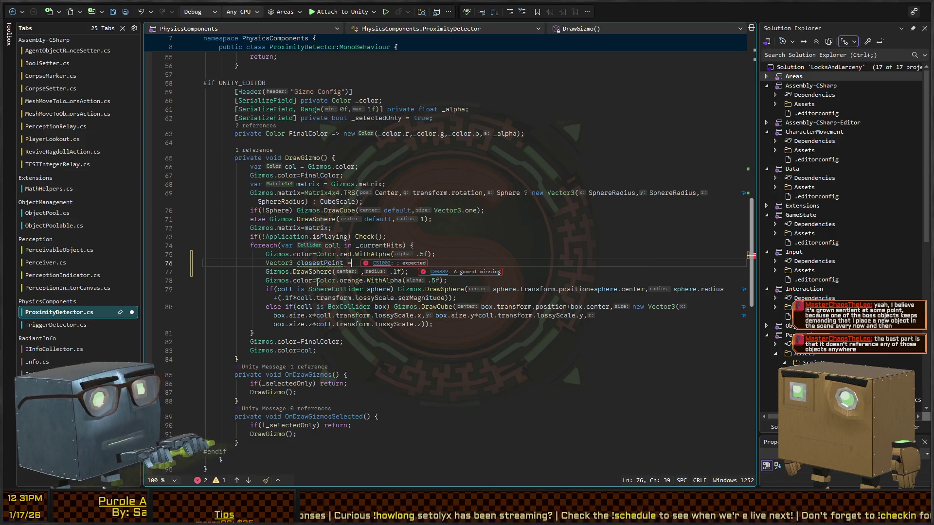
{"action": "type", "text": "coll"}
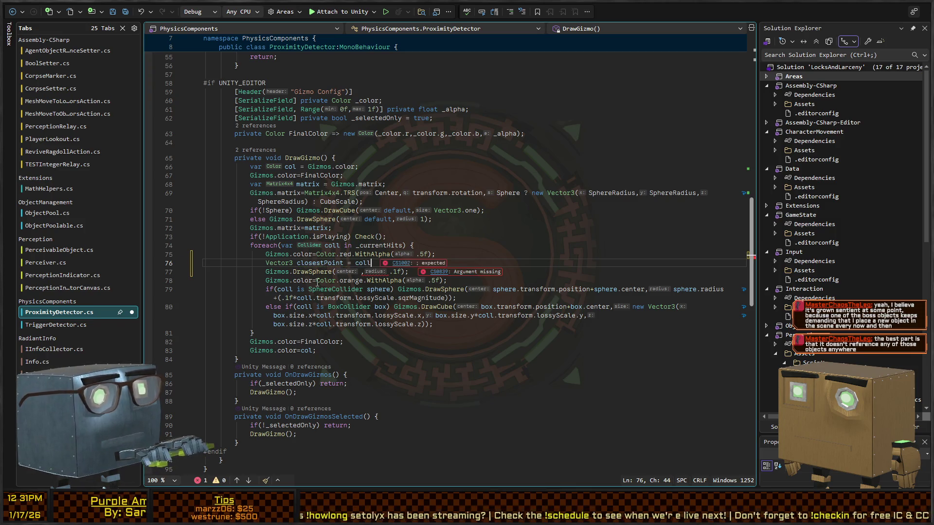
{"action": "type", "text": " is SphereCollider?"}
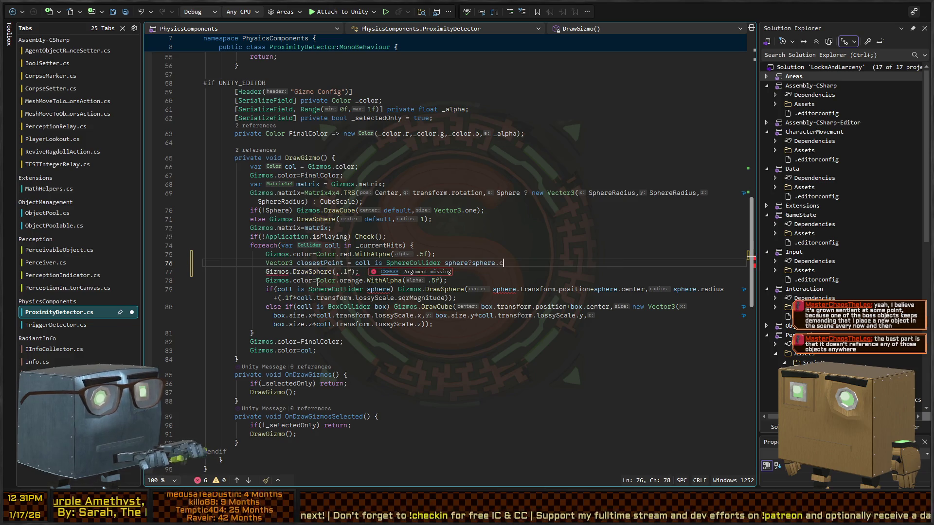
Complete the ternary: sphere and box ClosestPoint(coll.transform.position), falling back to Vector3.zero.
{"action": "type", "text": "(c"}
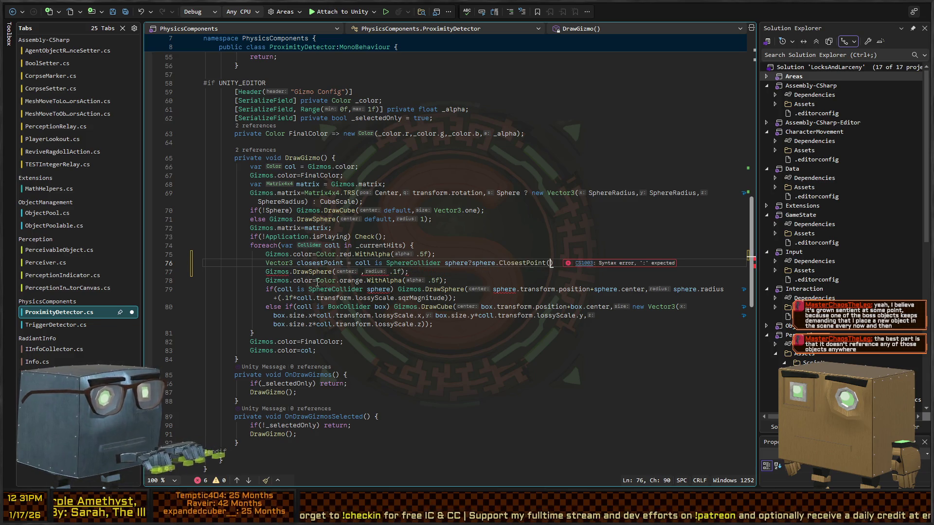
{"action": "type", "text": "oll.cent"}
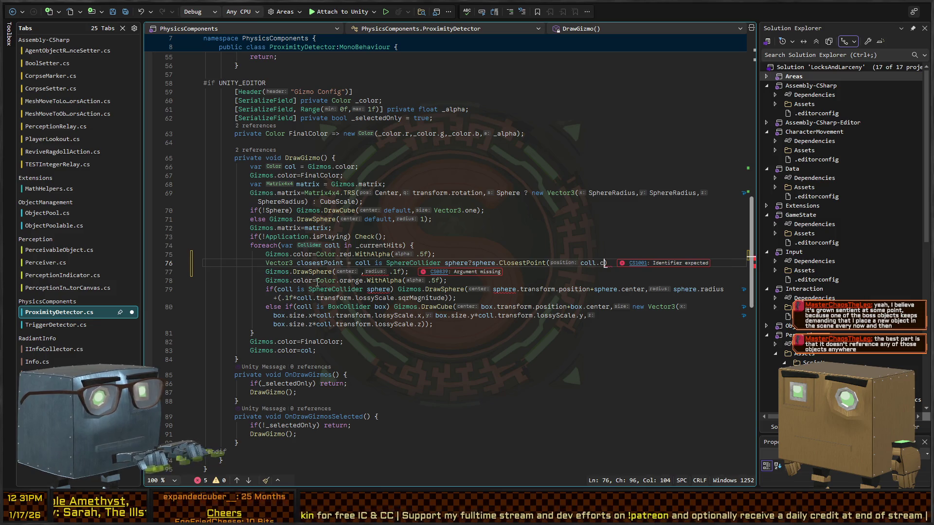
{"action": "key", "text": "BackSpace"}
{"action": "key", "text": "BackSpace"}
{"action": "key", "text": "BackSpace"}
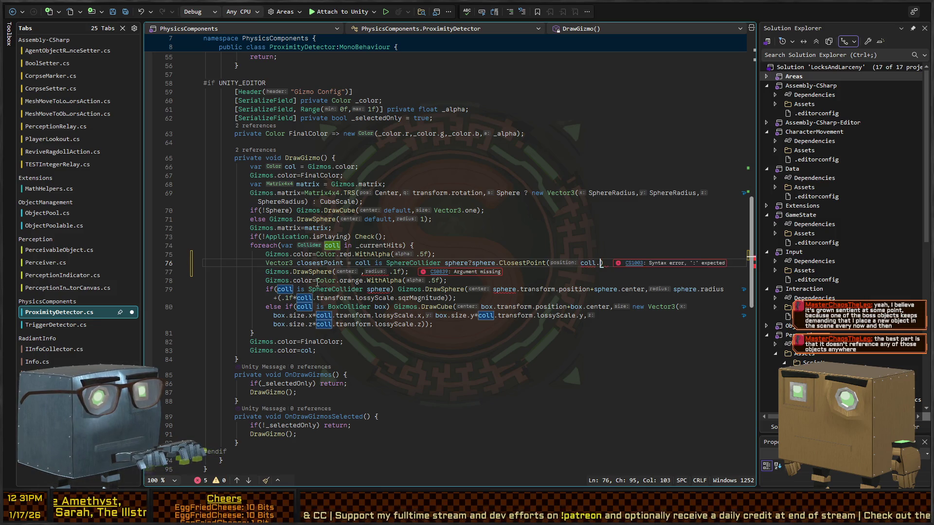
{"action": "type", "text": "transform.positi"}
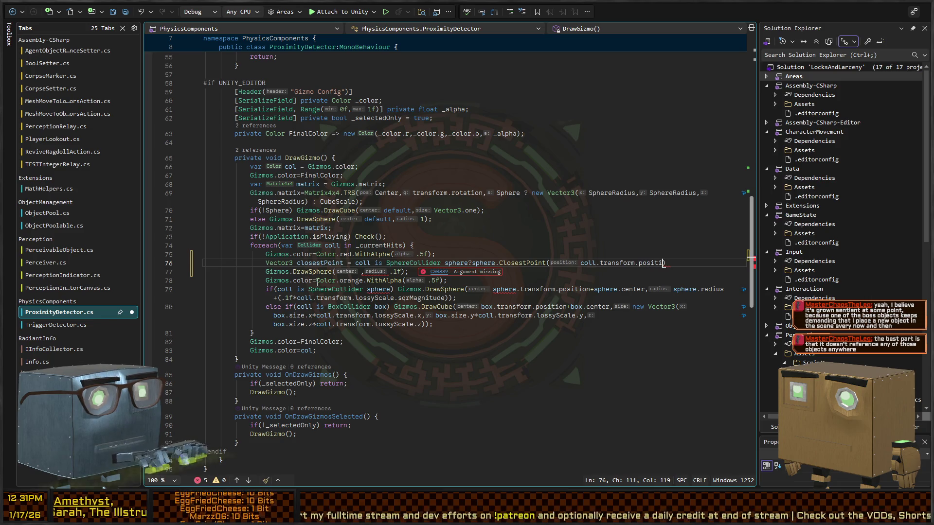
{"action": "type", "text": "on):"}
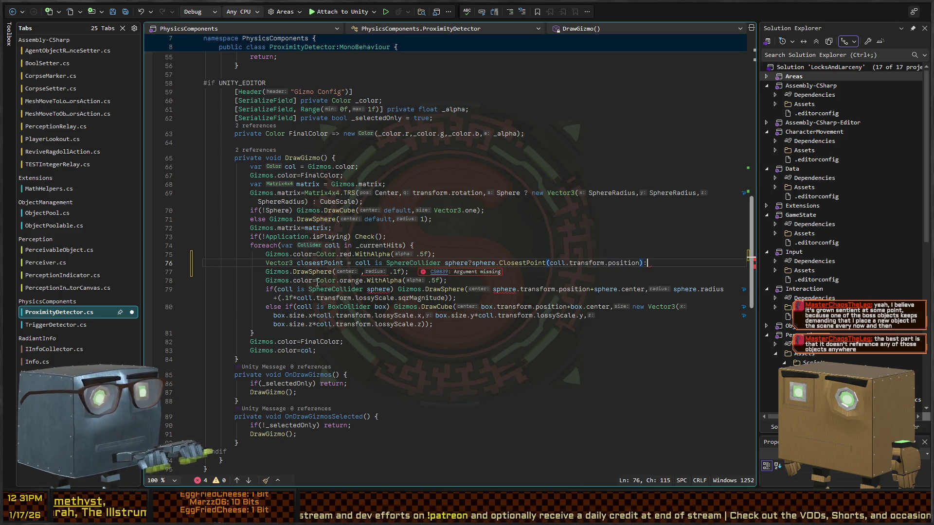
{"action": "key", "text": "Return"}
{"action": "type", "text": "co"}
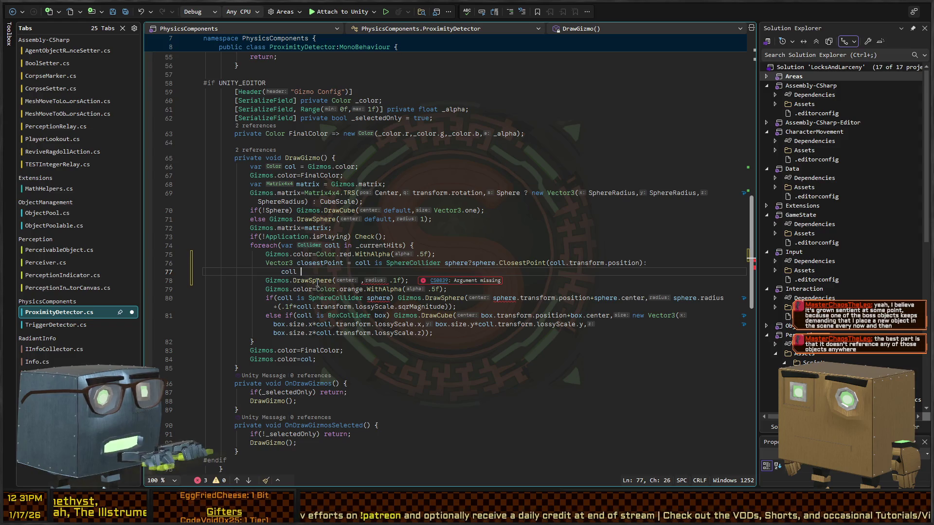
{"action": "type", "text": "ll is BoxCo"}
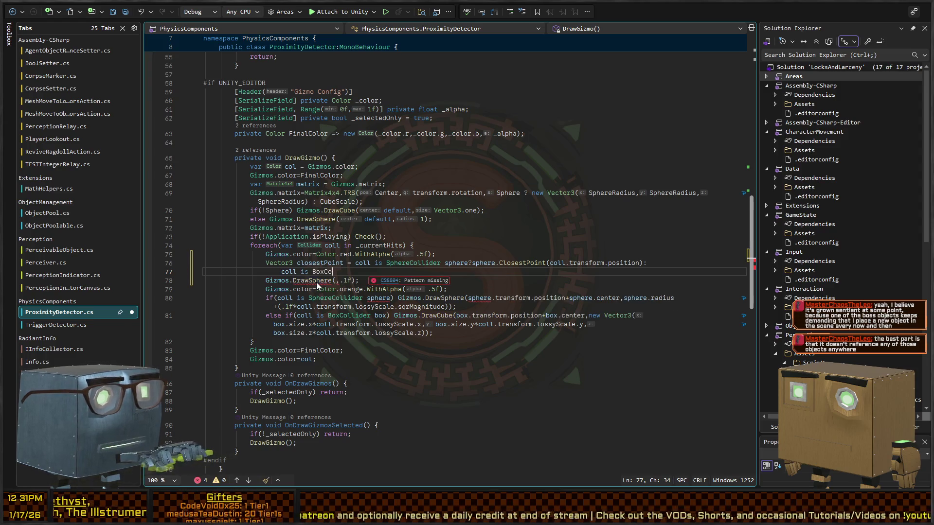
{"action": "type", "text": "llider box ? box."}
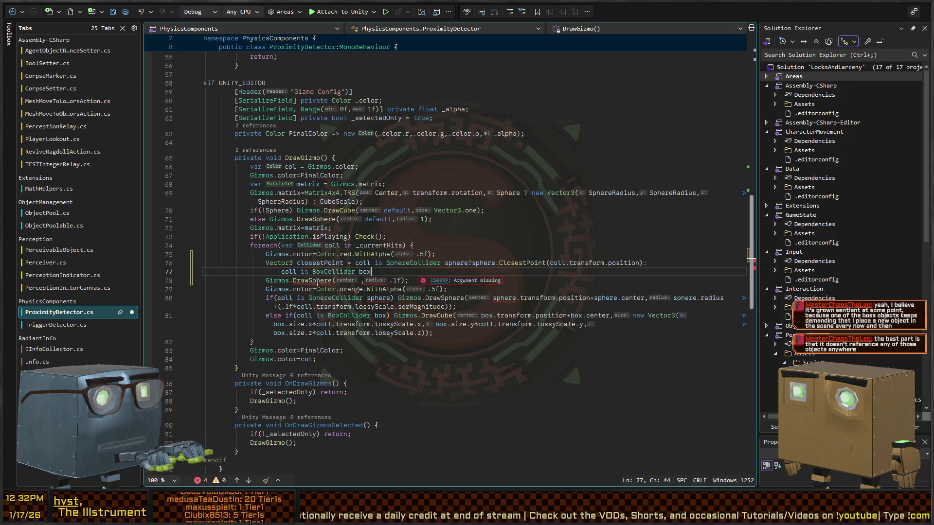
{"action": "type", "text": "Clo"}
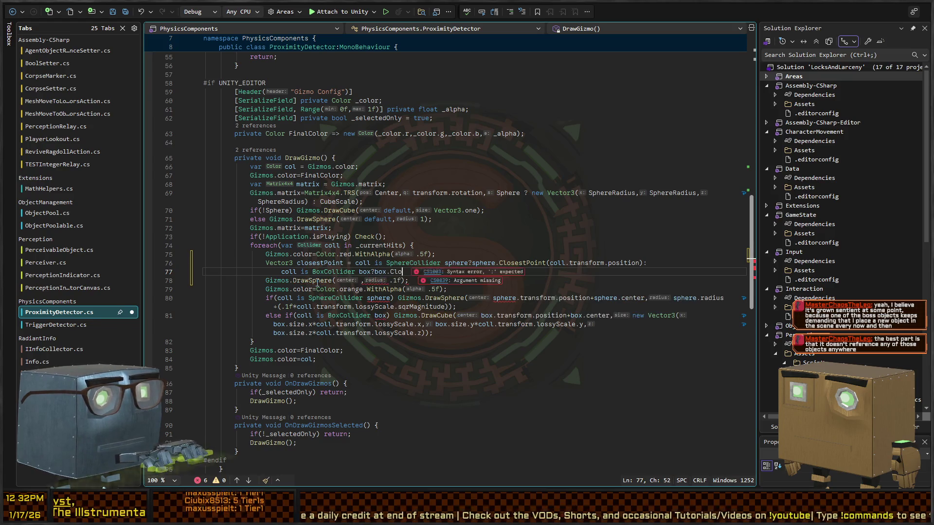
{"action": "type", "text": "sestPoint(coll.trans"}
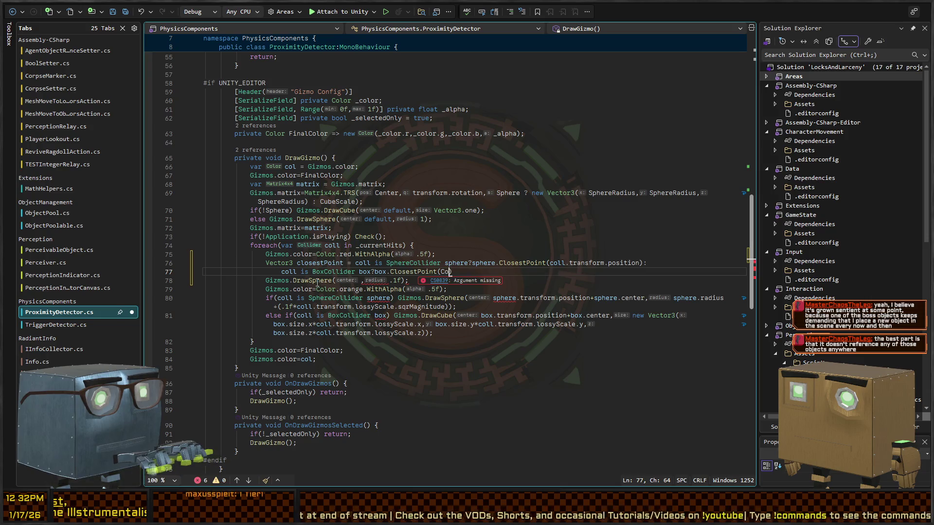
{"action": "type", "text": "form.position);"}
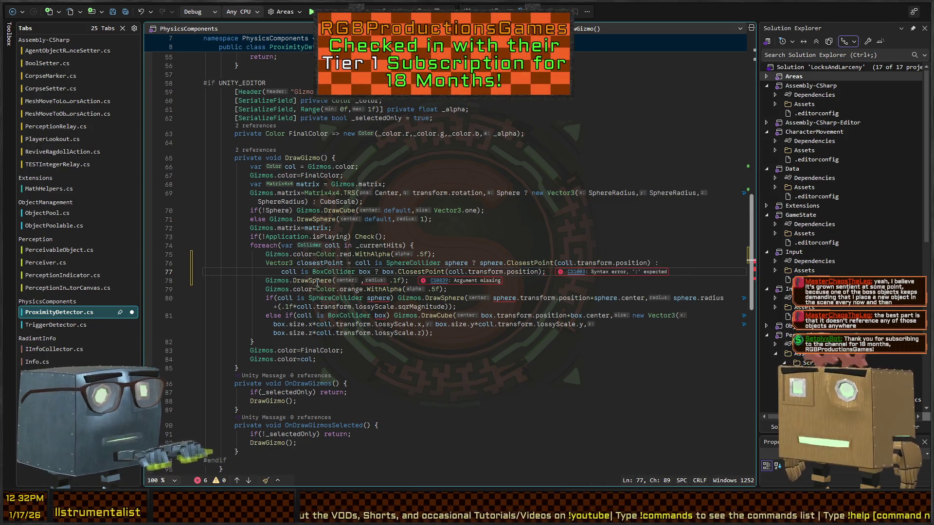
{"action": "type", "text": ":"}
{"action": "key", "text": "Return"}
{"action": "type", "text": "Vector3.zero"}
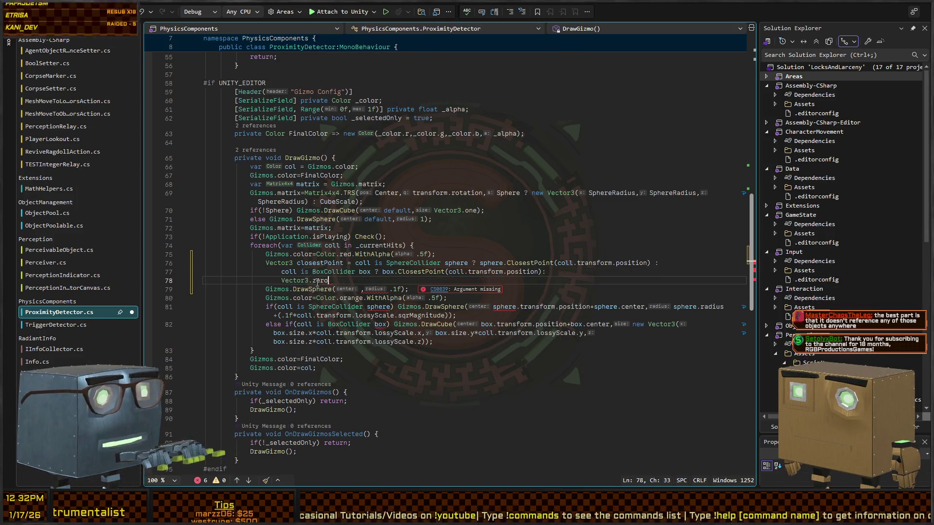
{"action": "type", "text": ";"}
Pass closestPoint into Gizmos.DrawSphere, then start stripping out the box branch.
{"action": "key", "text": "Down"}
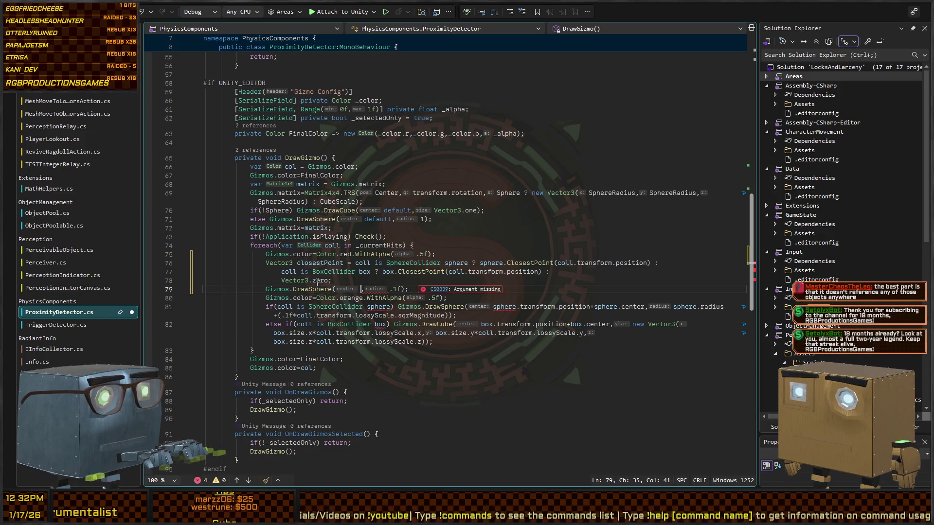
{"action": "type", "text": "closestPoint"}
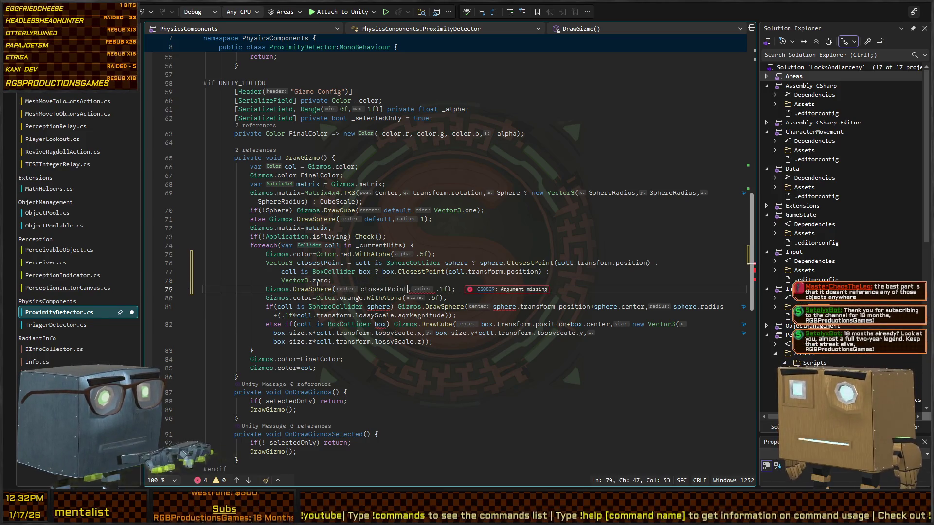
{"action": "key", "text": "Down"}
{"action": "key", "text": "Down"}
{"action": "key", "text": "Left"}
{"action": "key", "text": "Left"}
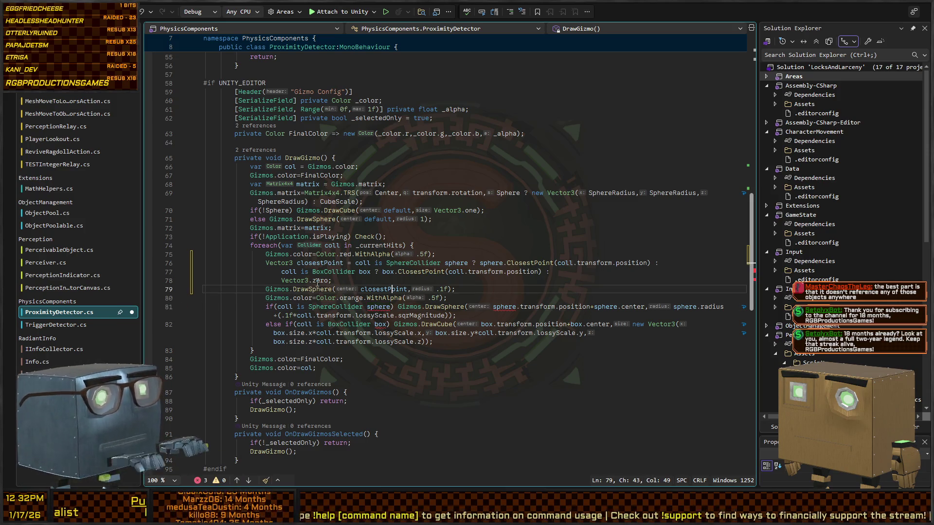
{"action": "key", "text": "Up"}
{"action": "key", "text": "Up"}
{"action": "key", "text": "ctrl+BackSpace"}
{"action": "key", "text": "ctrl+Delete"}
Remove the BoxCollider line and fallback, leaving sphere.ClosestPoint(coll) as the only branch.
{"action": "key", "text": "Up"}
{"action": "key", "text": "shift+Up"}
{"action": "key", "text": "shift+End"}
{"action": "key", "text": "BackSpace"}
{"action": "key", "text": "BackSpace"}
{"action": "key", "text": "BackSpace"}
{"action": "type", "text": ";"}
{"action": "key", "text": "BackSpace"}
{"action": "key", "text": "BackSpace"}
{"action": "key", "text": "BackSpace"}
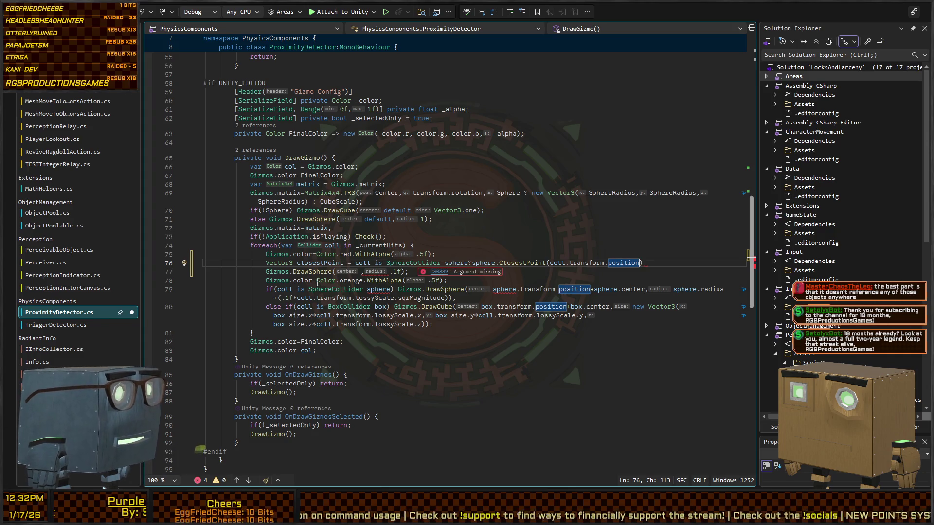
{"action": "key", "text": "BackSpace"}
{"action": "key", "text": "BackSpace"}
{"action": "key", "text": "BackSpace"}
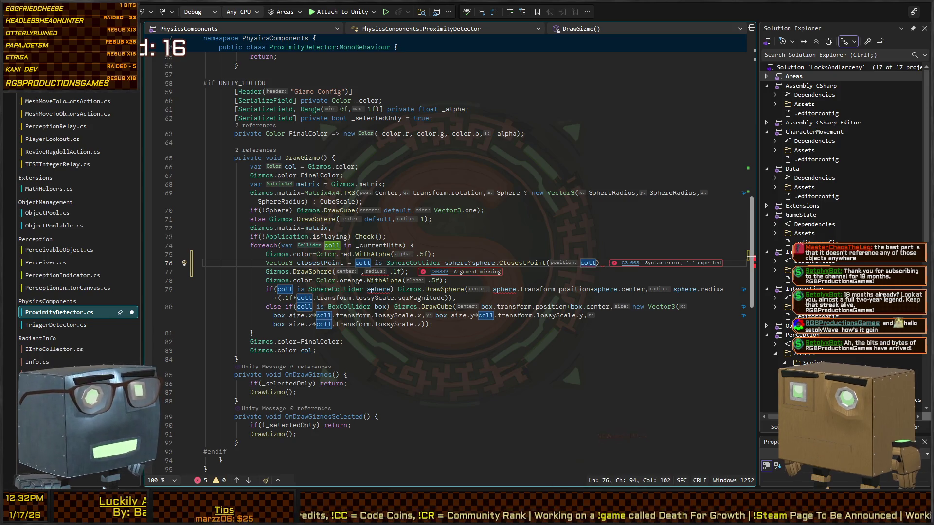
{"action": "key", "text": "Down"}
{"action": "double_click", "coordinate": [589, 262]}
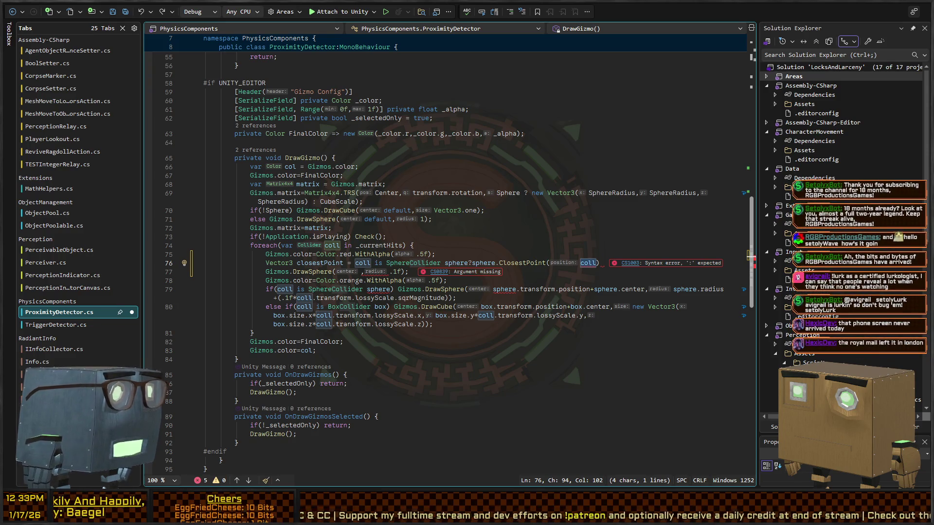
{"action": "left_click", "coordinate": [479, 253]}
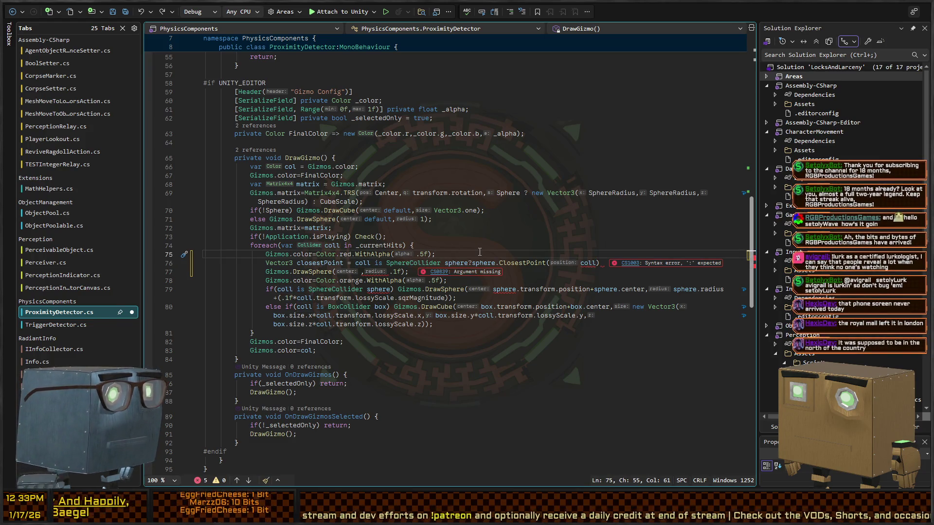
{"action": "key", "text": "Down"}
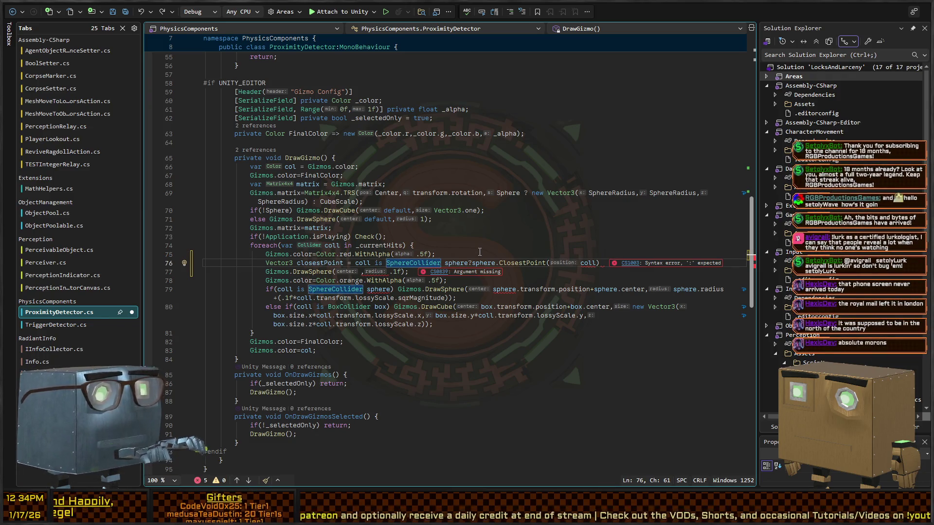
Undo the closestPoint line so DrawSphere draws coll.ClosestPoint(Center) with radius .1f.
{"action": "key", "text": "End"}
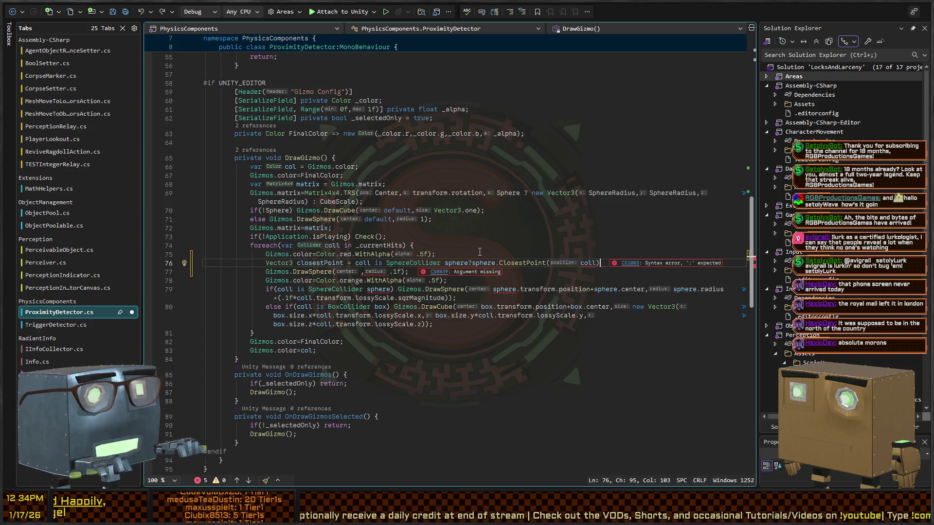
{"action": "key", "text": "Left"}
{"action": "type", "text": ".cent"}
{"action": "key", "text": "ctrl+z"}
{"action": "key", "text": "ctrl+z"}
{"action": "key", "text": "ctrl+z"}
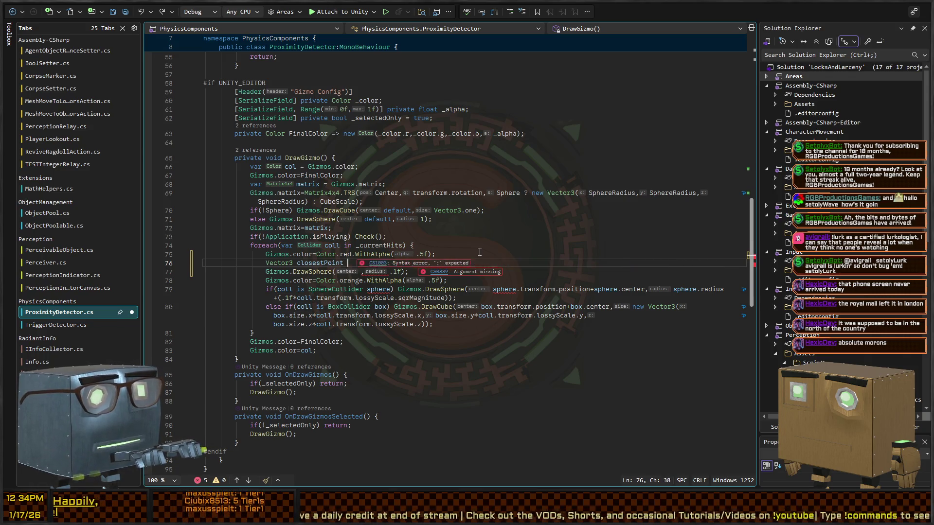
{"action": "key", "text": "ctrl+z"}
{"action": "key", "text": "ctrl+z"}
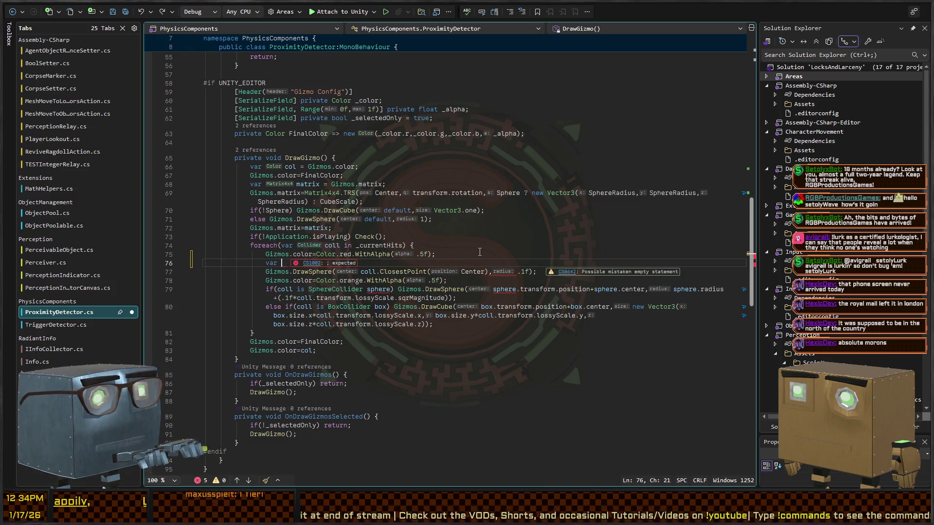
{"action": "key", "text": "ctrl+z"}
{"action": "key", "text": "ctrl+z"}
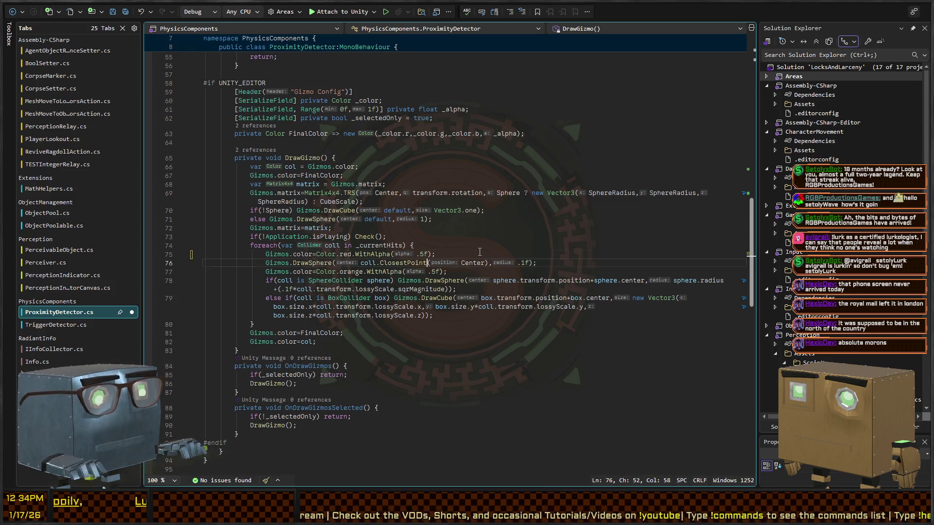
{"action": "key", "text": "ctrl+z"}
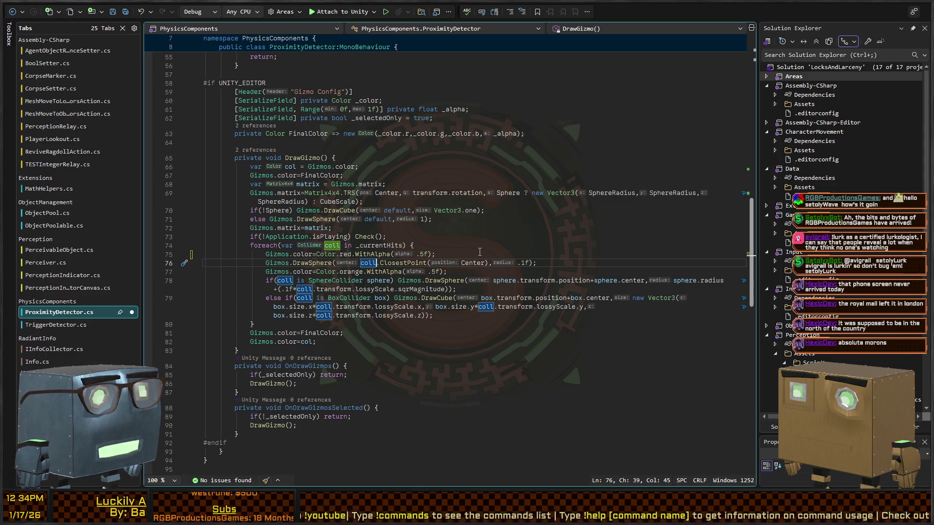
Wrap the SphereCollider branch's DrawSphere call in braces.
{"action": "key", "text": "Down"}
{"action": "key", "text": "Down"}
{"action": "key", "text": "ctrl+Right"}
{"action": "key", "text": "ctrl+Right"}
{"action": "key", "text": "ctrl+Right"}
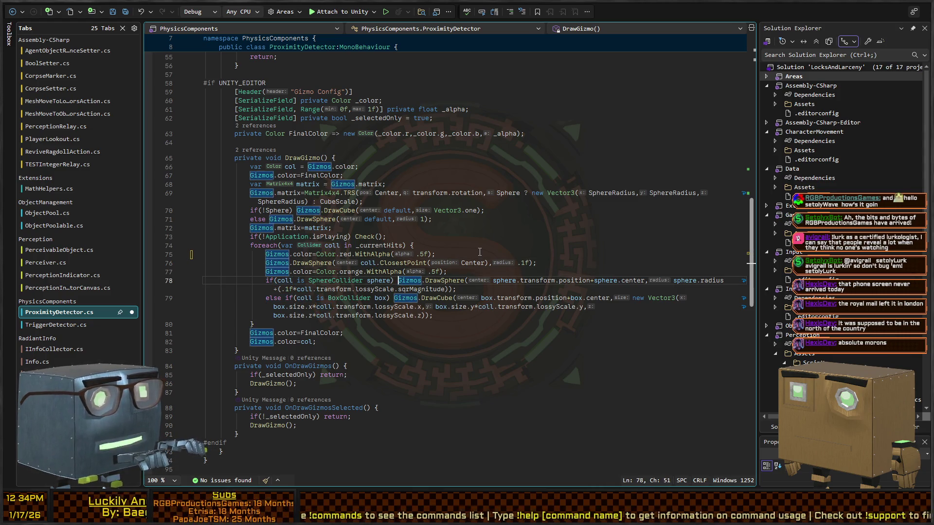
{"action": "type", "text": "{"}
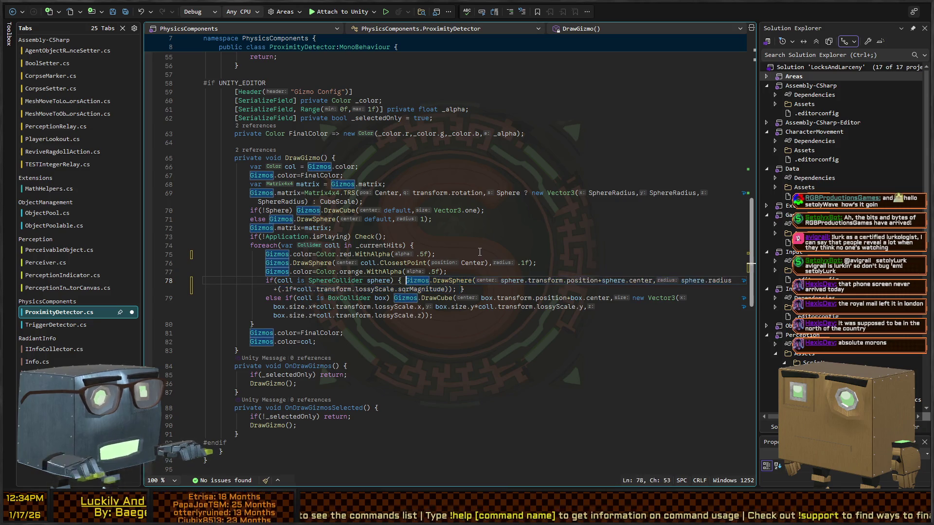
{"action": "key", "text": "Return"}
{"action": "key", "text": "End"}
{"action": "key", "text": "Return"}
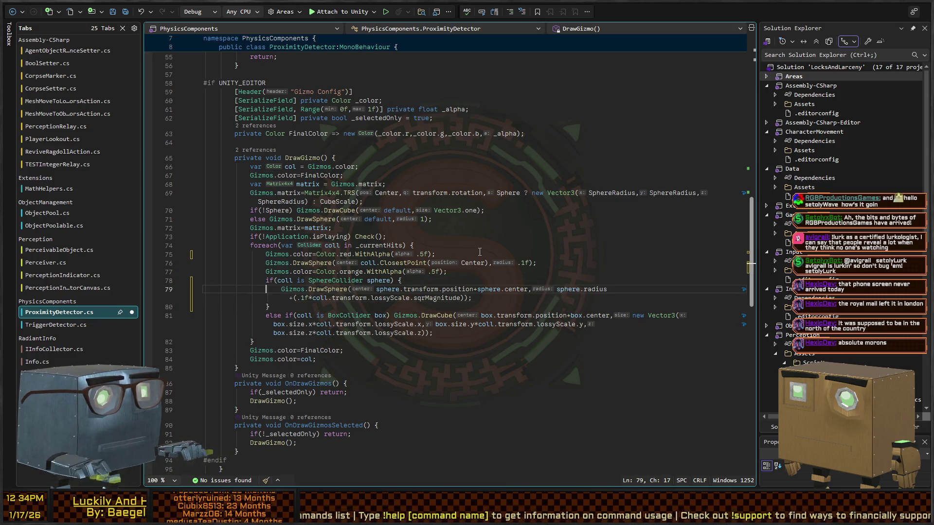
{"action": "key", "text": "Up"}
{"action": "key", "text": "Up"}
{"action": "key", "text": "Up"}
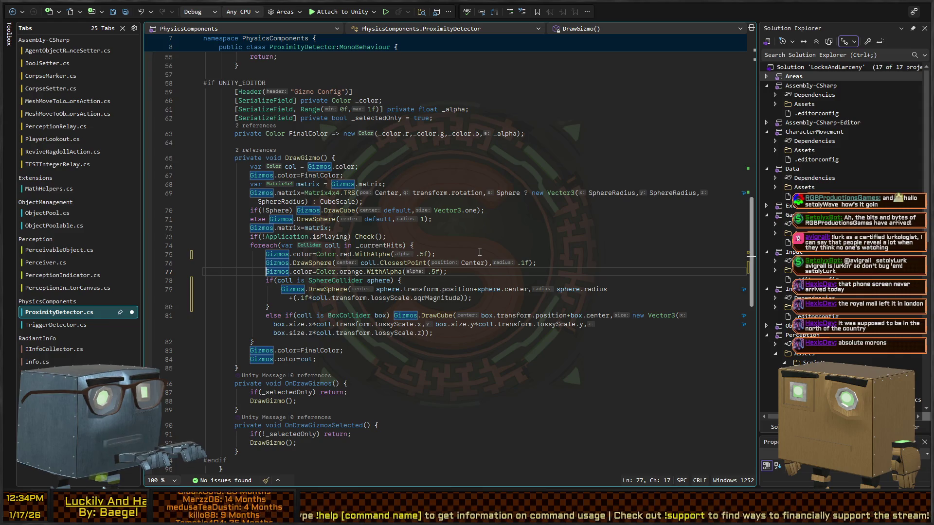
Move the closest-point DrawSphere line inside the sphere branch braces and indent it.
{"action": "key", "text": "Up"}
{"action": "key", "text": "Home"}
{"action": "key", "text": "Home"}
{"action": "key", "text": "shift+Down"}
{"action": "key", "text": "shift+Up"}
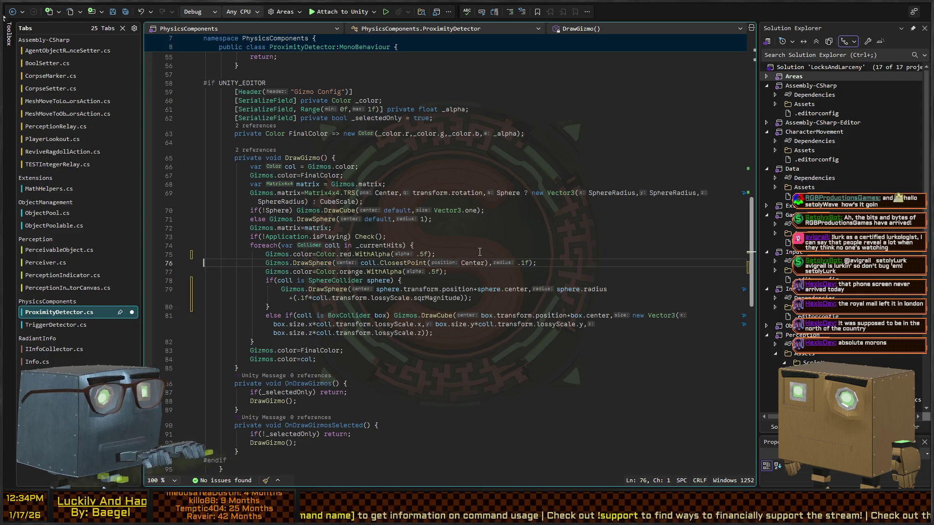
{"action": "key", "text": "Home"}
{"action": "key", "text": "shift+End"}
{"action": "key", "text": "alt+Down"}
{"action": "key", "text": "alt+Down"}
{"action": "key", "text": "alt+Down"}
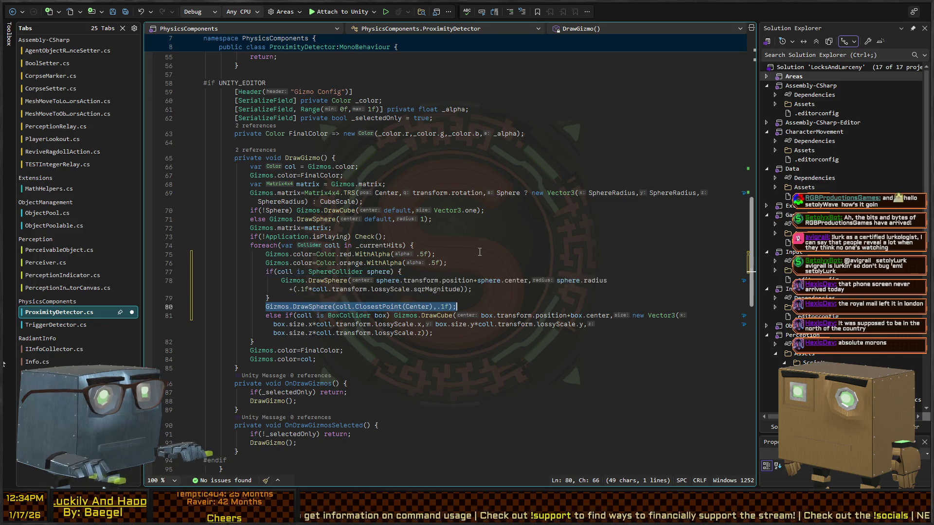
{"action": "key", "text": "alt+Up"}
{"action": "key", "text": "Home"}
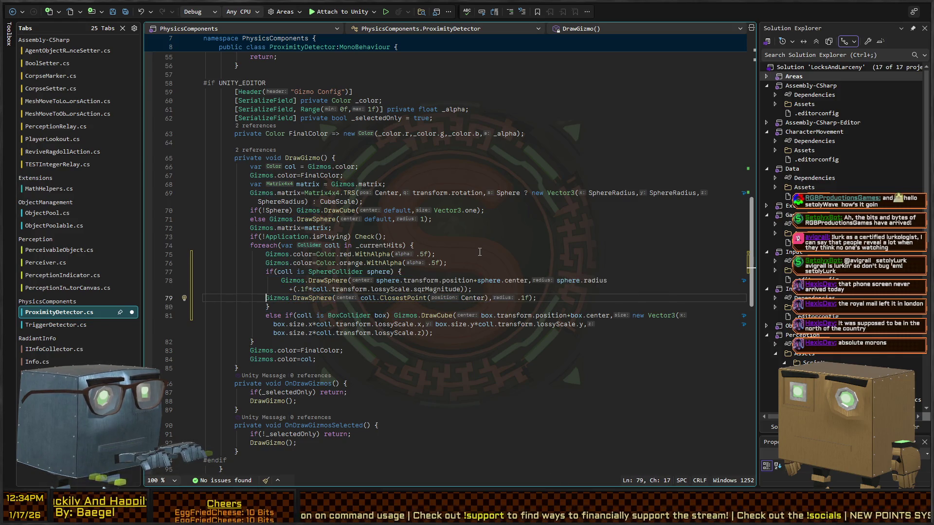
{"action": "key", "text": "Tab"}
Change coll to sphere so it draws sphere.ClosestPoint(Center), selecting the line for reuse.
{"action": "key", "text": "ctrl+Right"}
{"action": "key", "text": "ctrl+Right"}
{"action": "key", "text": "ctrl+Right"}
{"action": "key", "text": "ctrl+shift+Right"}
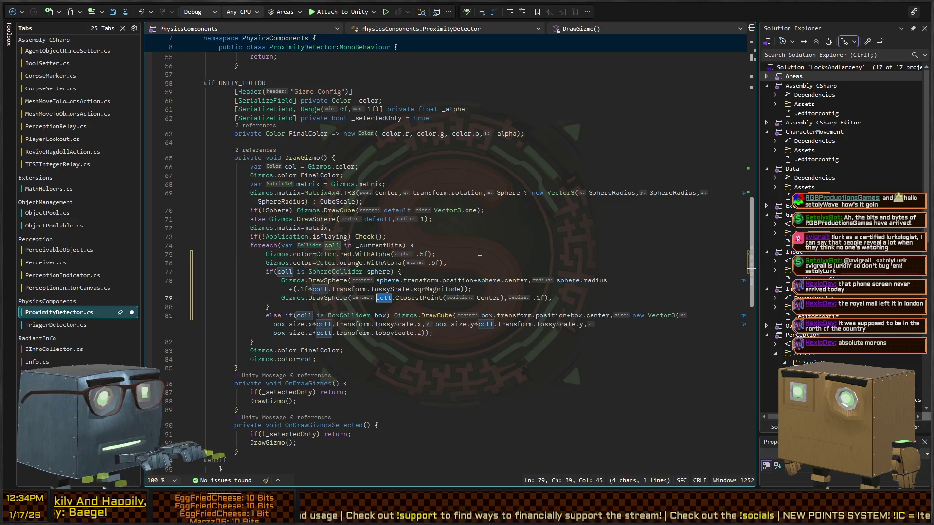
{"action": "type", "text": "sphere"}
{"action": "key", "text": "End"}
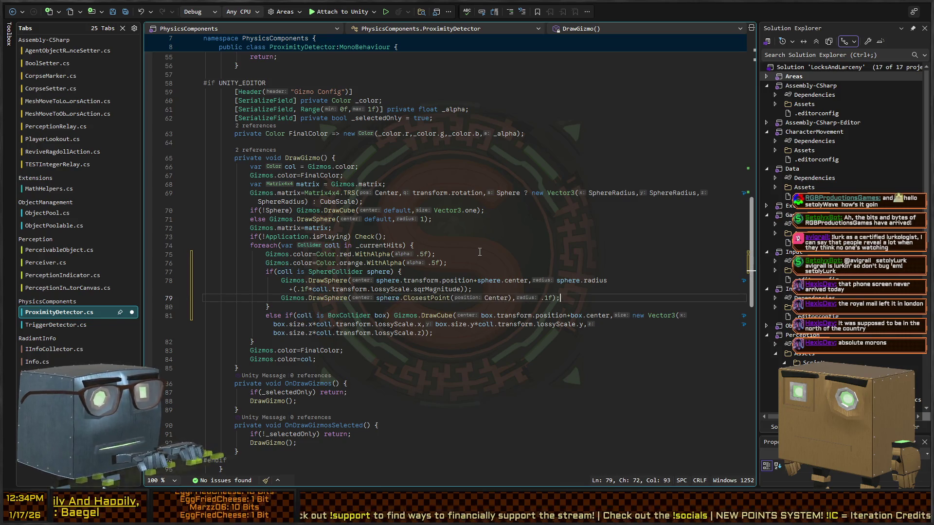
{"action": "key", "text": "shift+Home"}
{"action": "key", "text": "ctrl+c"}
{"action": "key", "text": "Down"}
{"action": "key", "text": "Down"}
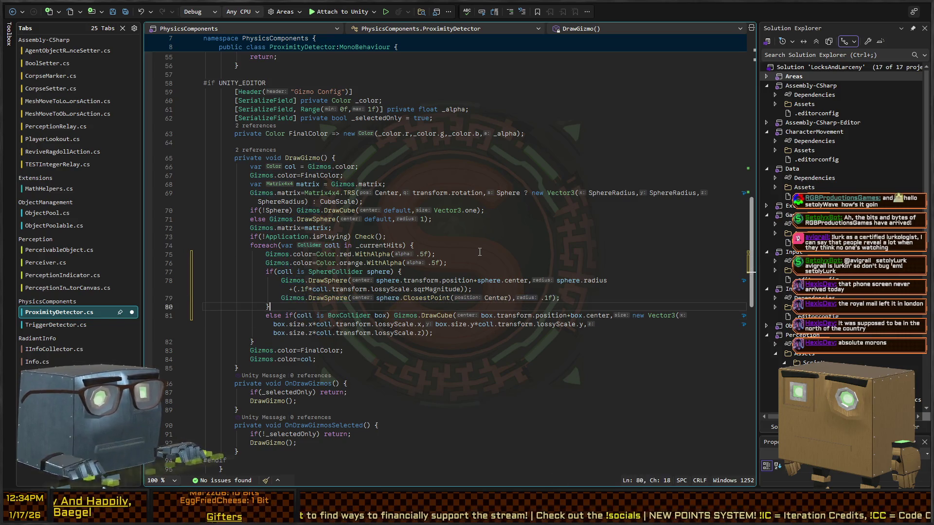
{"action": "key", "text": "ctrl+Right"}
{"action": "key", "text": "ctrl+Right"}
{"action": "key", "text": "ctrl+Right"}
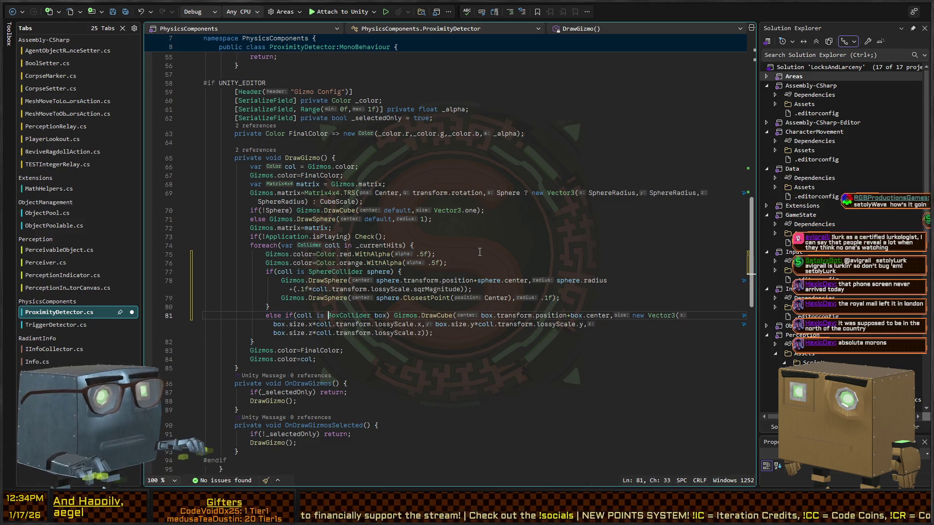
Wrap the DrawCube call in braces and paste the closest-point DrawSphere line beneath it.
{"action": "key", "text": "shift+End"}
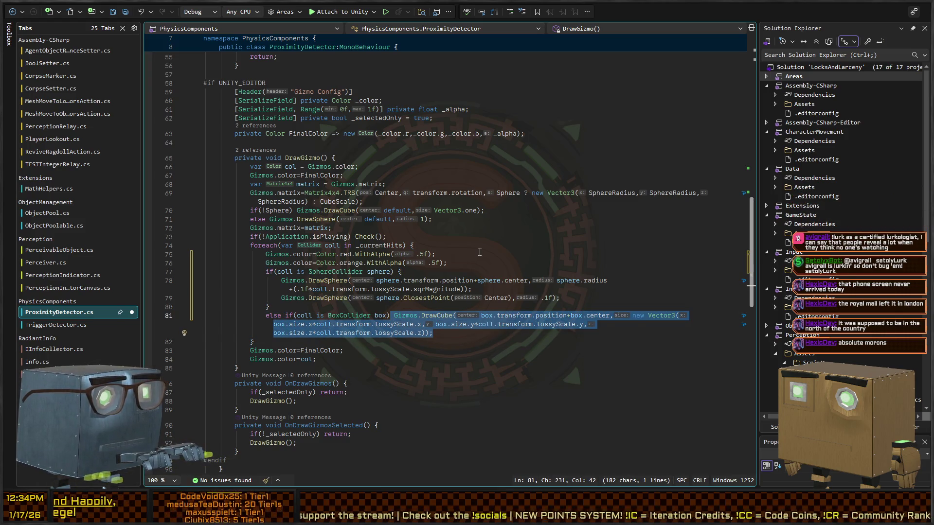
{"action": "type", "text": "{"}
{"action": "key", "text": "Right"}
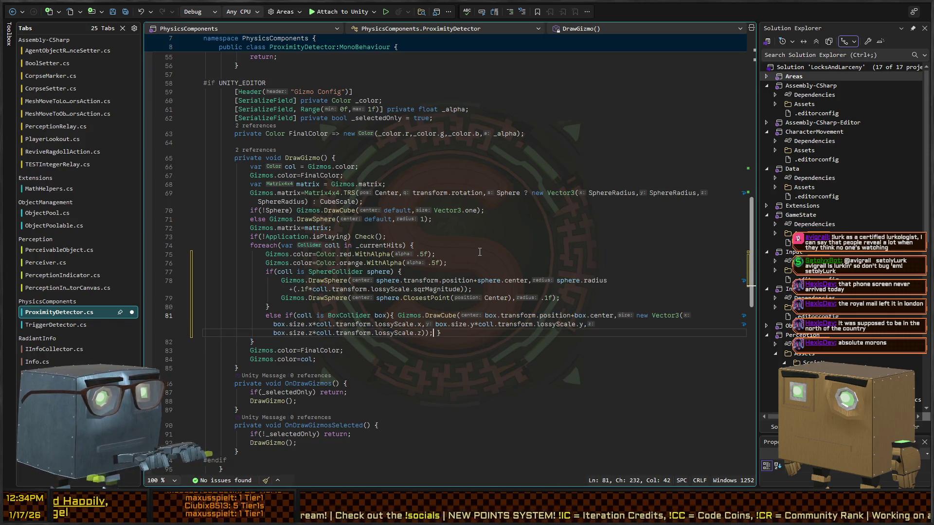
{"action": "key", "text": "Return"}
{"action": "key", "text": "ctrl+v"}
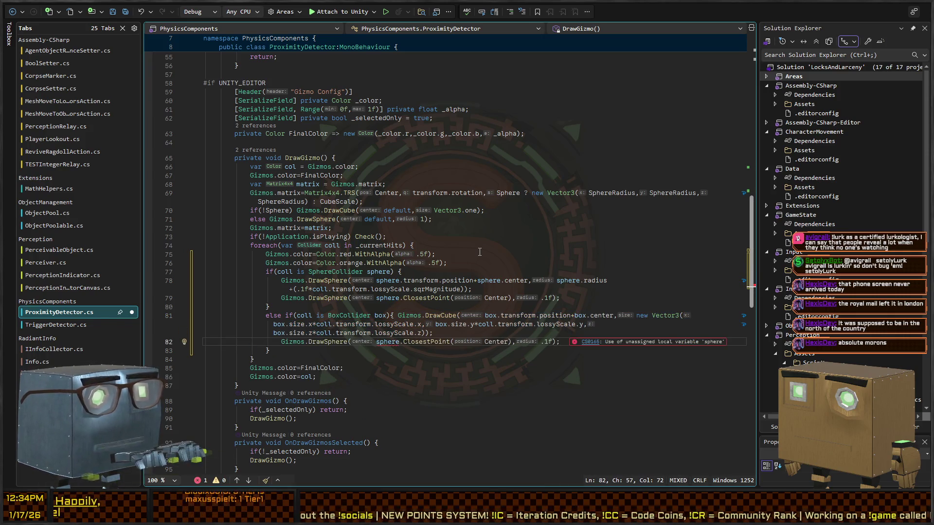
{"action": "key", "text": "ctrl+k"}
{"action": "key", "text": "ctrl+d"}
Make the pasted line use box.ClosestPoint(Center), save ProximityDetector.cs, and switch to Unity.
{"action": "key", "text": "ctrl+Left"}
{"action": "key", "text": "ctrl+Left"}
{"action": "key", "text": "ctrl+Left"}
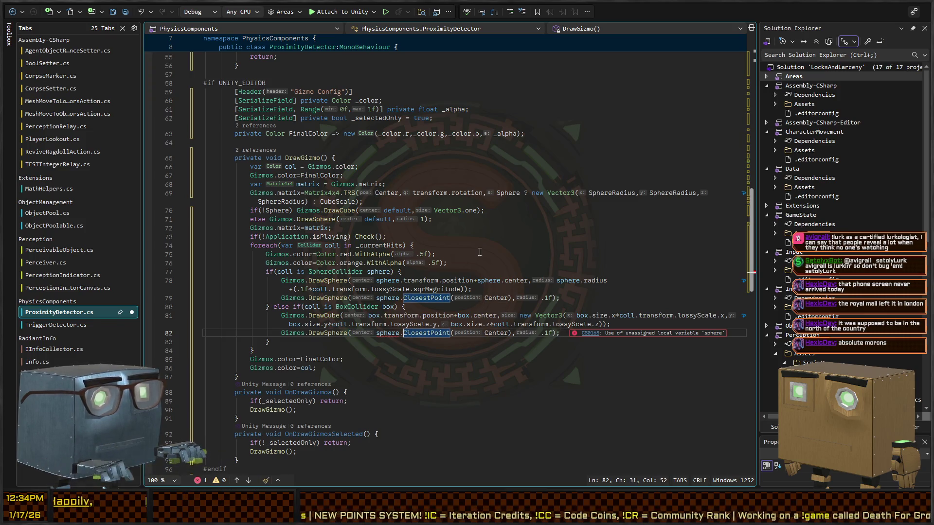
{"action": "key", "text": "Left"}
{"action": "key", "text": "ctrl+BackSpace"}
{"action": "type", "text": "box"}
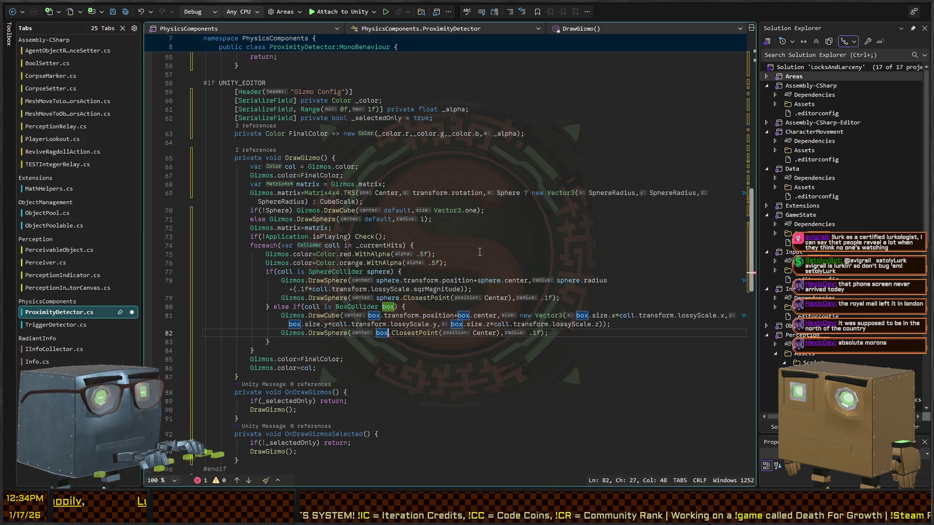
{"action": "key", "text": "ctrl+s"}
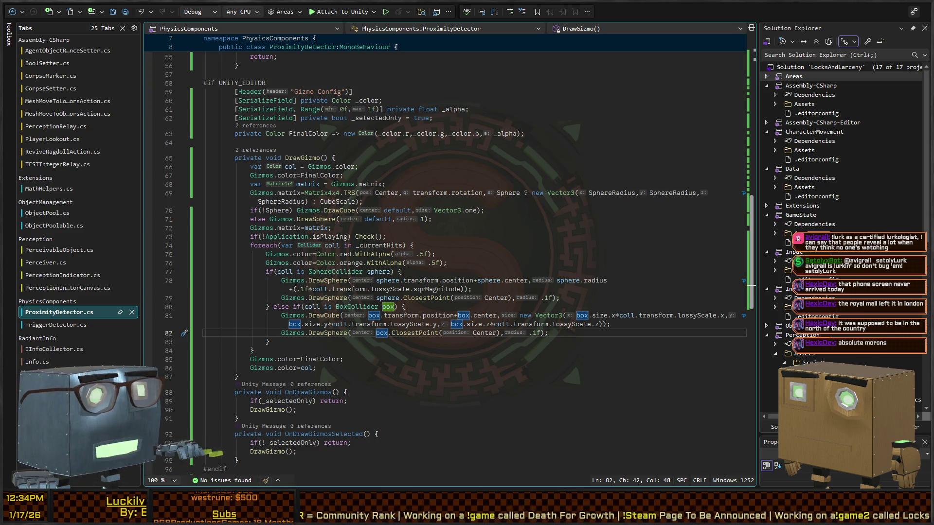
{"action": "key", "text": "alt+Tab"}
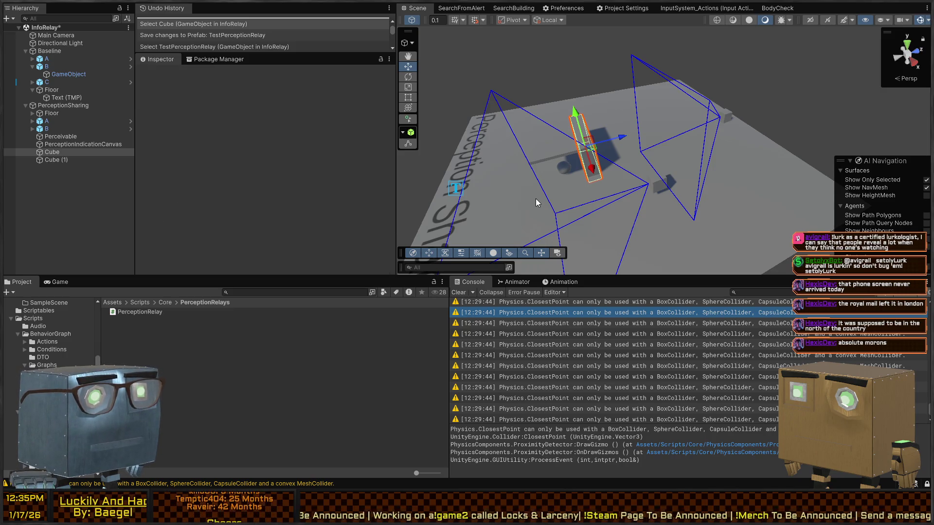
Clear the Console, run and stop Play mode, and select object A to check its gizmos.
{"action": "mouse_move", "coordinate": [536, 199]}
{"action": "left_mouse_down"}
{"action": "mouse_move", "coordinate": [663, 124]}
{"action": "mouse_move", "coordinate": [693, 162]}
{"action": "left_mouse_up"}
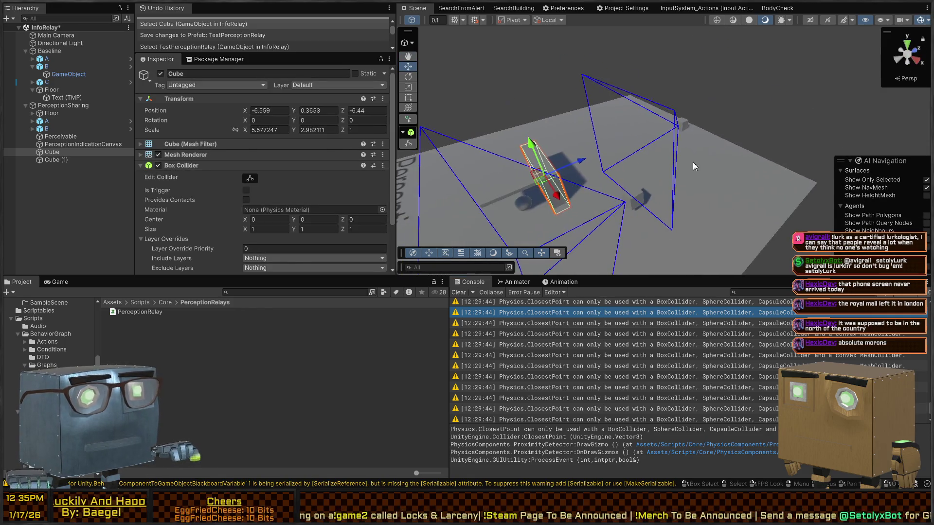
{"action": "left_click", "coordinate": [458, 293]}
{"action": "mouse_move", "coordinate": [669, 214]}
{"action": "left_mouse_down"}
{"action": "mouse_move", "coordinate": [484, 139]}
{"action": "mouse_move", "coordinate": [629, 85]}
{"action": "mouse_move", "coordinate": [857, 102]}
{"action": "mouse_move", "coordinate": [671, 167]}
{"action": "left_mouse_up"}
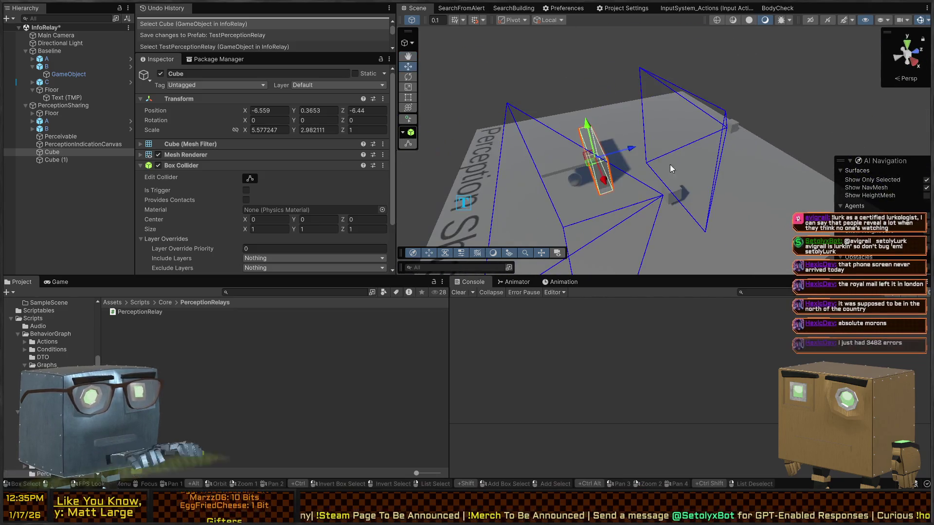
{"action": "key", "text": "ctrl+p"}
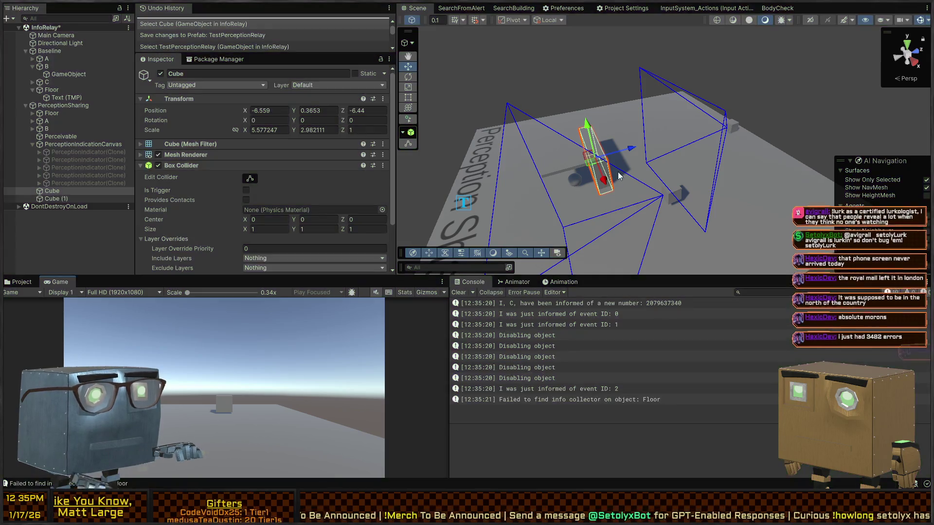
{"action": "key", "text": "ctrl+p"}
{"action": "mouse_move", "coordinate": [619, 177]}
{"action": "left_mouse_down"}
{"action": "mouse_move", "coordinate": [710, 166]}
{"action": "mouse_move", "coordinate": [641, 204]}
{"action": "left_mouse_up"}
{"action": "left_click", "coordinate": [583, 189]}
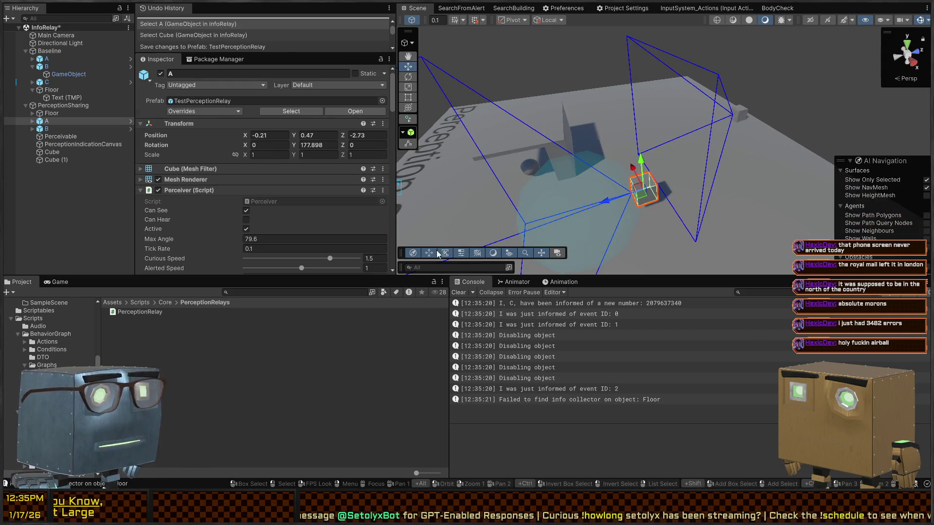
{"action": "key", "text": "alt+Tab"}
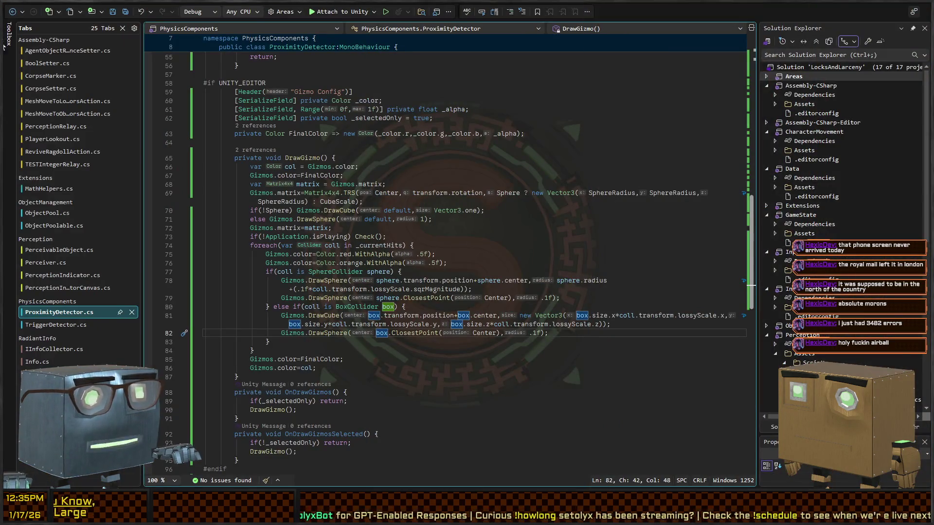